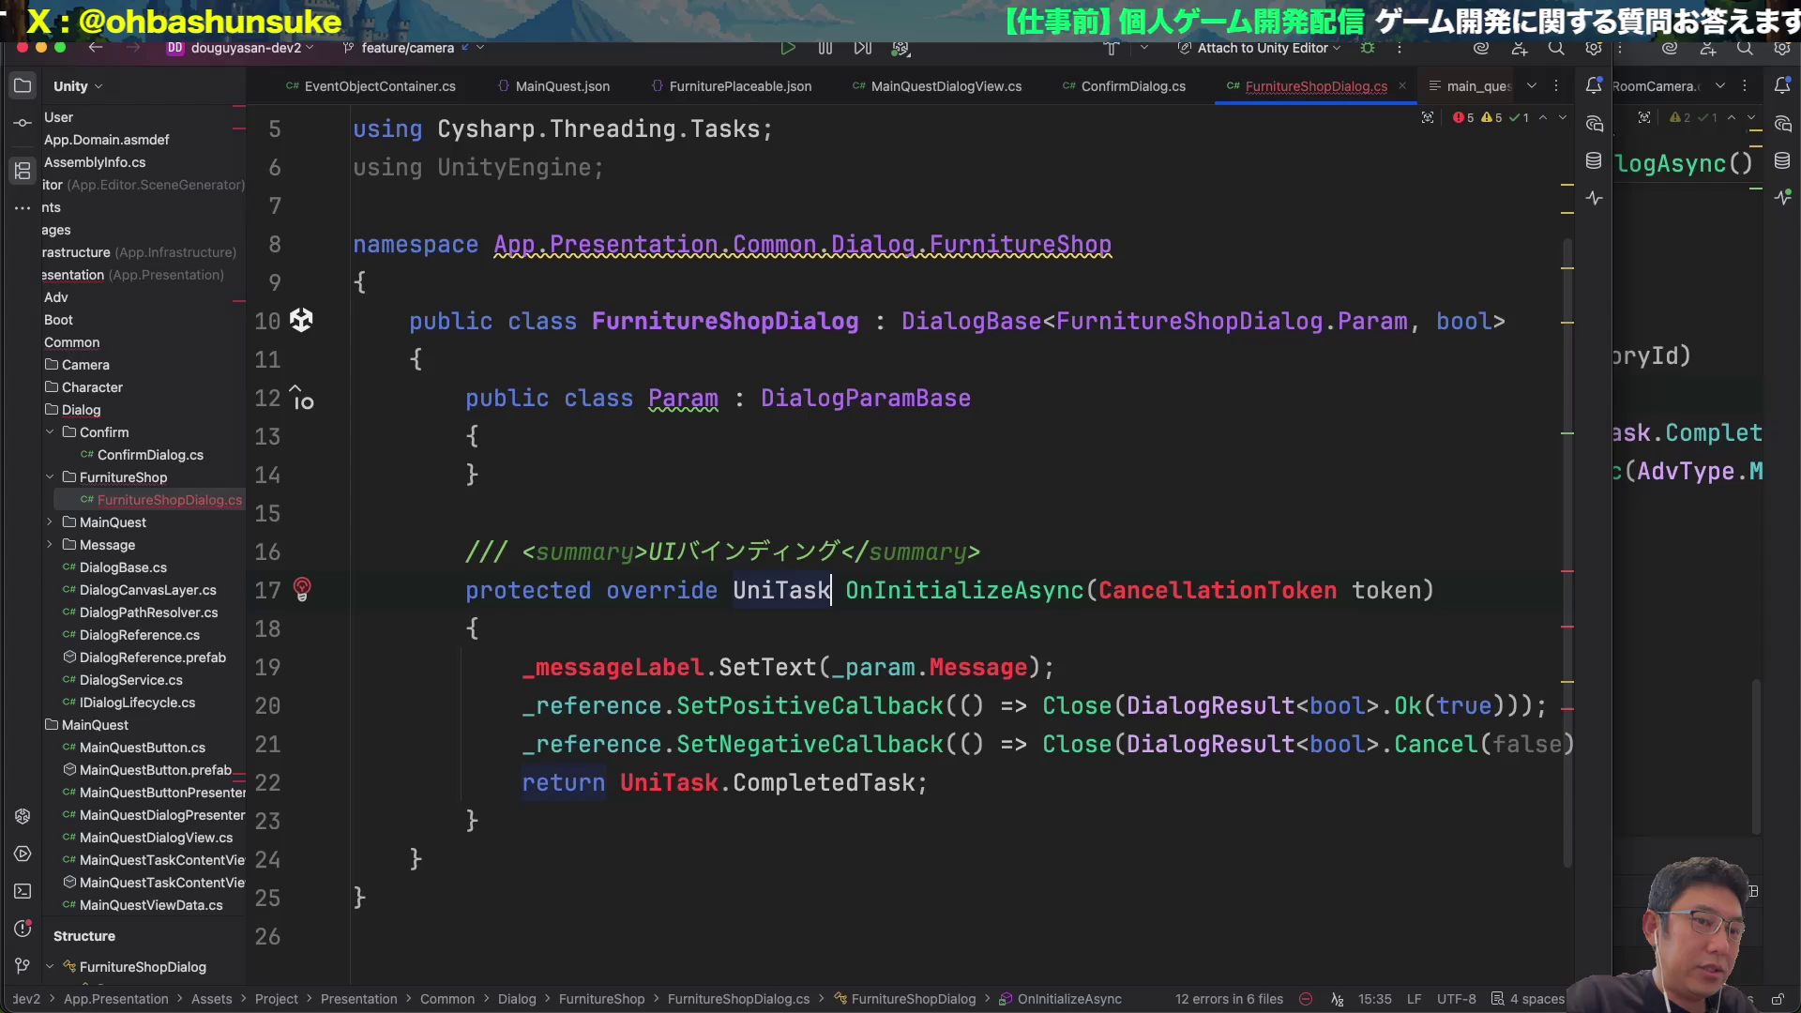
Delete the _messageLabel.SetText line and peek at the Close definition in DialogBase.
{"action": "key", "text": "Down"}
{"action": "key", "text": "Down"}
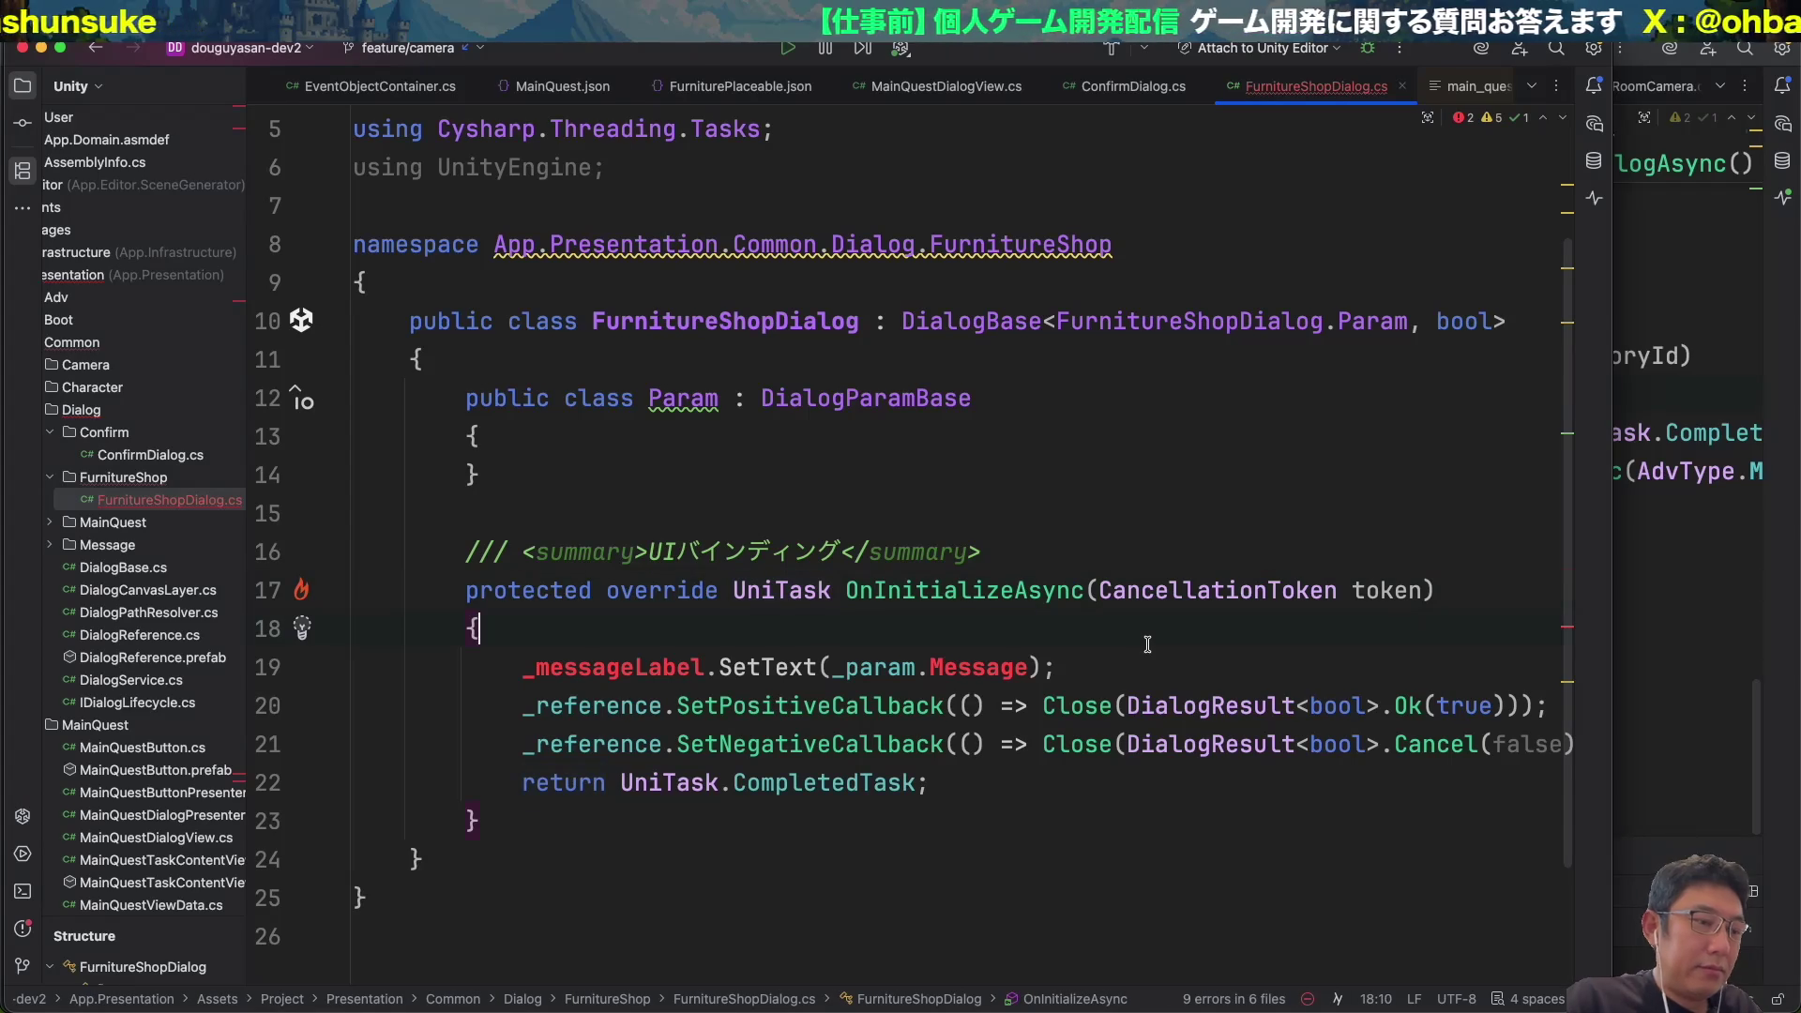
{"action": "key", "text": "End"}
{"action": "key", "text": "super+BackSpace"}
{"action": "scroll", "coordinate": [1032, 642], "scroll_direction": "right", "scroll_amount": 2}
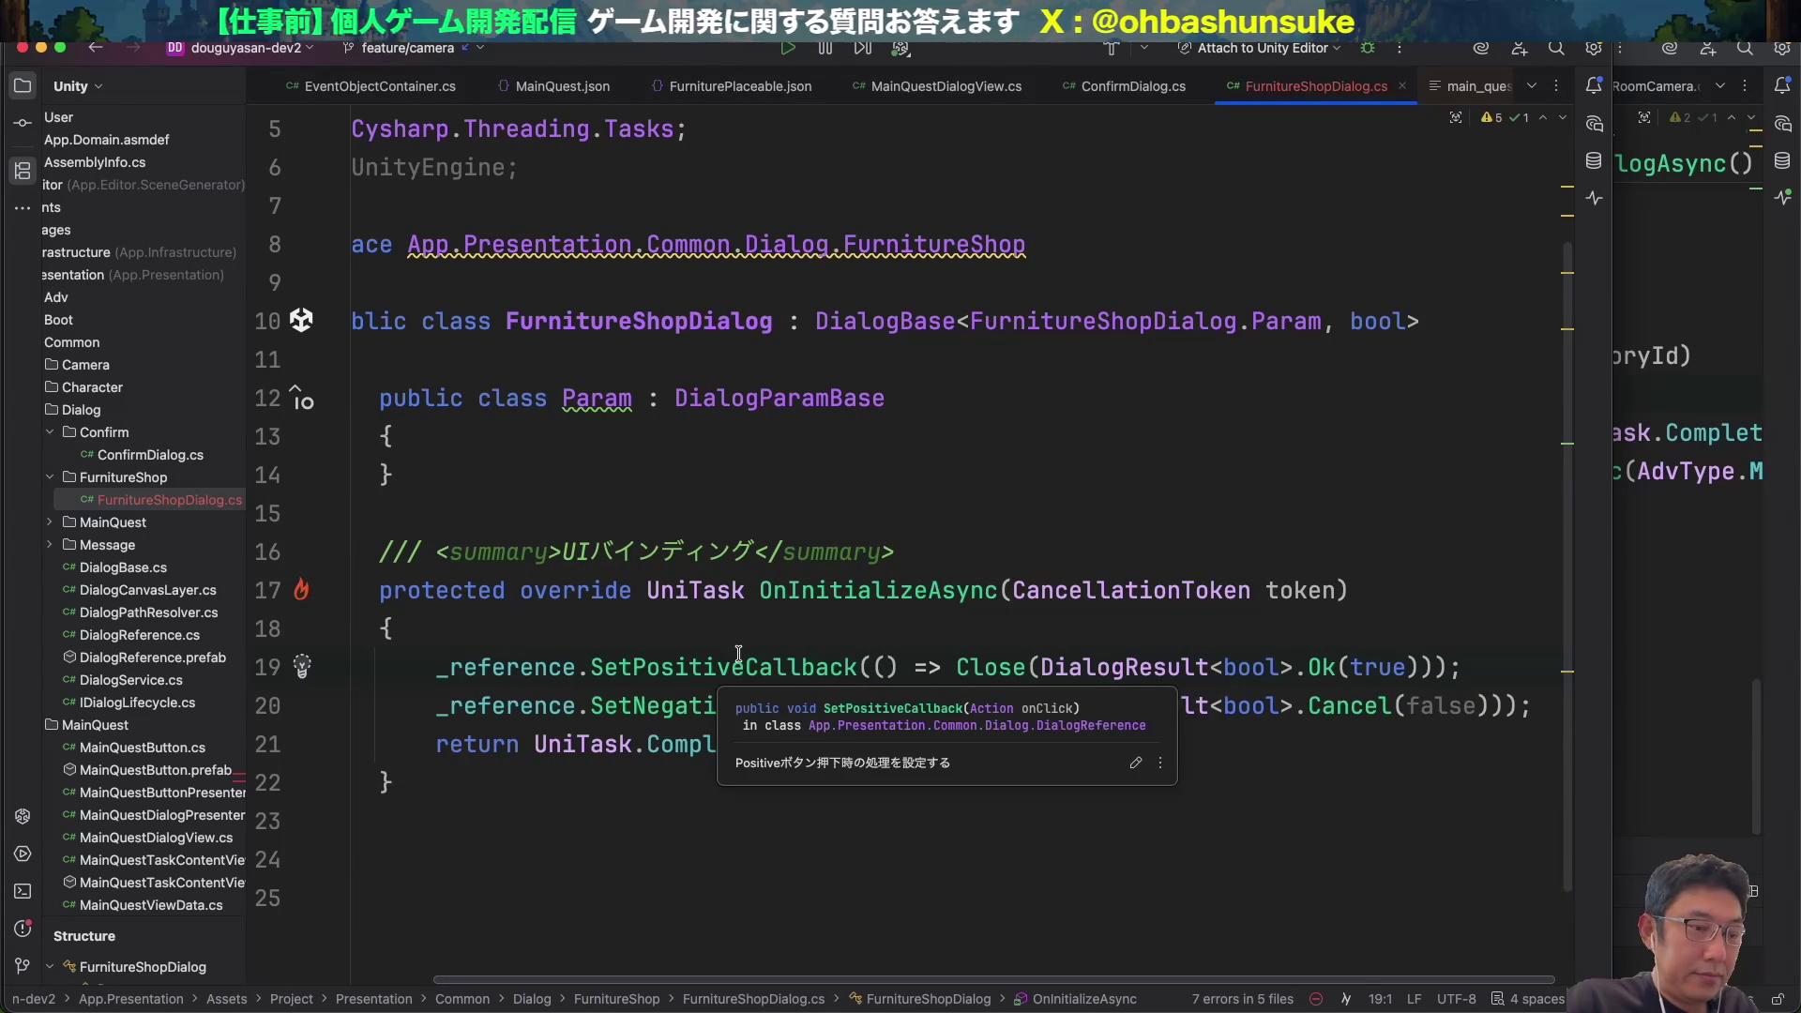
{"action": "key", "text": "alt+Up"}
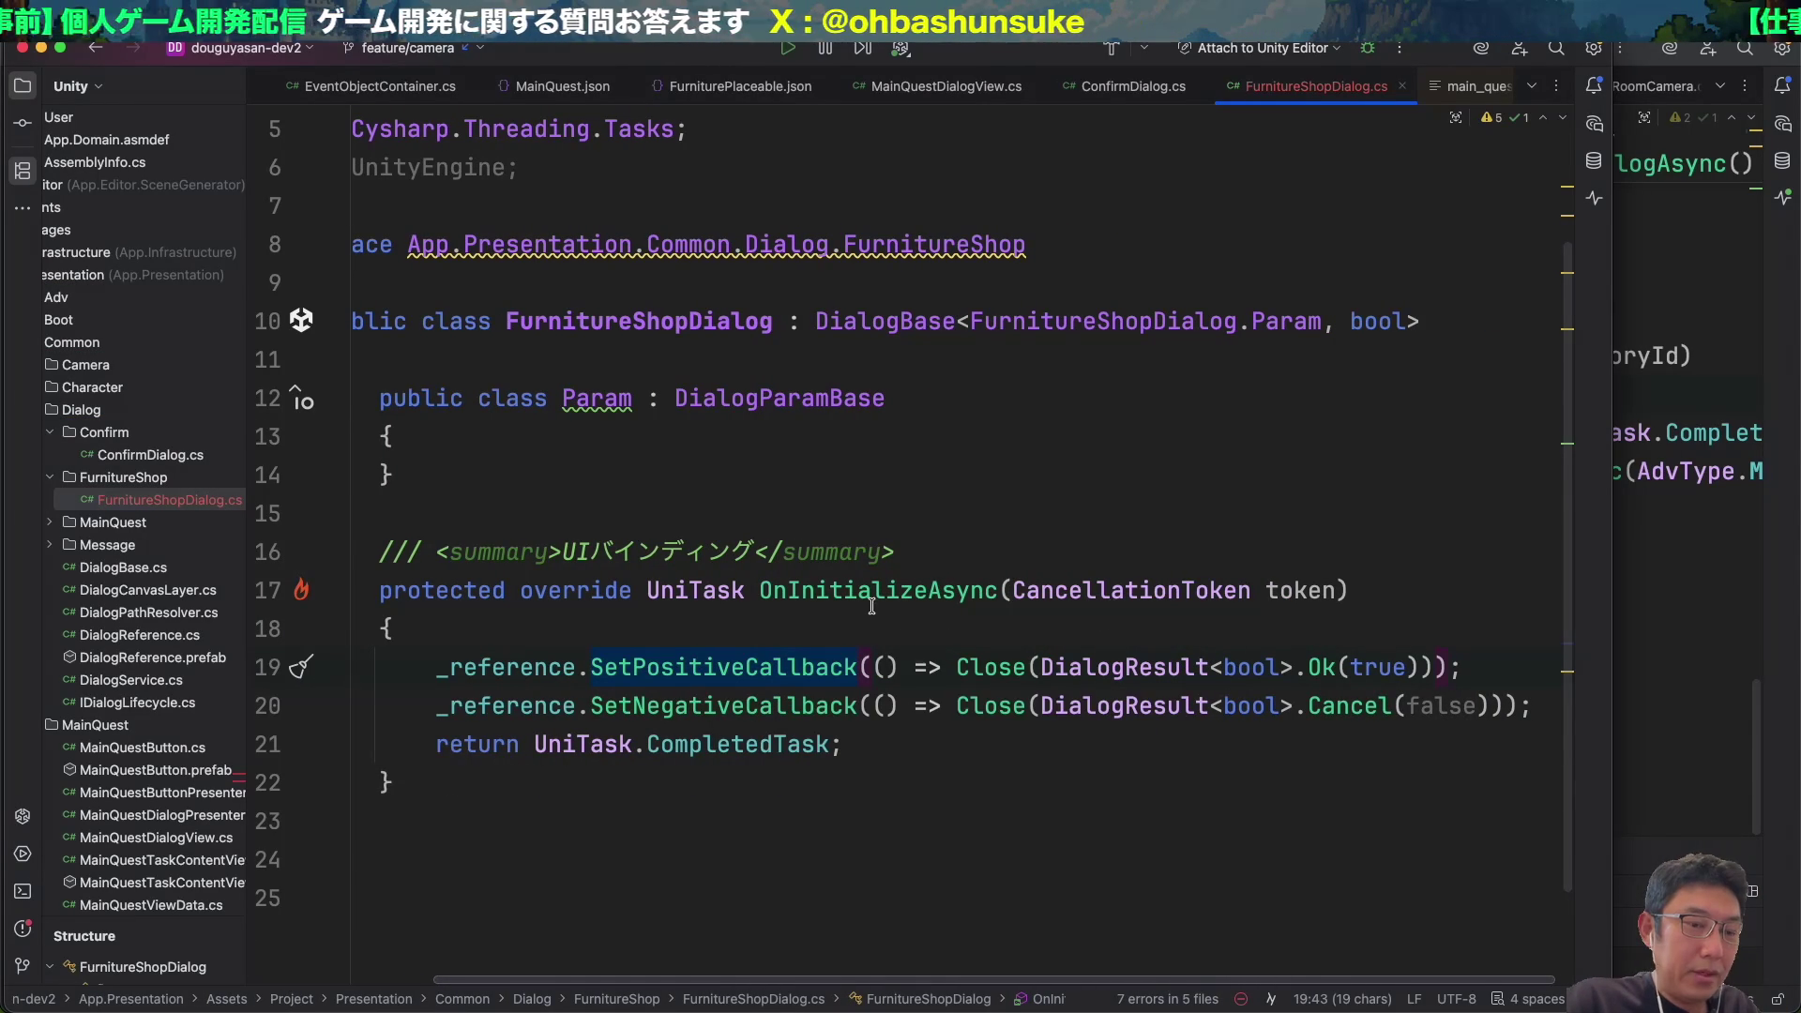
{"action": "left_click", "coordinate": [990, 667], "text": "super"}
{"action": "key", "text": "super+bracketleft"}
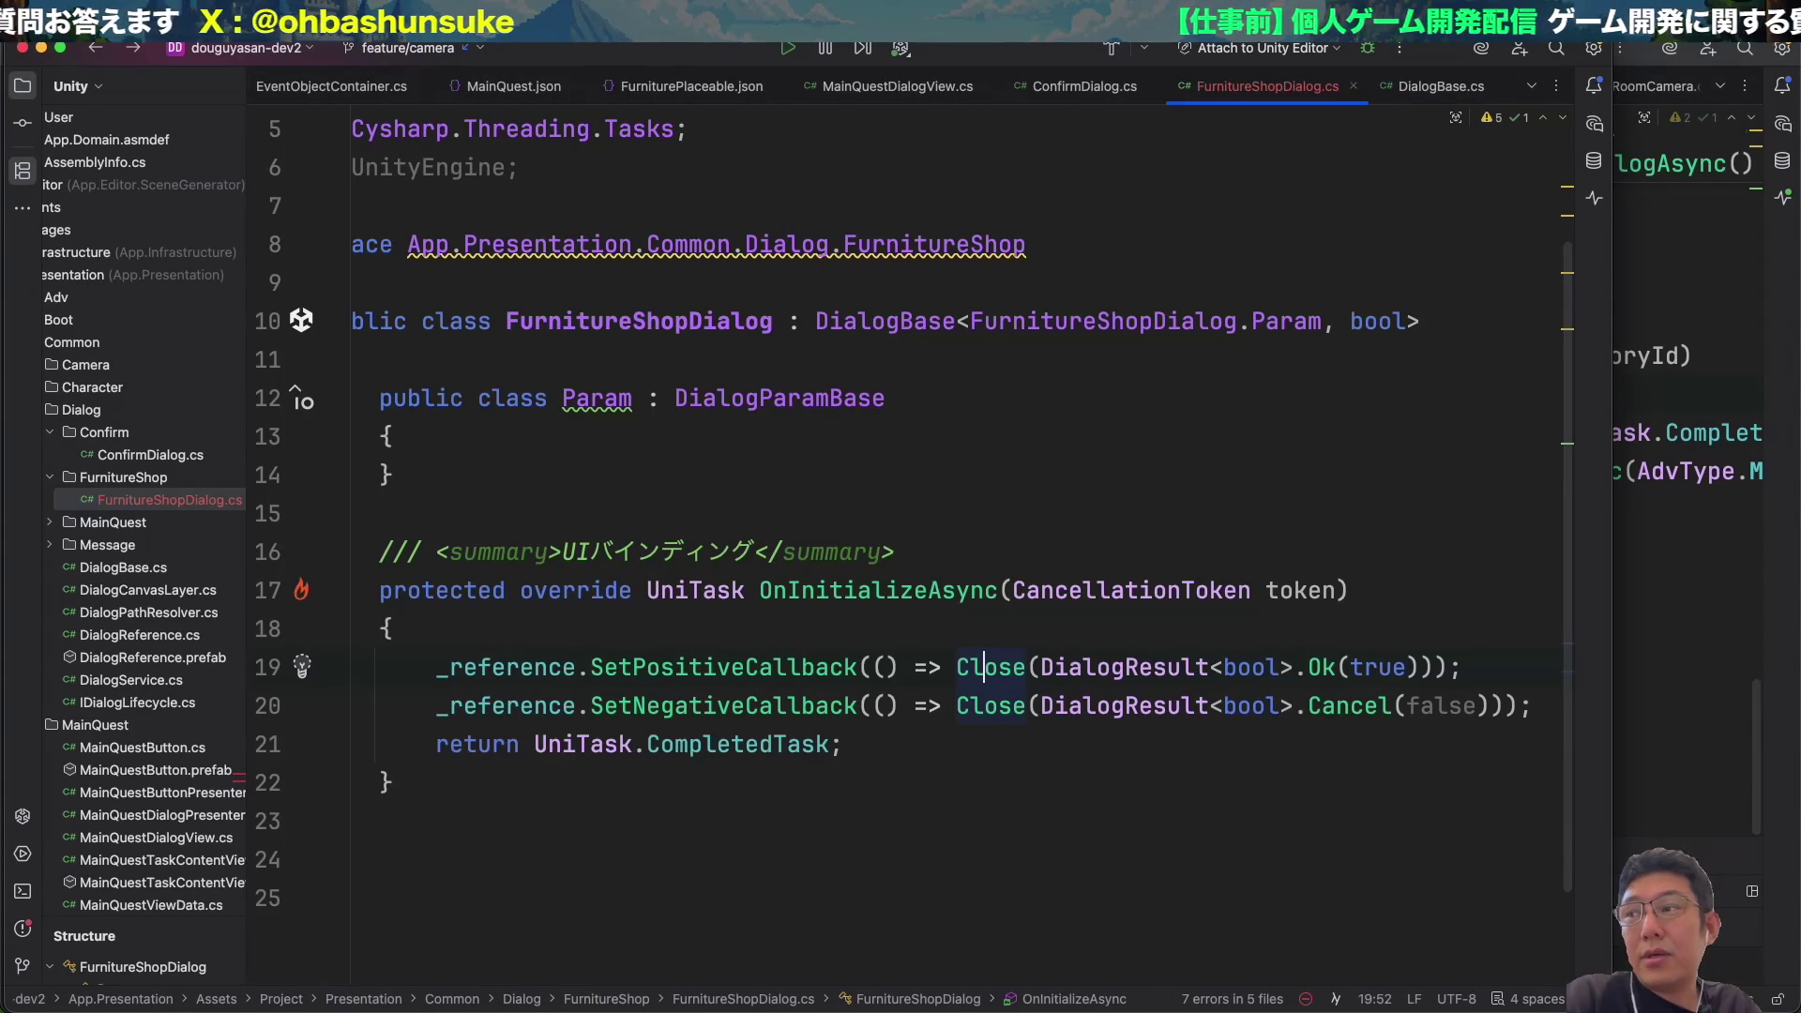
Add an empty line inside the Param class, then switch back to Unity.
{"action": "left_click", "coordinate": [806, 483]}
{"action": "key", "text": "Up"}
{"action": "key", "text": "Return"}
{"action": "scroll", "coordinate": [773, 300], "scroll_direction": "left", "scroll_amount": 2}
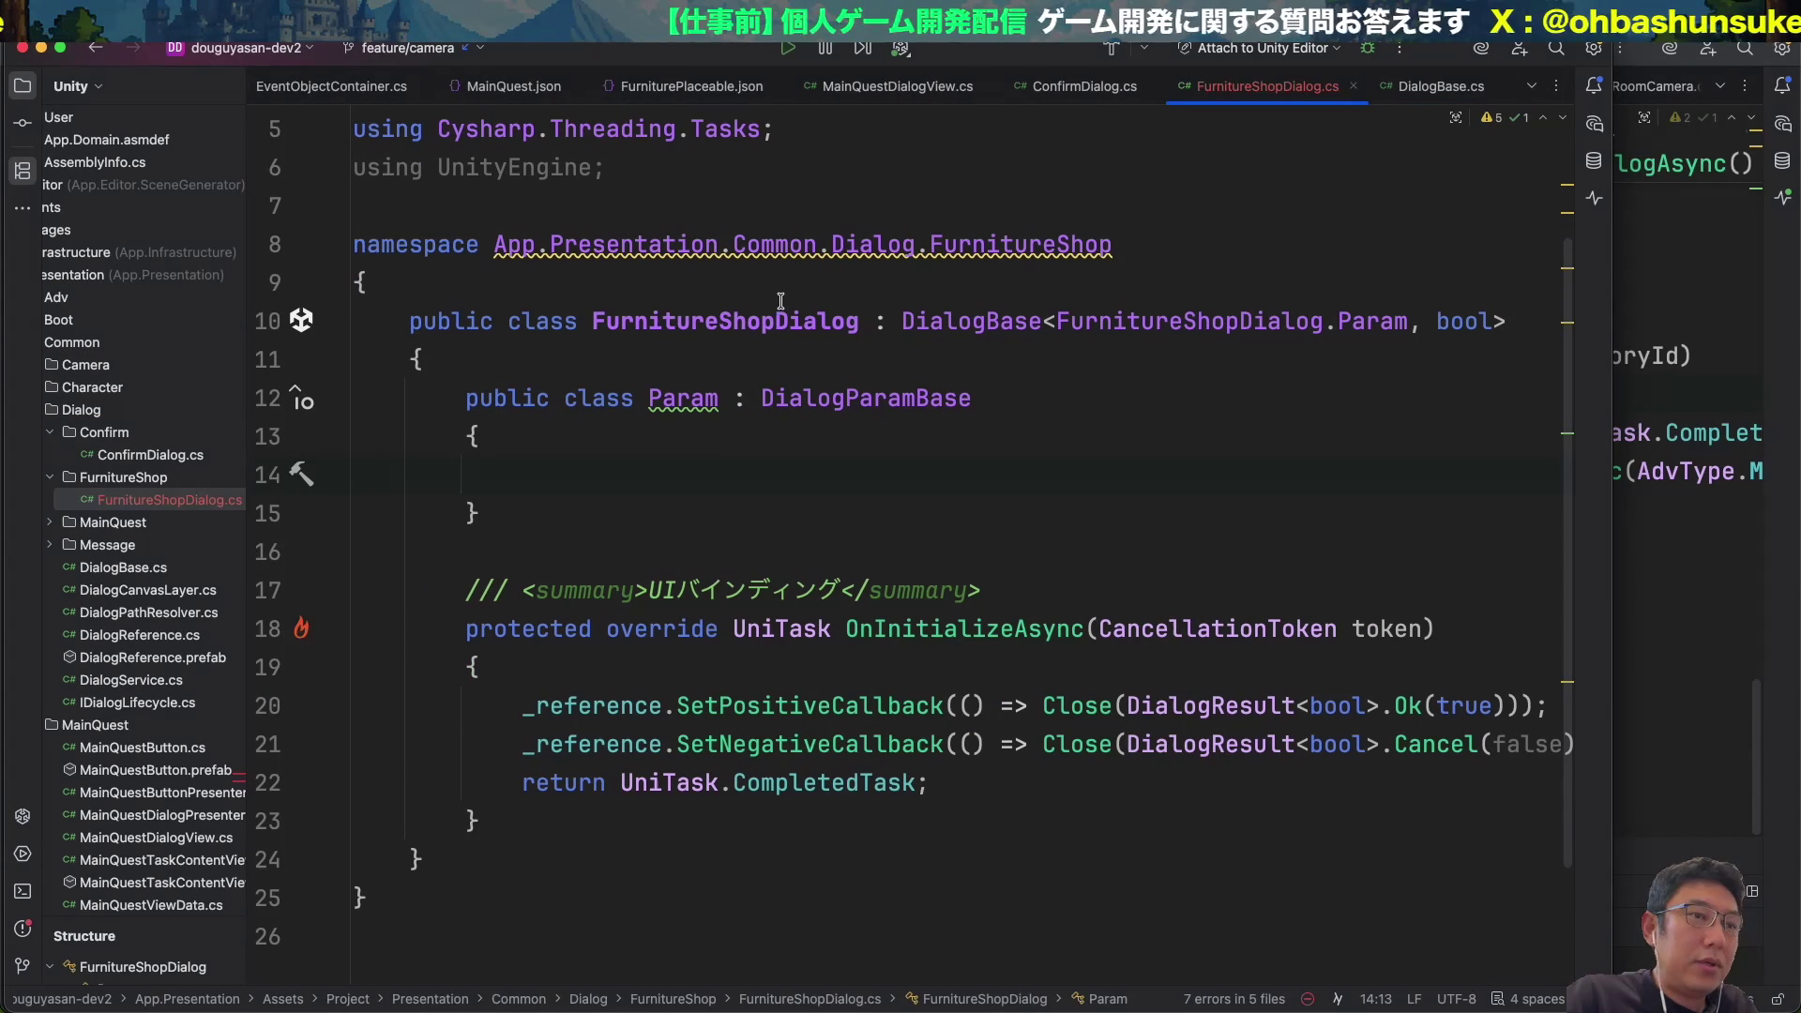
{"action": "mouse_move", "coordinate": [919, 258]}
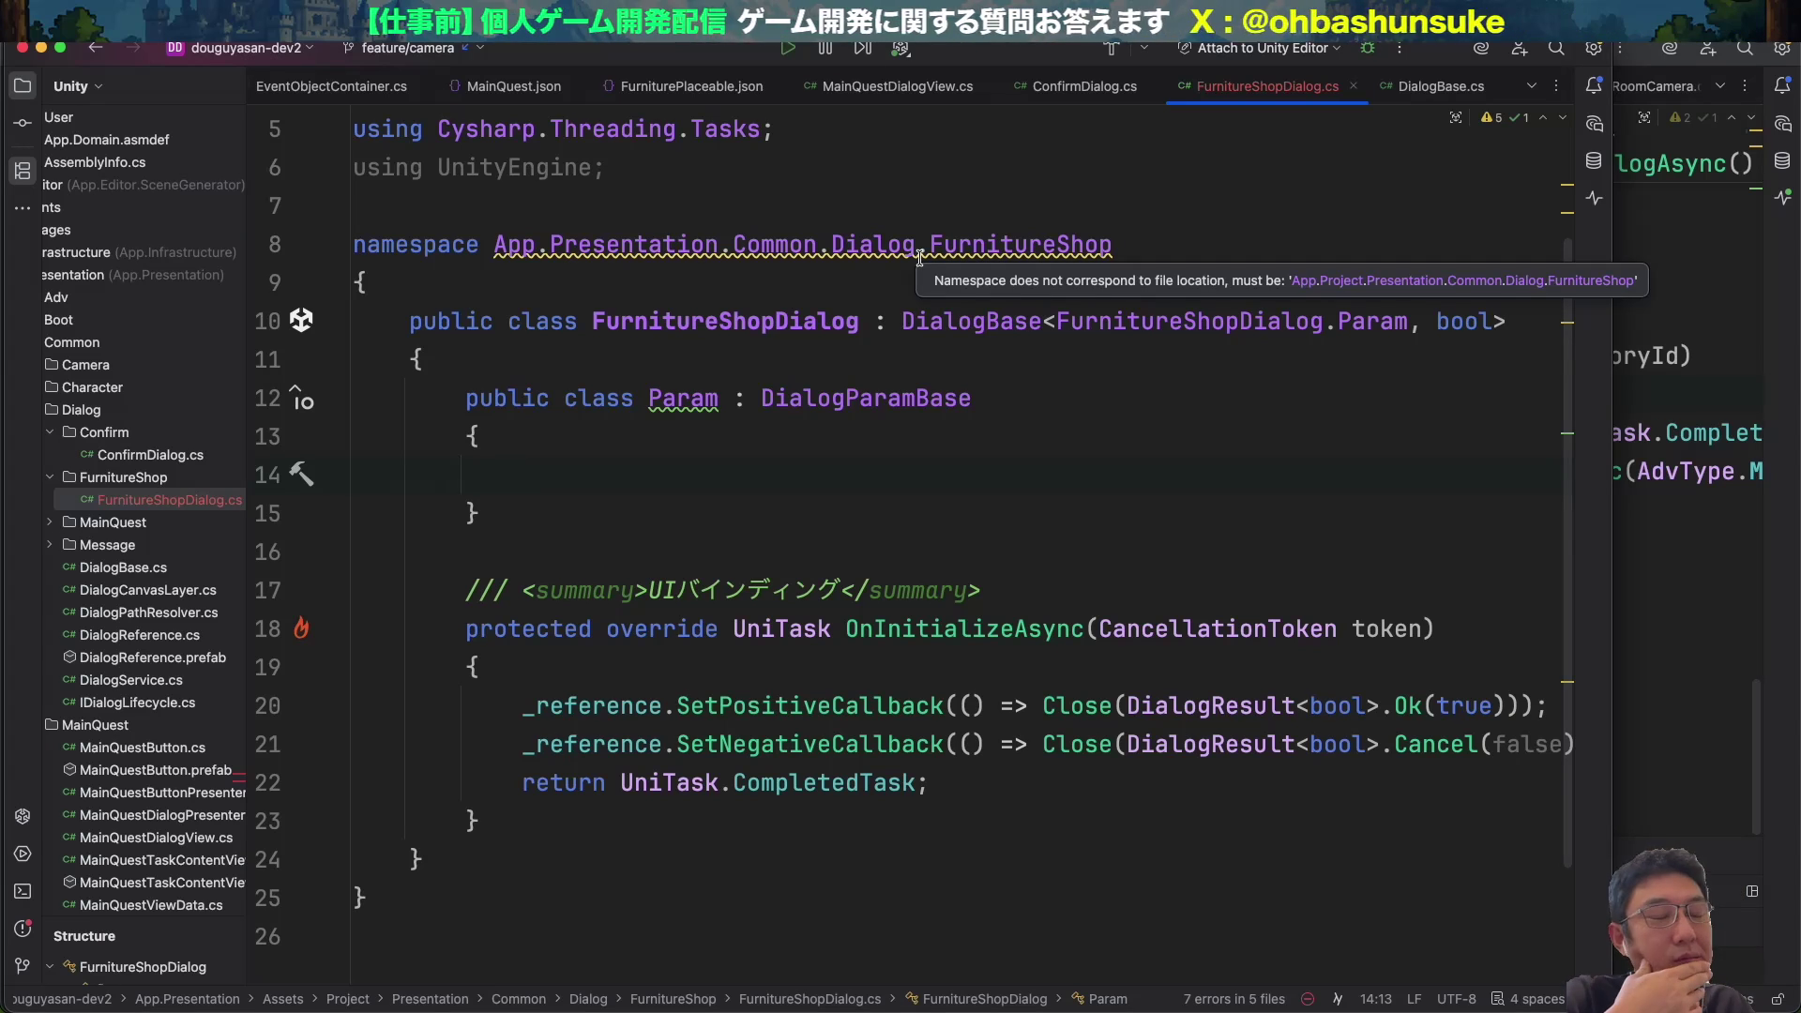
{"action": "key", "text": "super+Tab"}
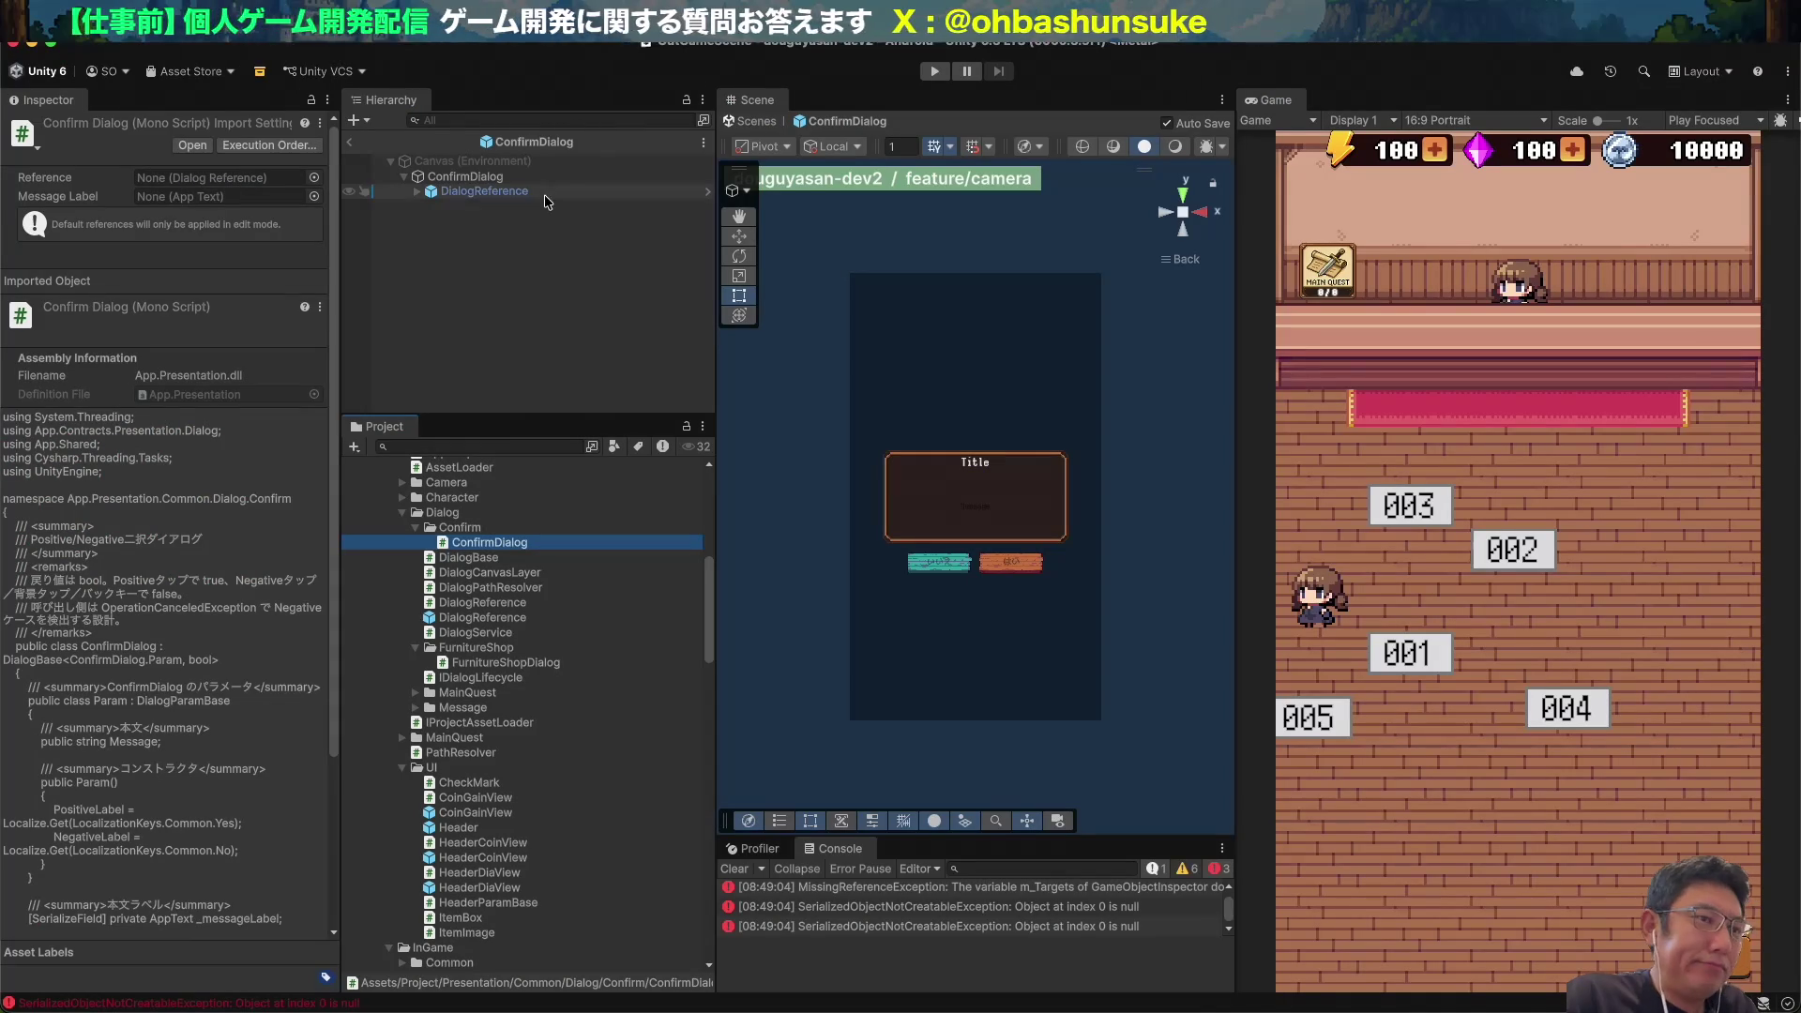
Open the FurnitureShopDialog prefab for editing from the Project window.
{"action": "key", "text": "super+Tab"}
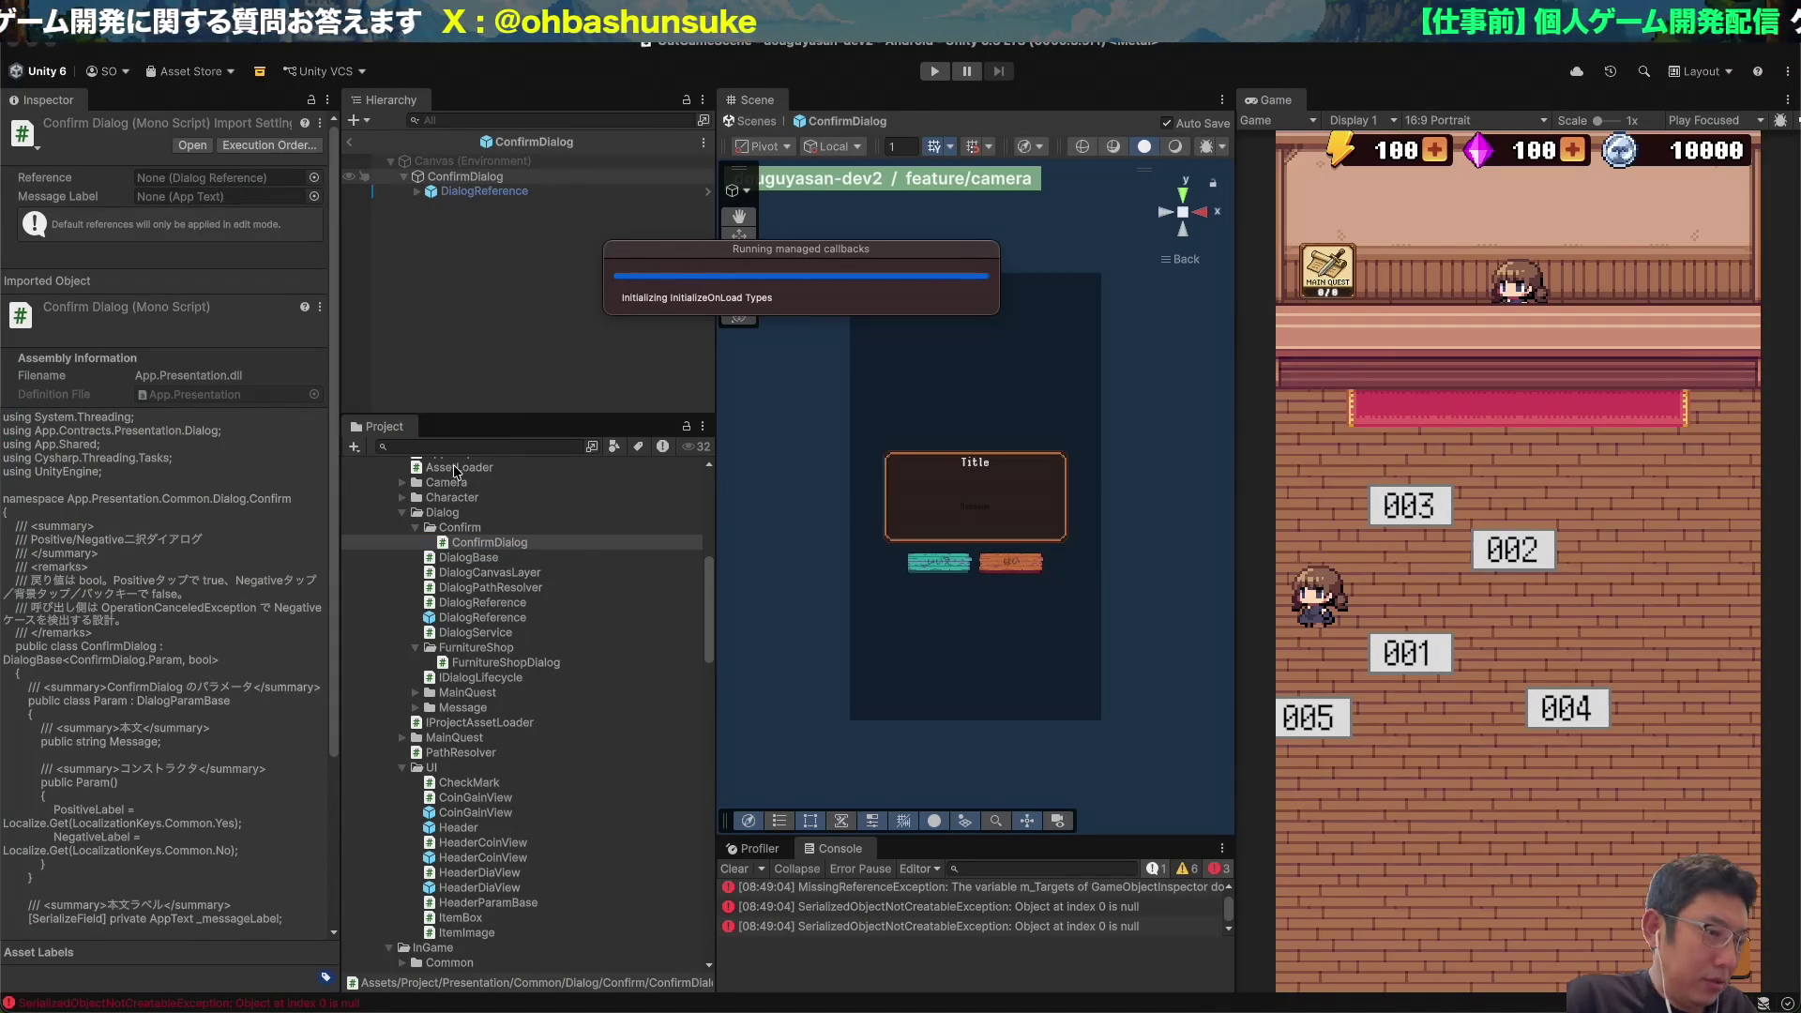
{"action": "scroll", "coordinate": [471, 693], "scroll_direction": "down", "scroll_amount": 10}
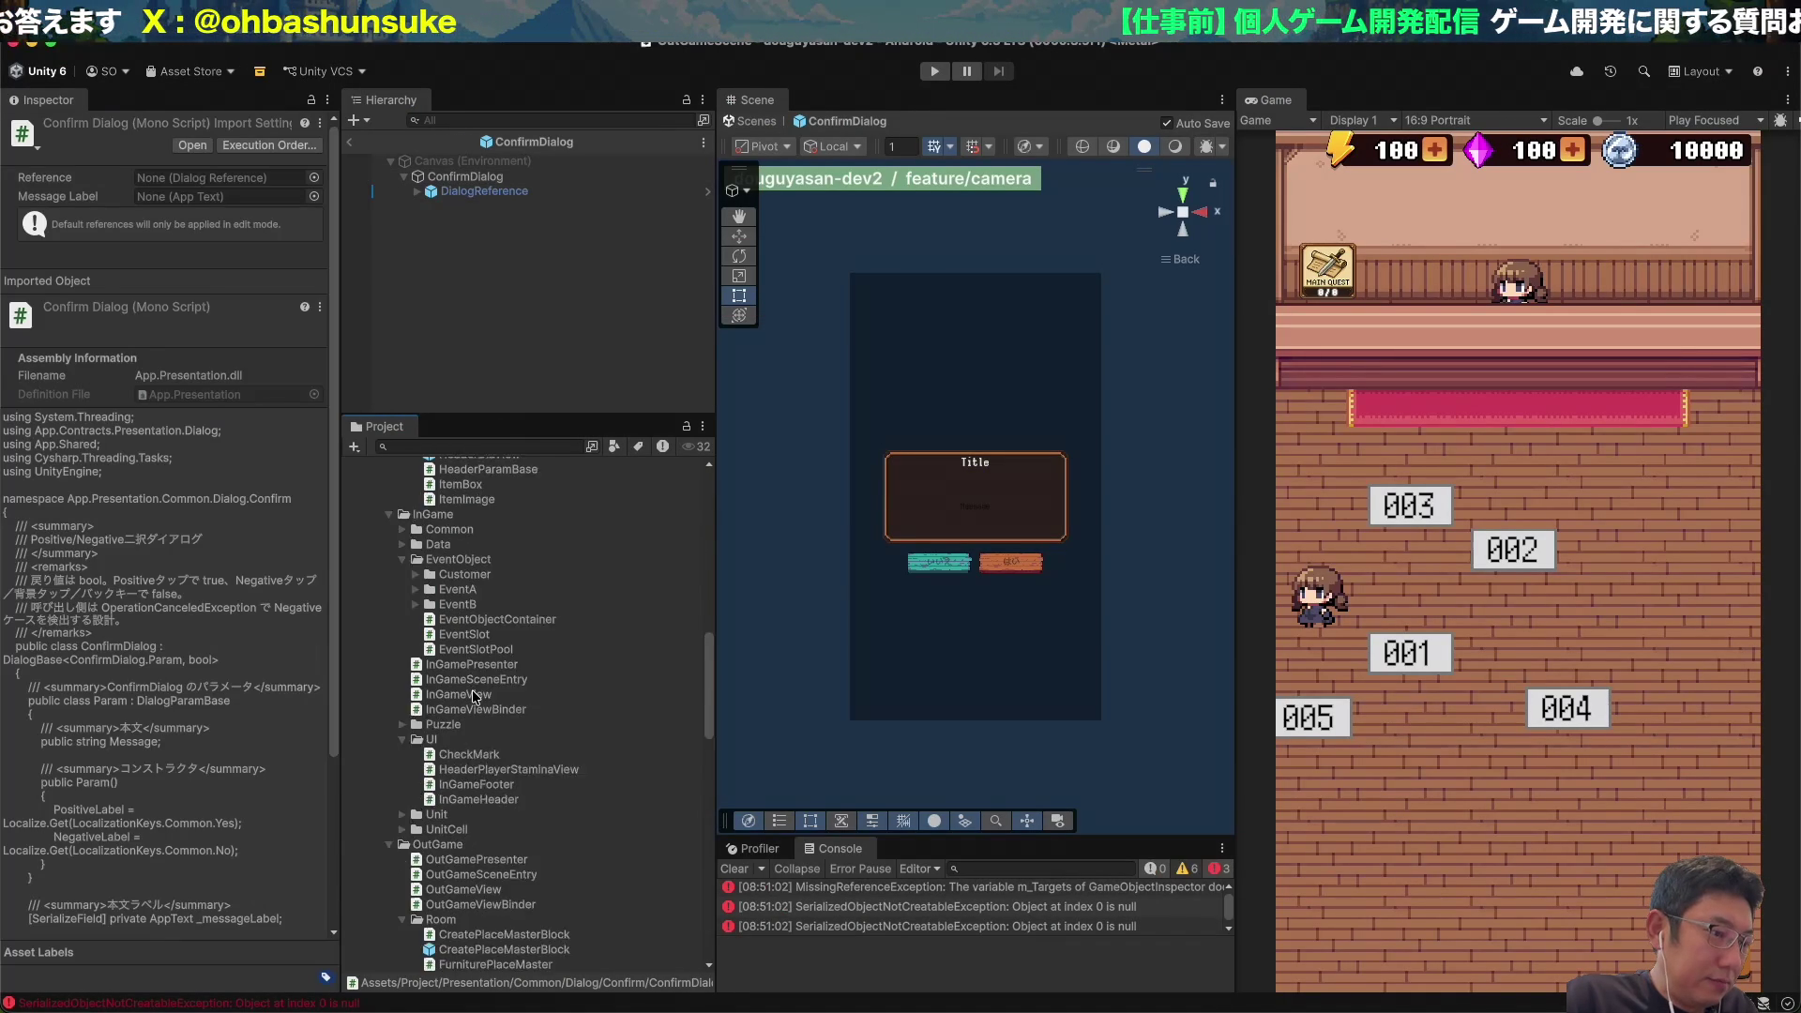
{"action": "scroll", "coordinate": [473, 695], "scroll_direction": "down", "scroll_amount": 10}
{"action": "scroll", "coordinate": [471, 694], "scroll_direction": "down", "scroll_amount": 2}
{"action": "double_click", "coordinate": [479, 843]}
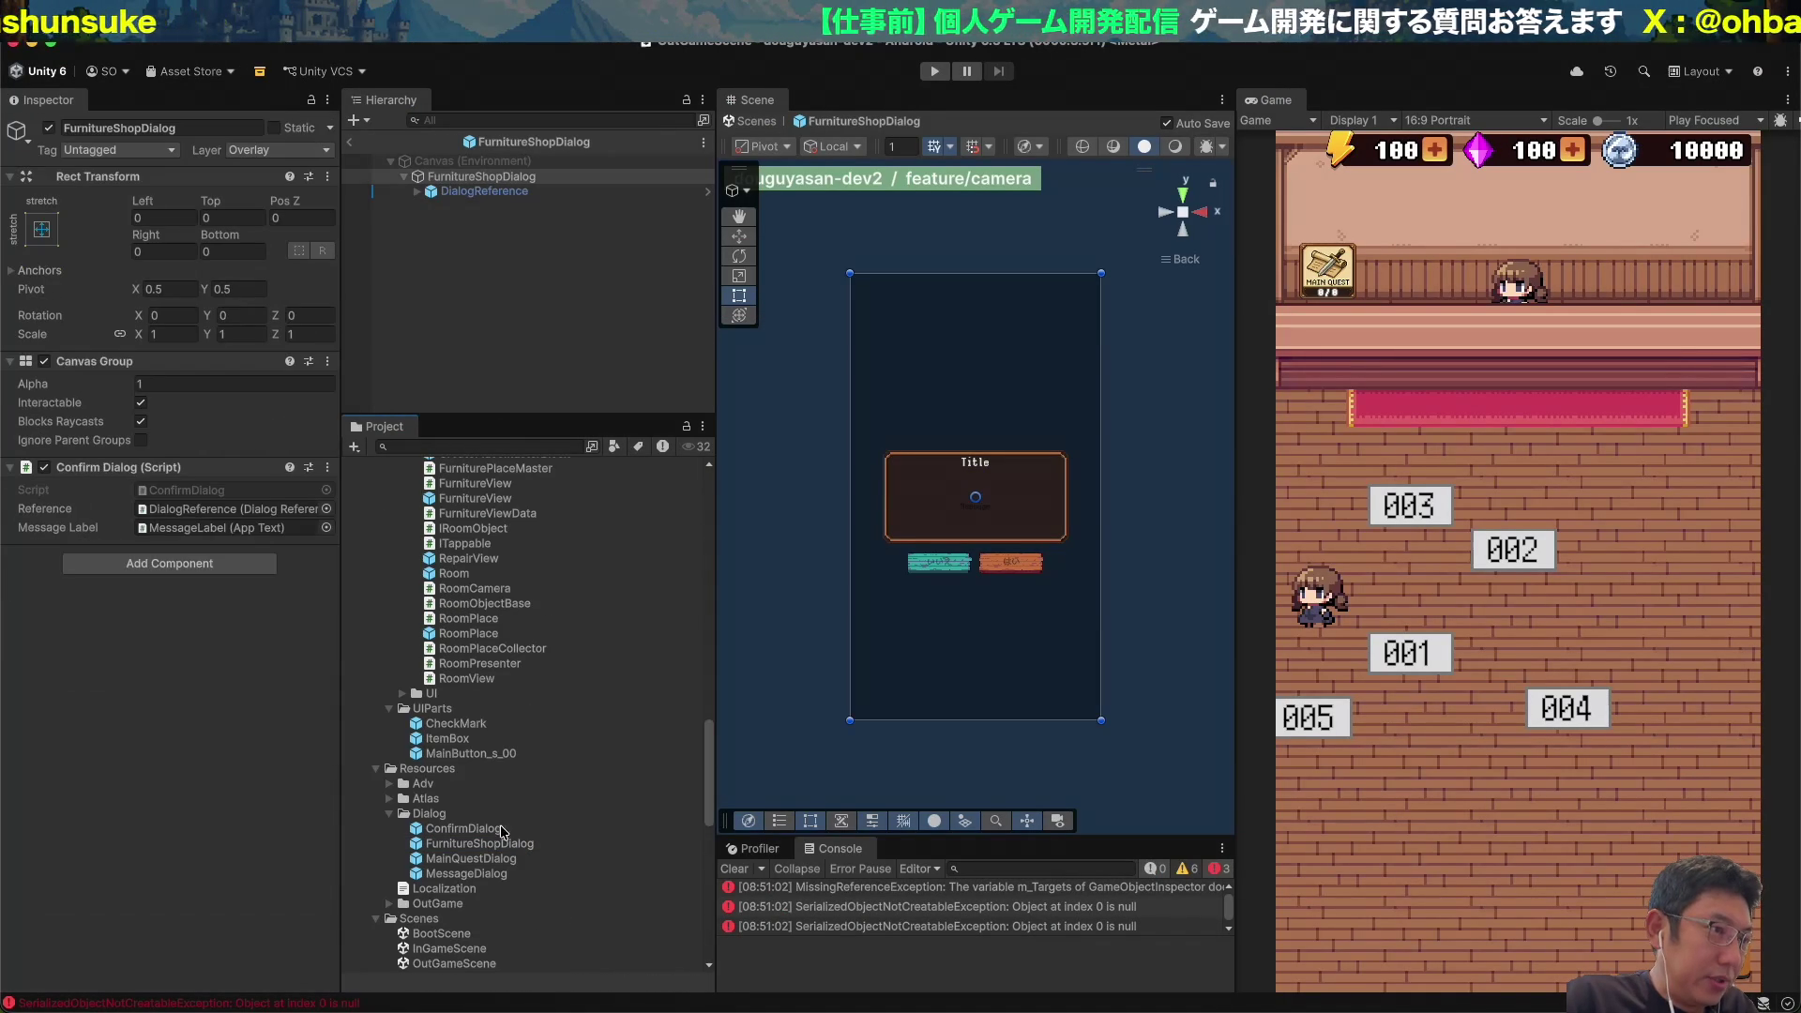
Replace the Confirm Dialog script with Furniture Shop Dialog, Reference set to DialogReference.
{"action": "left_click", "coordinate": [326, 467]}
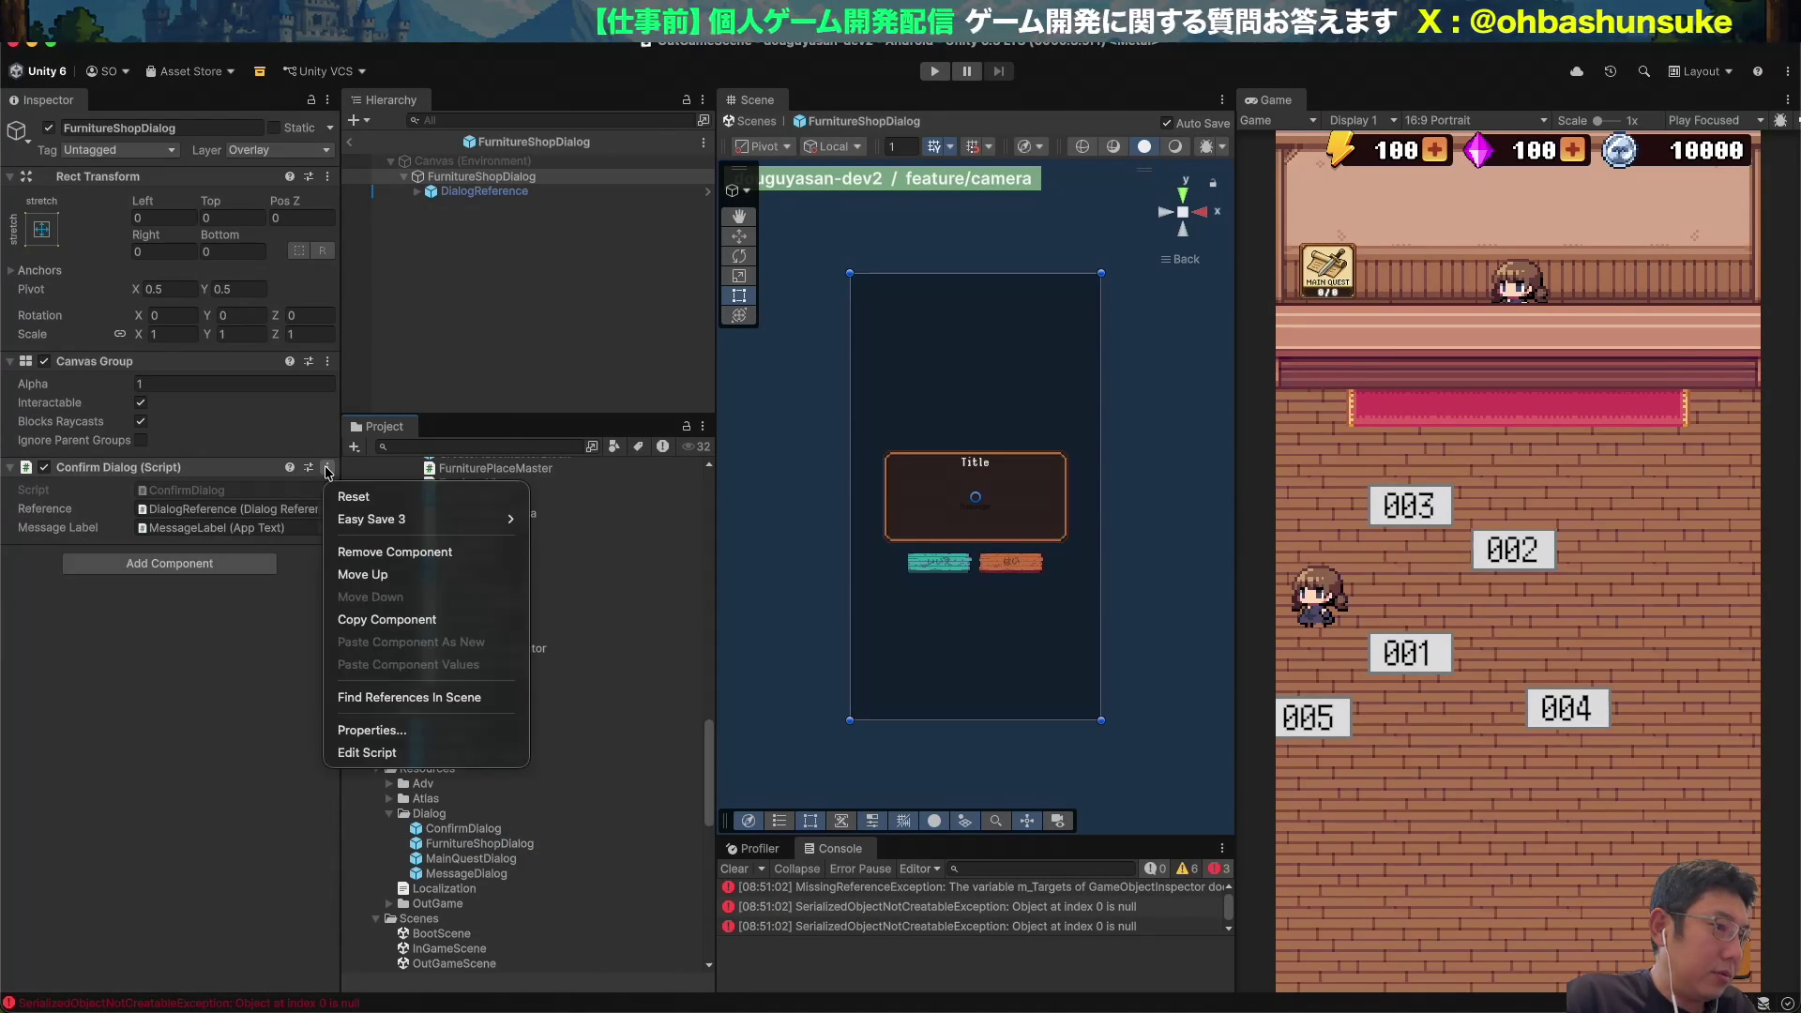
{"action": "left_click", "coordinate": [361, 554]}
{"action": "left_click", "coordinate": [219, 477]}
{"action": "key", "text": "Return"}
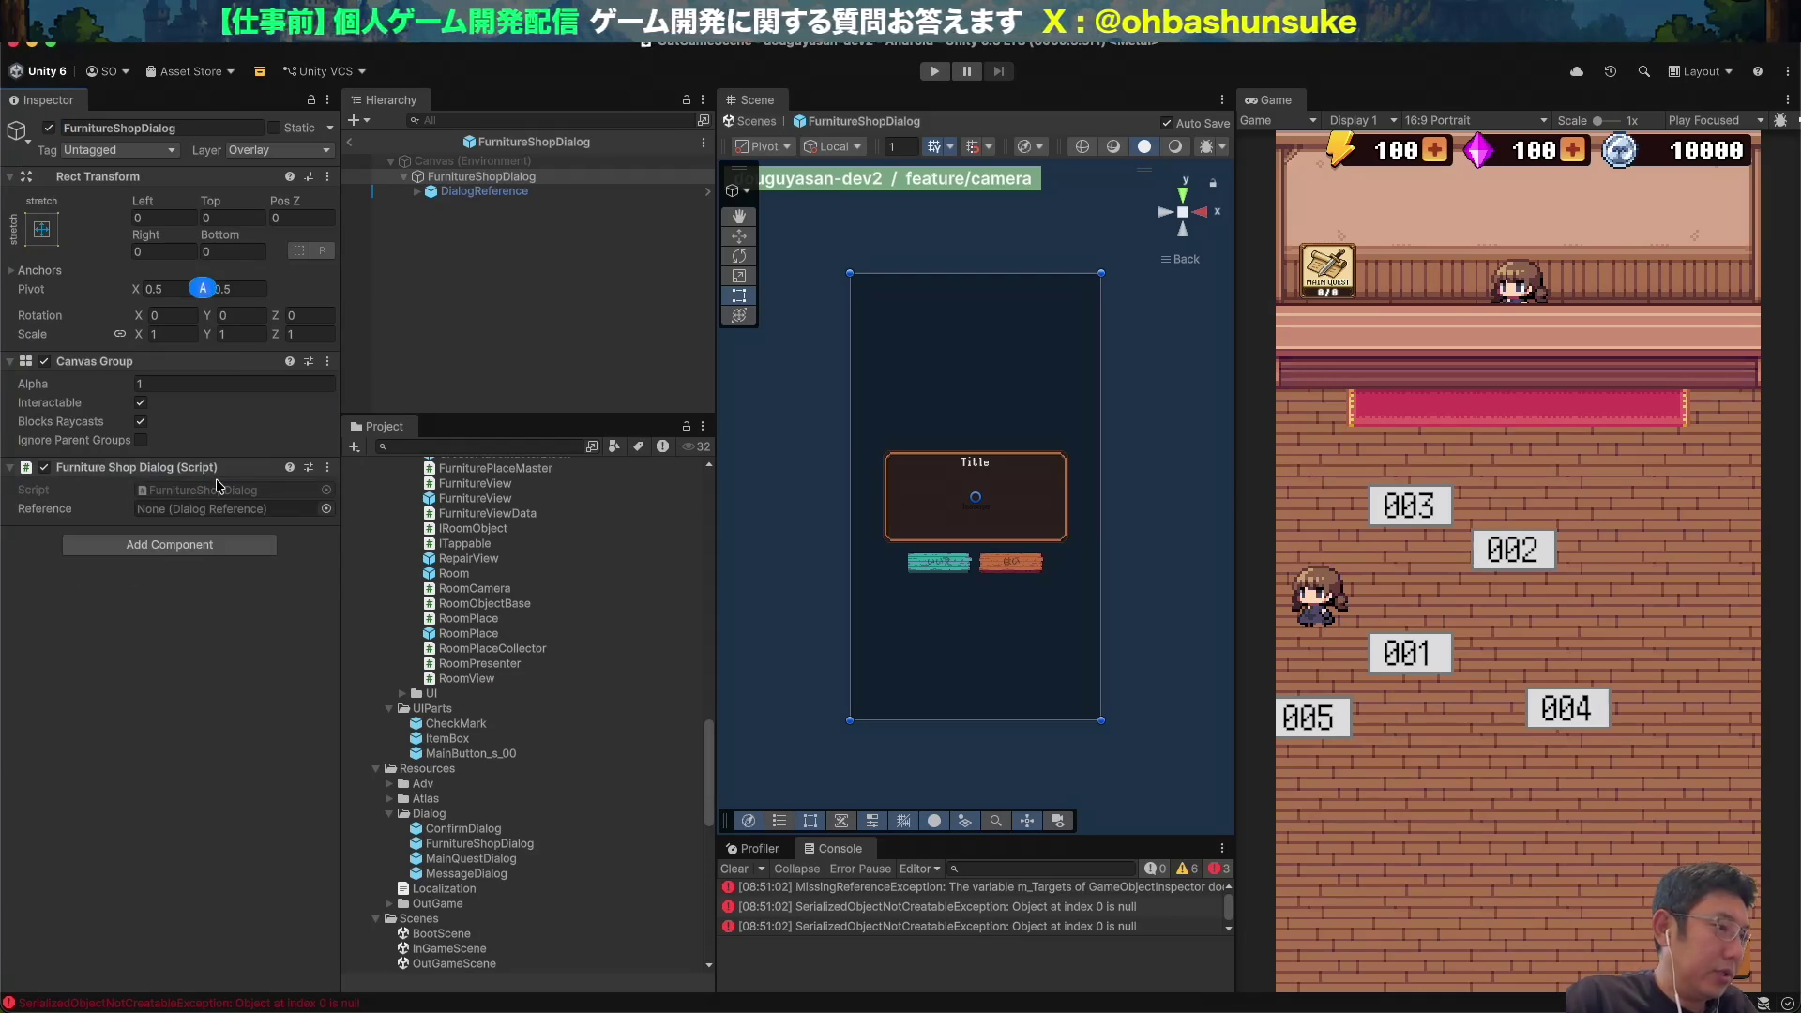
{"action": "left_click_drag", "start_coordinate": [478, 191], "coordinate": [208, 515]}
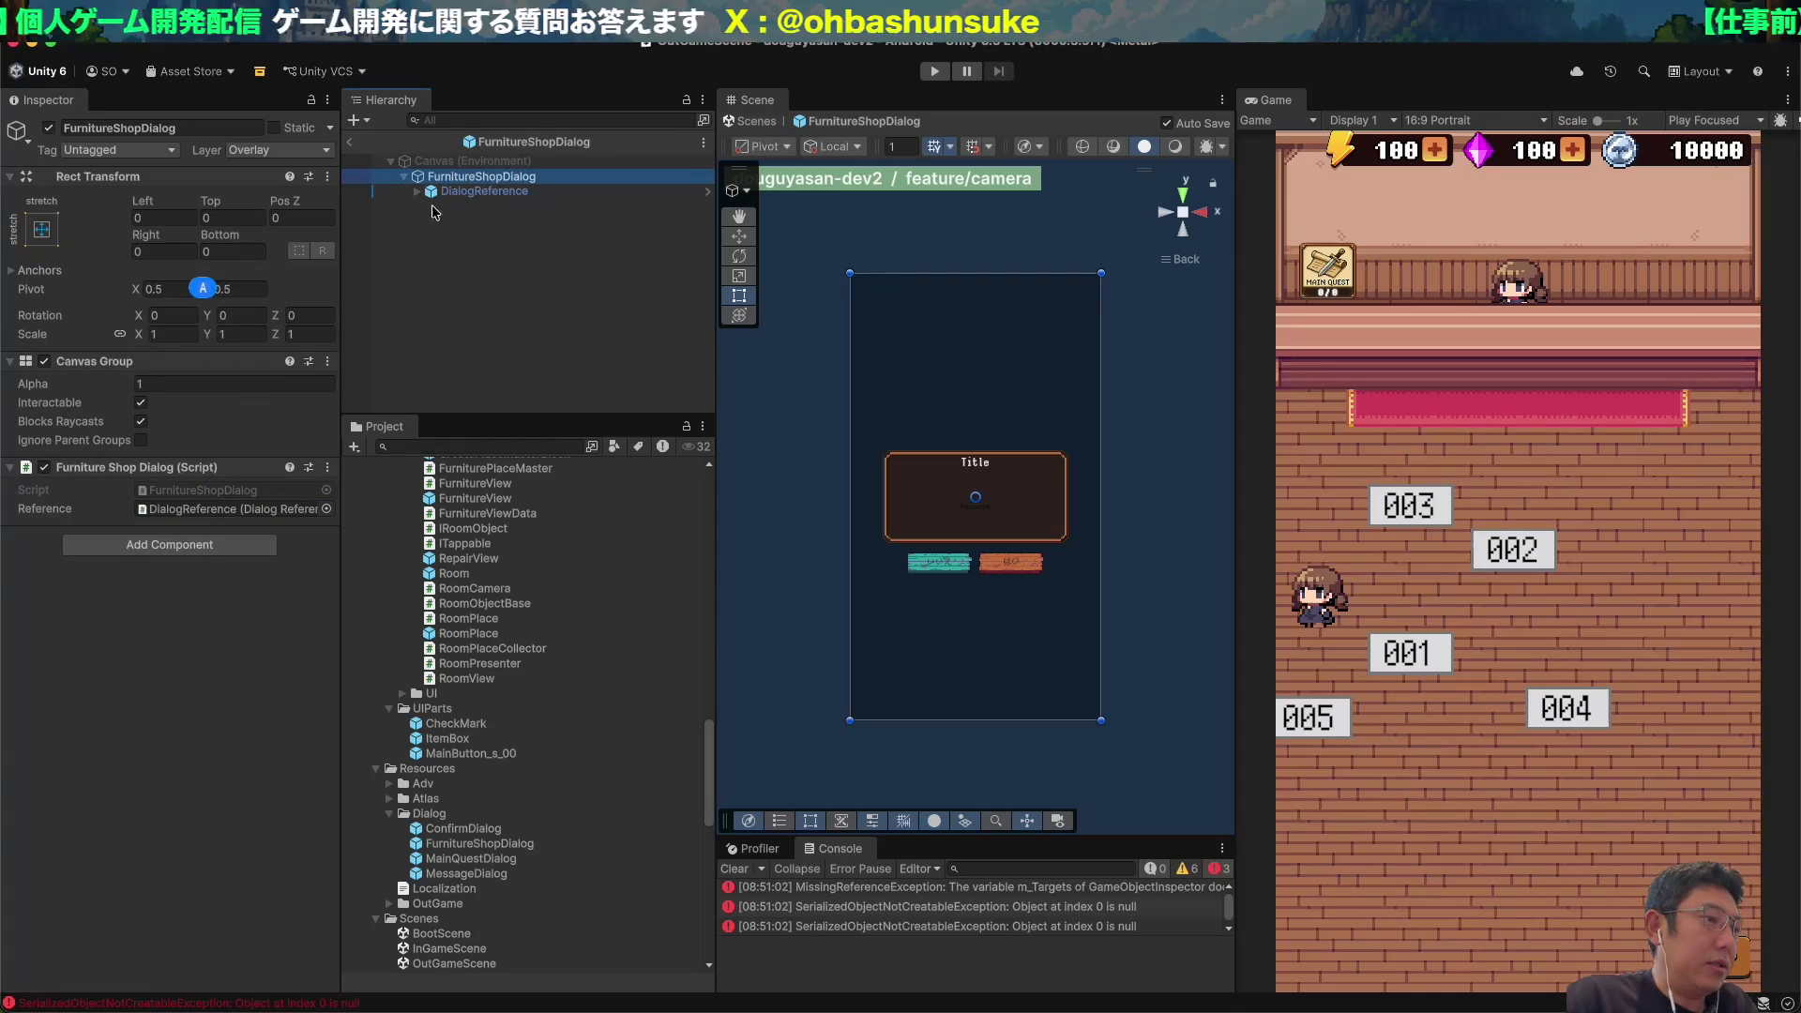
{"action": "left_click", "coordinate": [497, 193]}
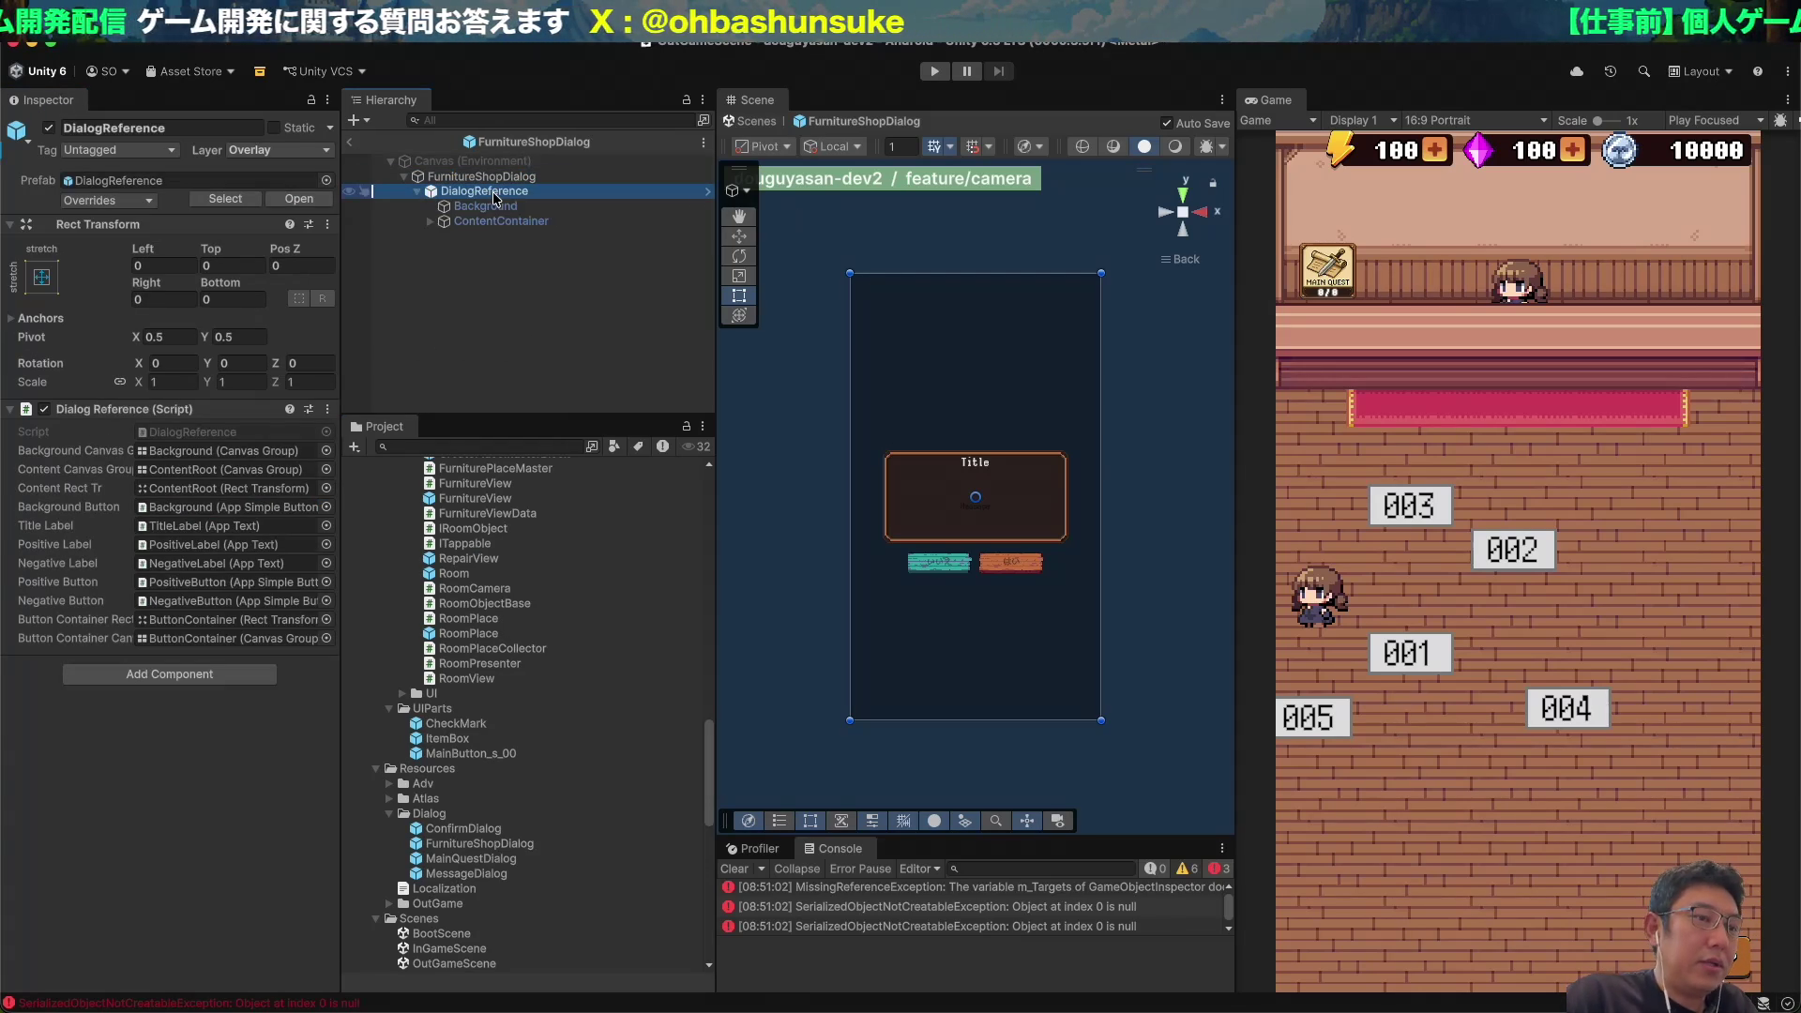
Frame the dialog in the Scene view and select ContentContainer in the Hierarchy.
{"action": "key", "text": "f"}
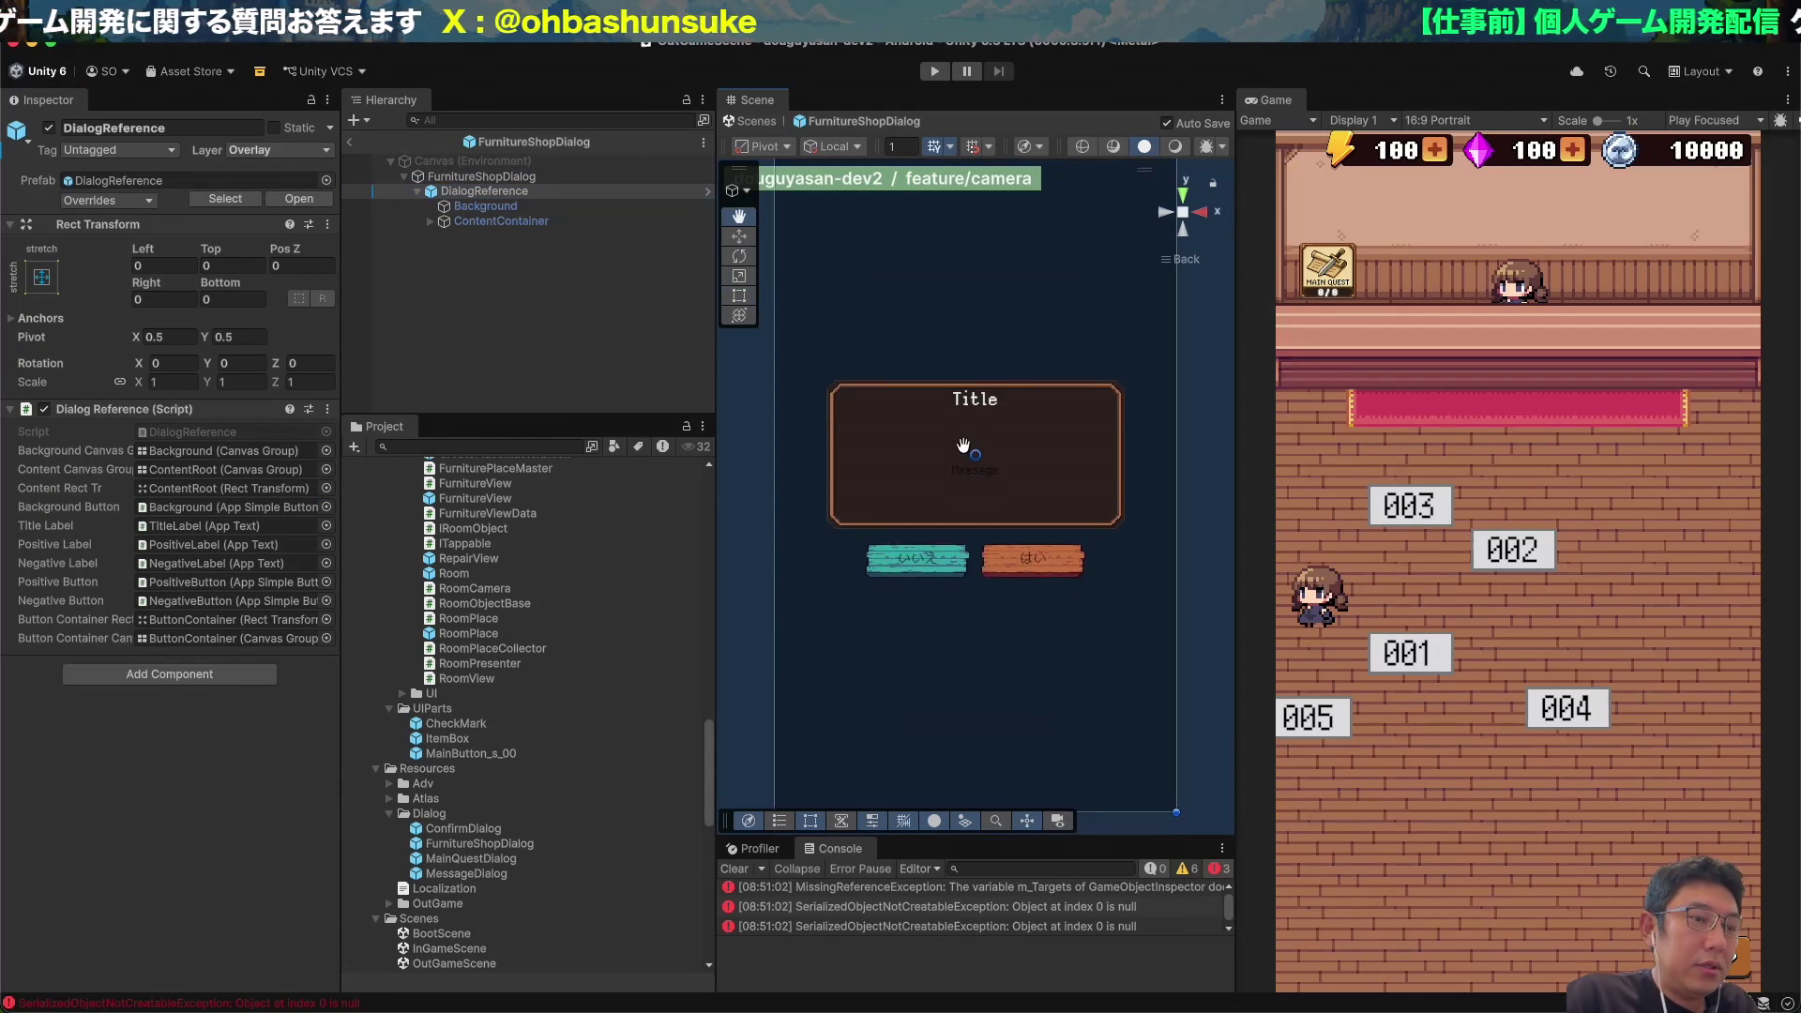
{"action": "key", "text": "f"}
{"action": "left_click_drag", "start_coordinate": [963, 444], "coordinate": [948, 470]}
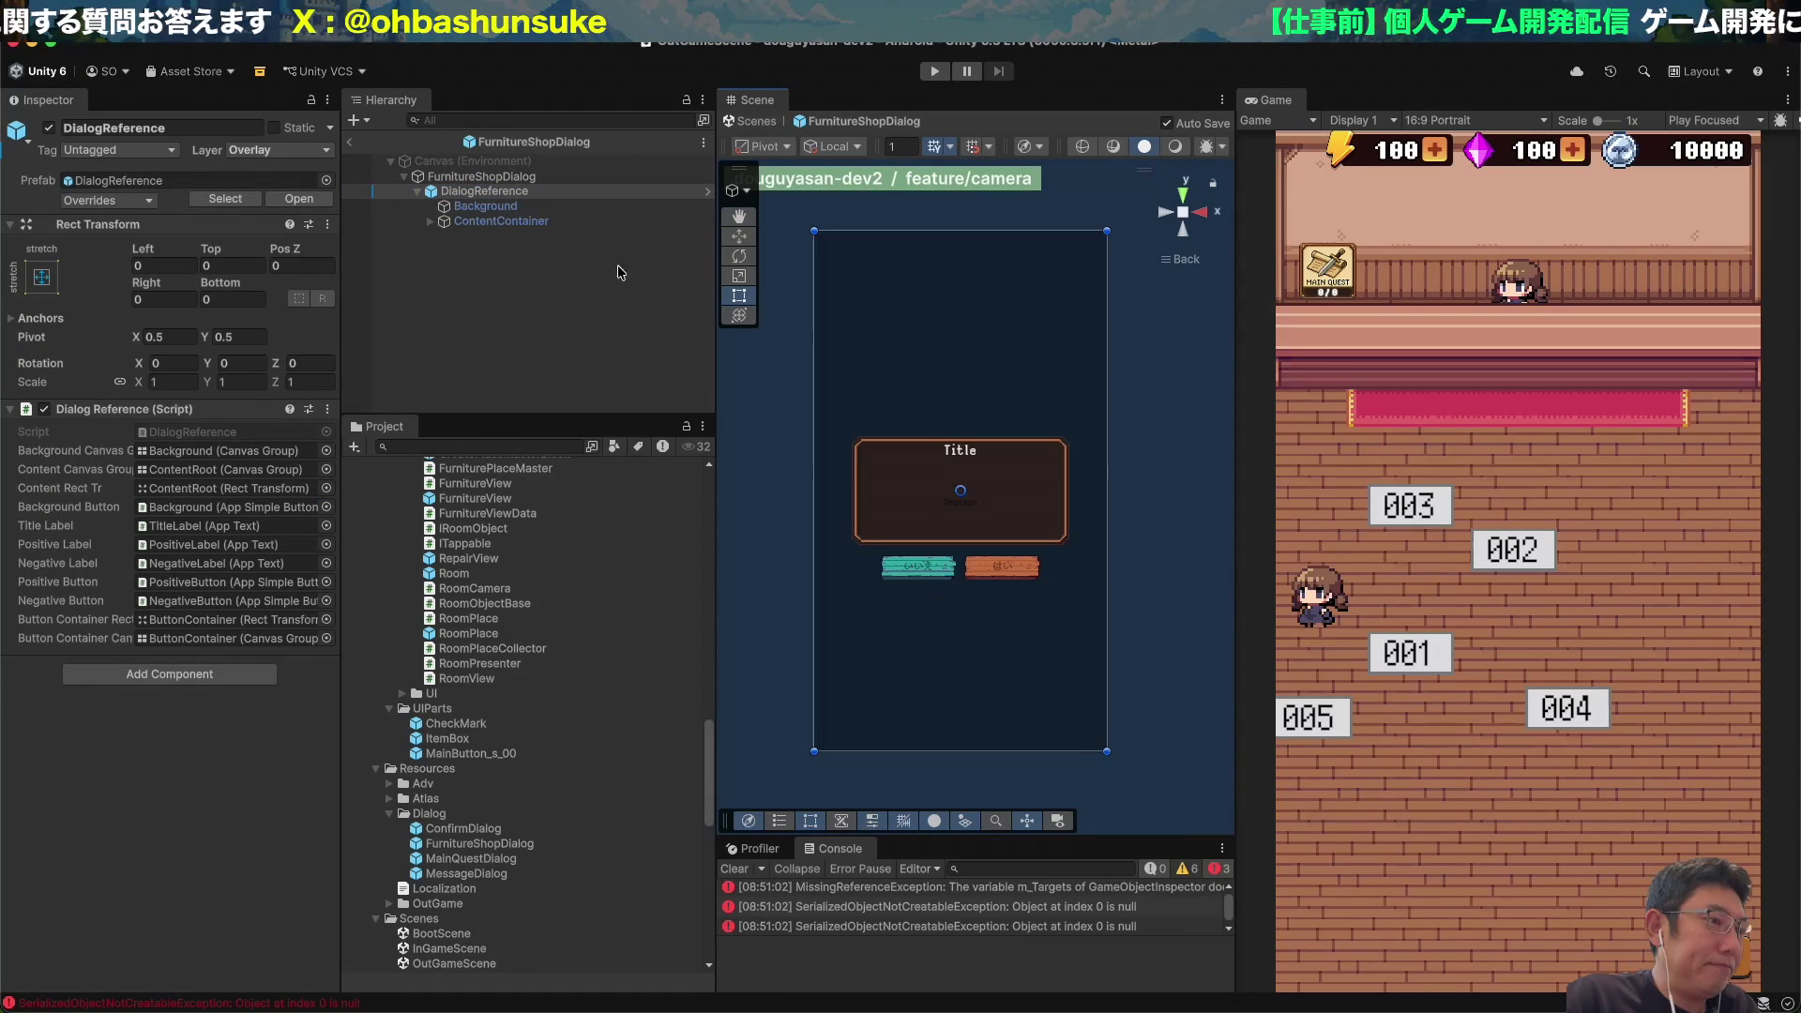
{"action": "left_click", "coordinate": [541, 234]}
{"action": "left_click", "coordinate": [533, 221]}
{"action": "key", "text": "Right"}
{"action": "key", "text": "Down"}
{"action": "key", "text": "Down"}
{"action": "key", "text": "Up"}
{"action": "left_click", "coordinate": [533, 222]}
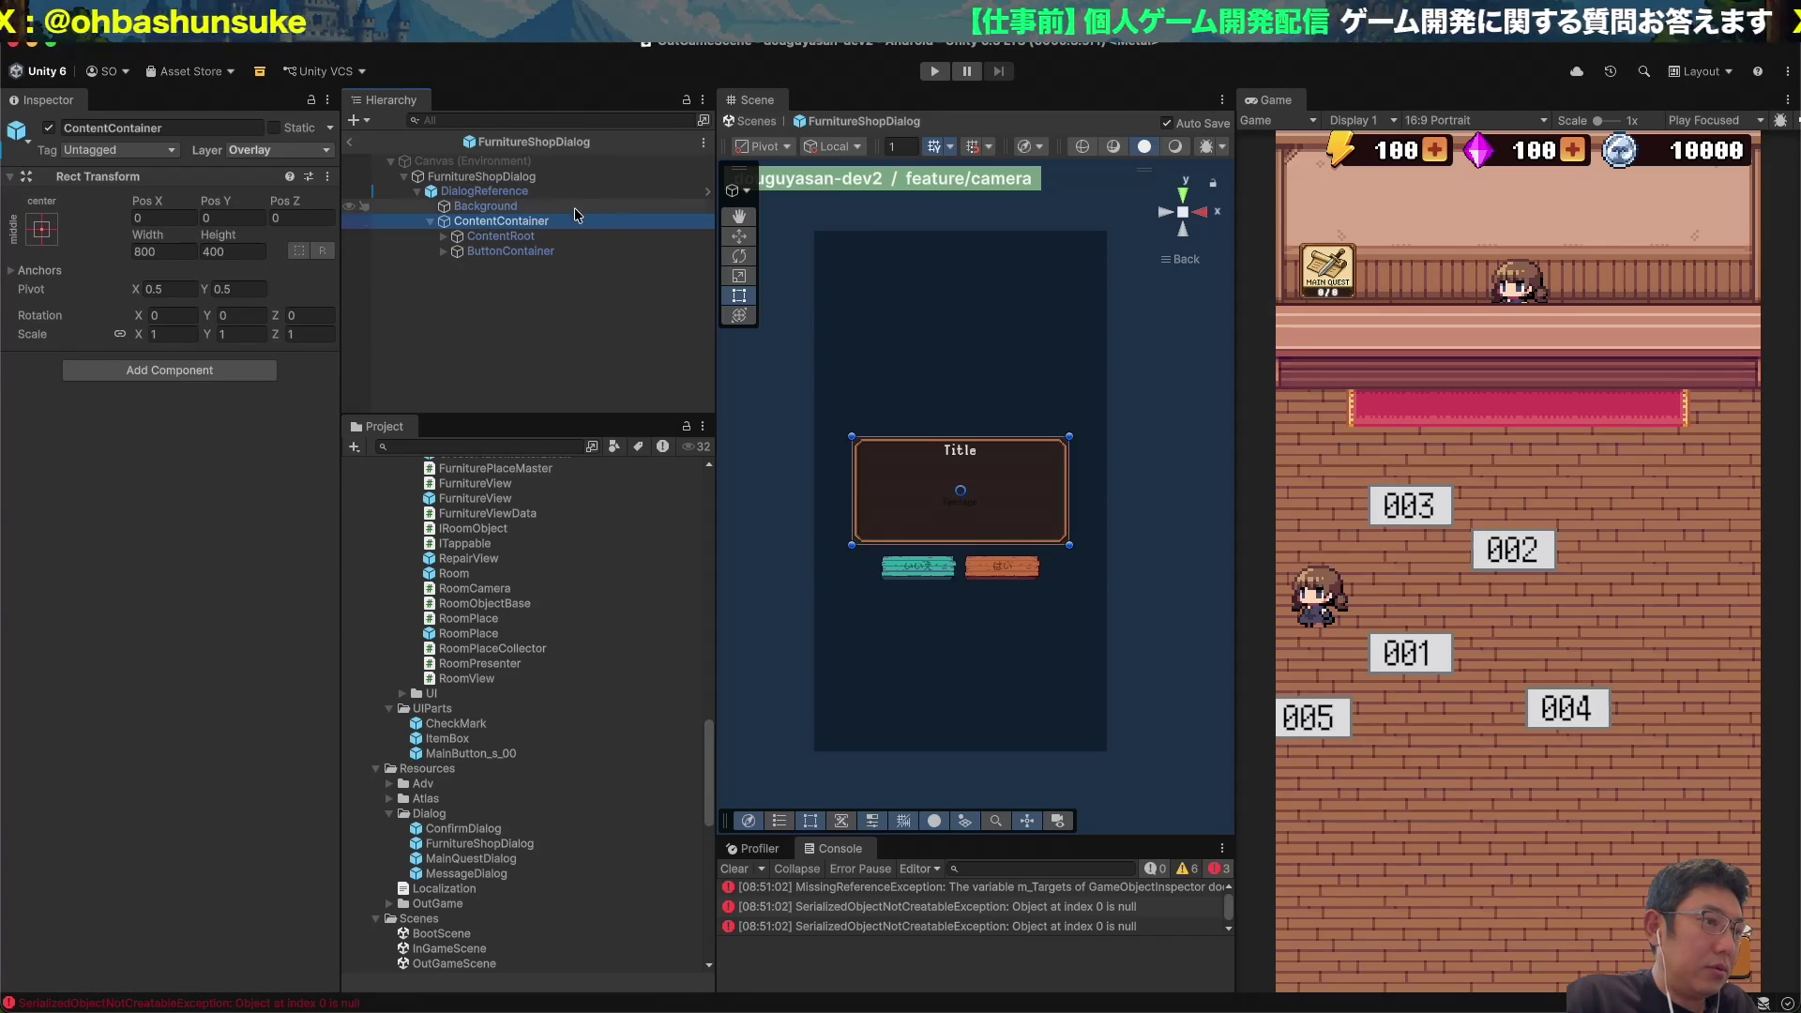
Change ContentContainer's Rect Transform height from 400 to 1500.
{"action": "left_click", "coordinate": [242, 252]}
{"action": "key", "text": "BackSpace"}
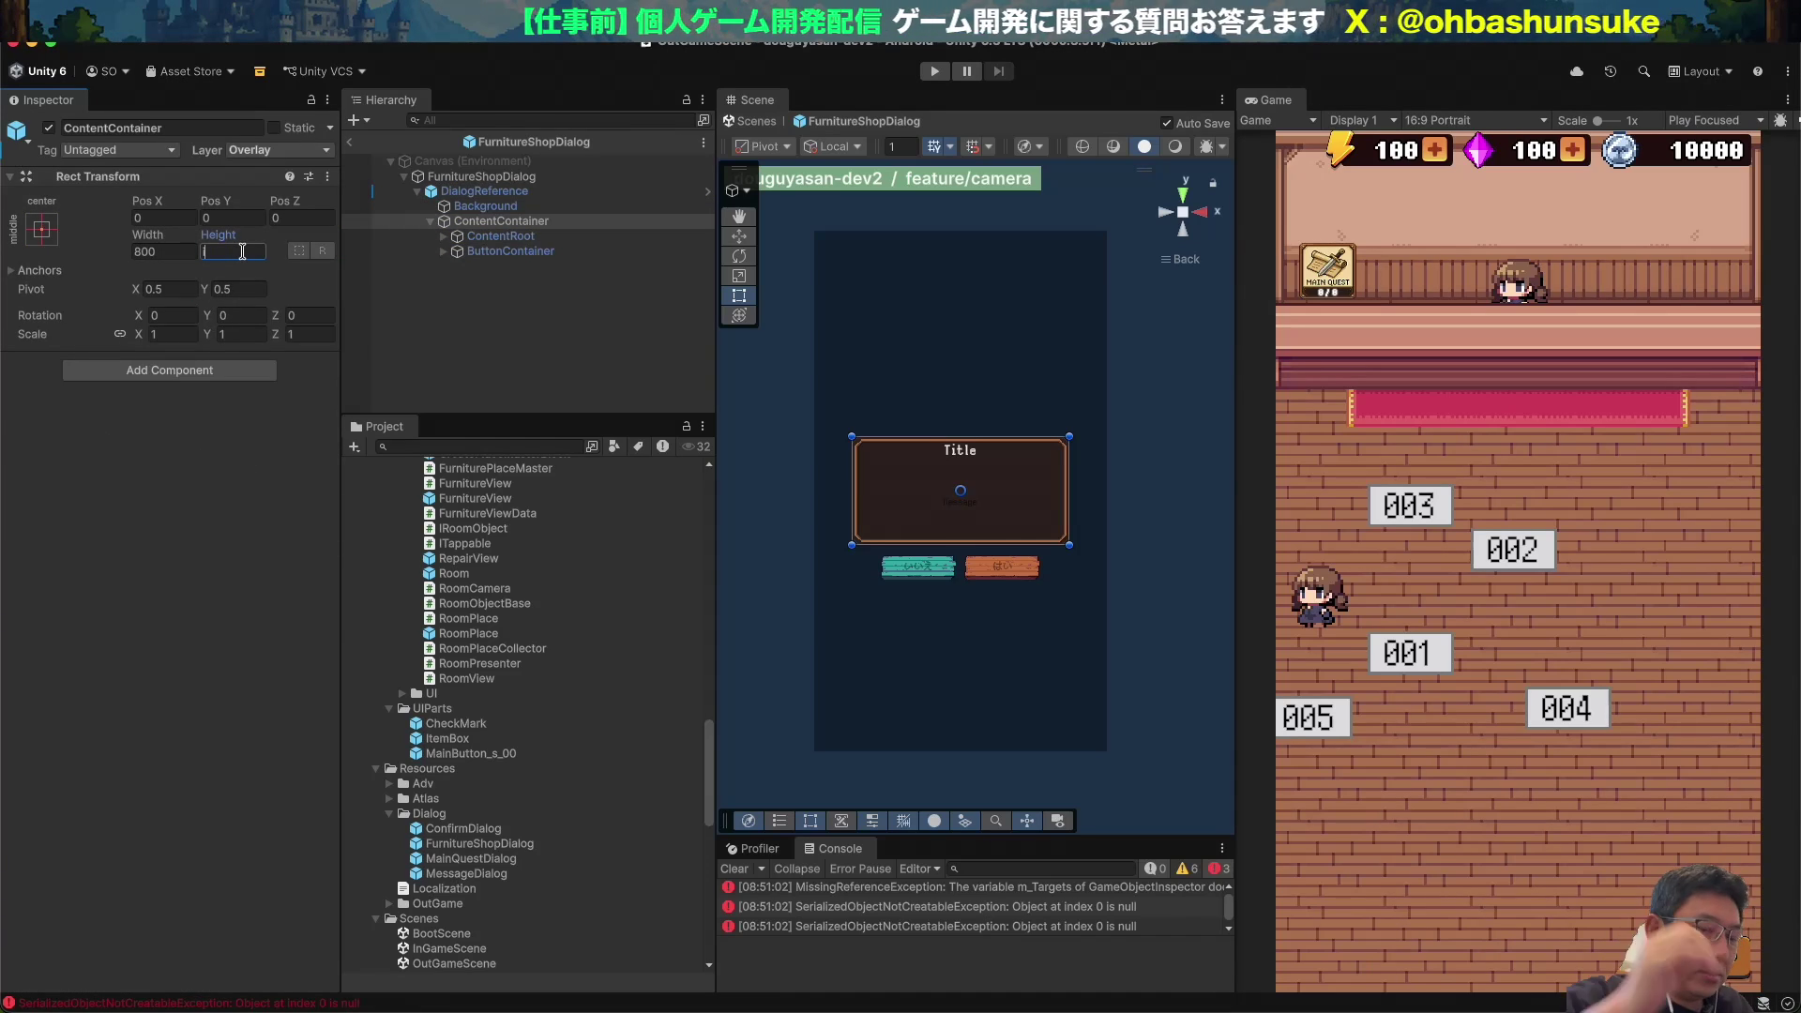
{"action": "type", "text": "1500"}
{"action": "key", "text": "Return"}
{"action": "key", "text": "Return"}
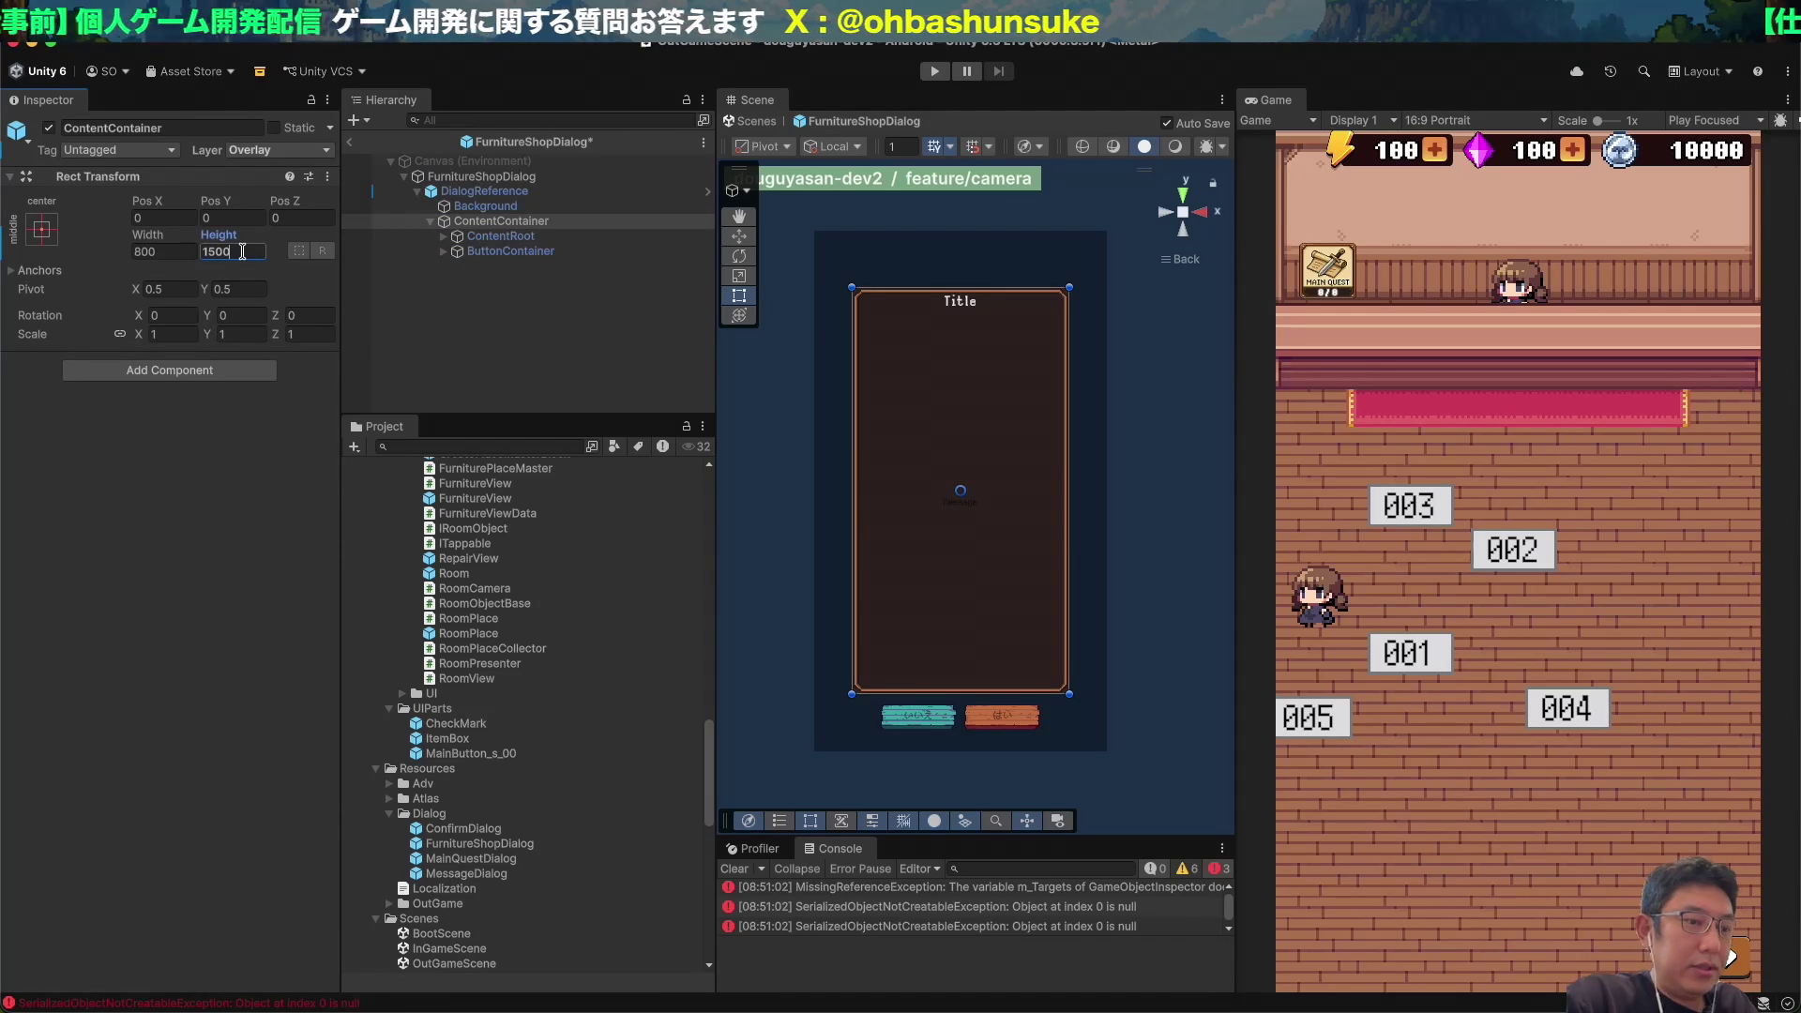
Expand ContentRoot and Content to inspect MessageLabel, leaving Content selected.
{"action": "scroll", "coordinate": [977, 436], "scroll_direction": "up", "scroll_amount": 2}
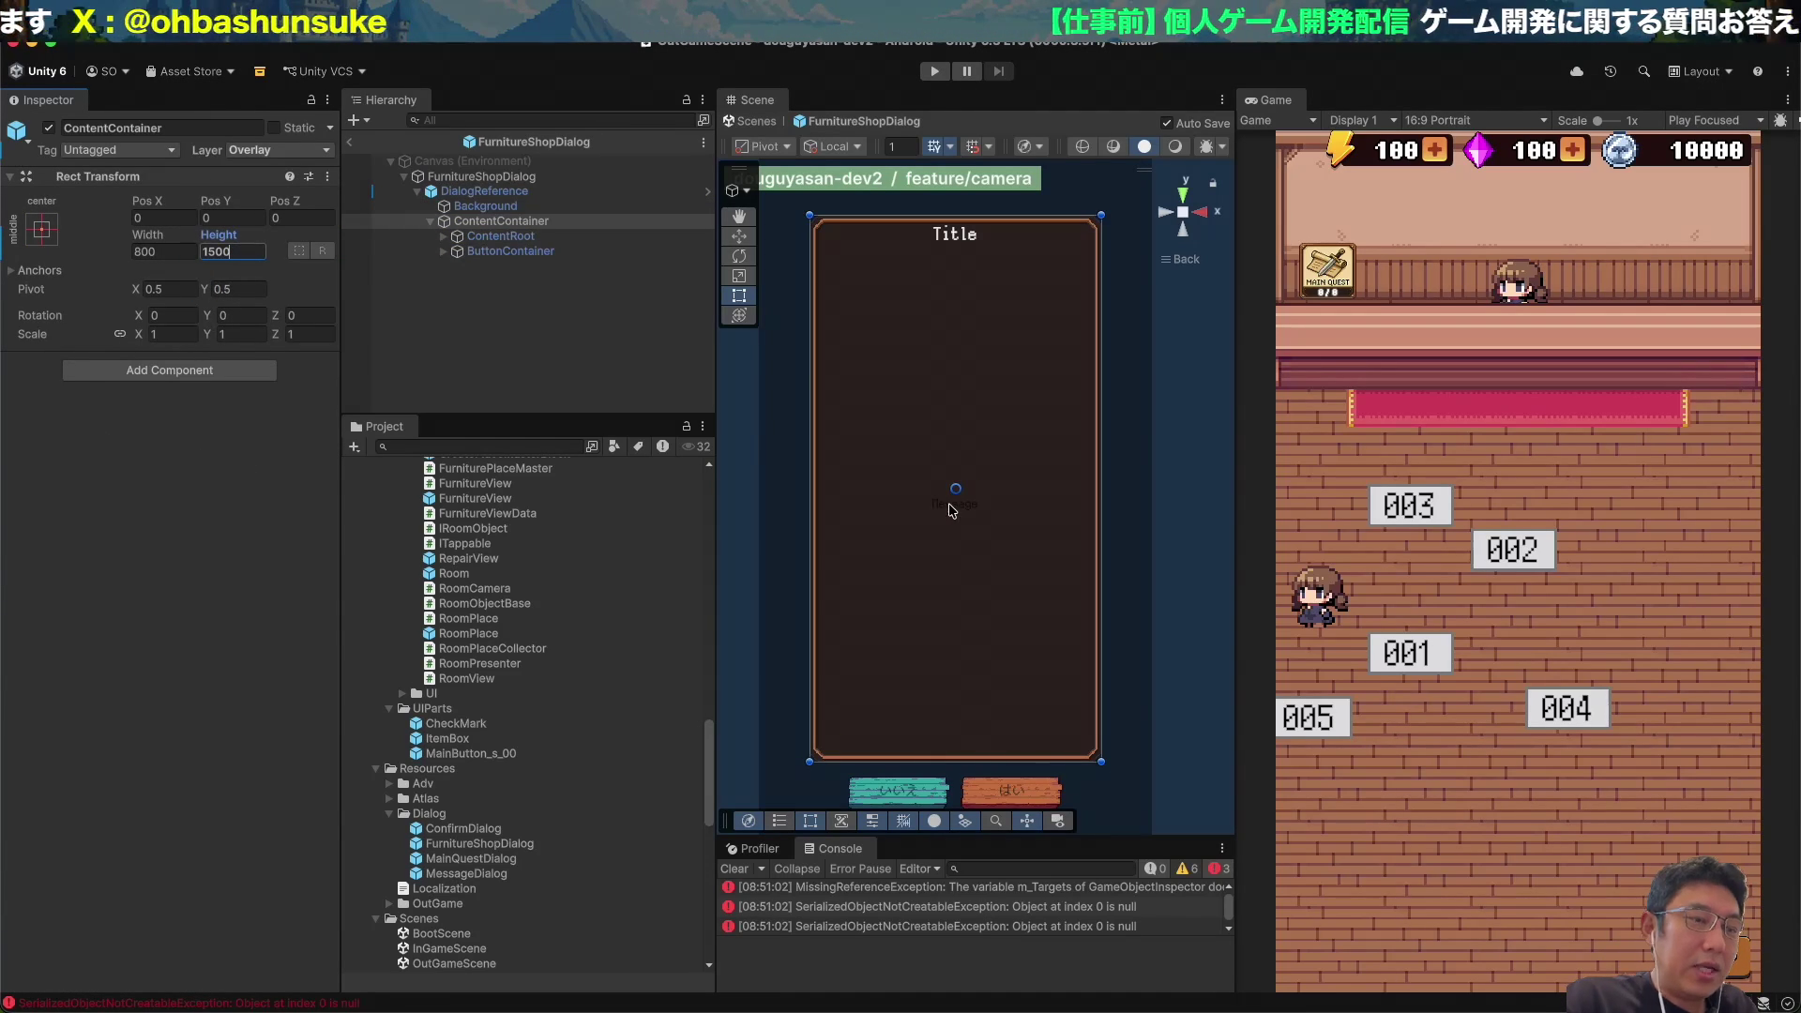
{"action": "left_click", "coordinate": [544, 237]}
{"action": "key", "text": "Right"}
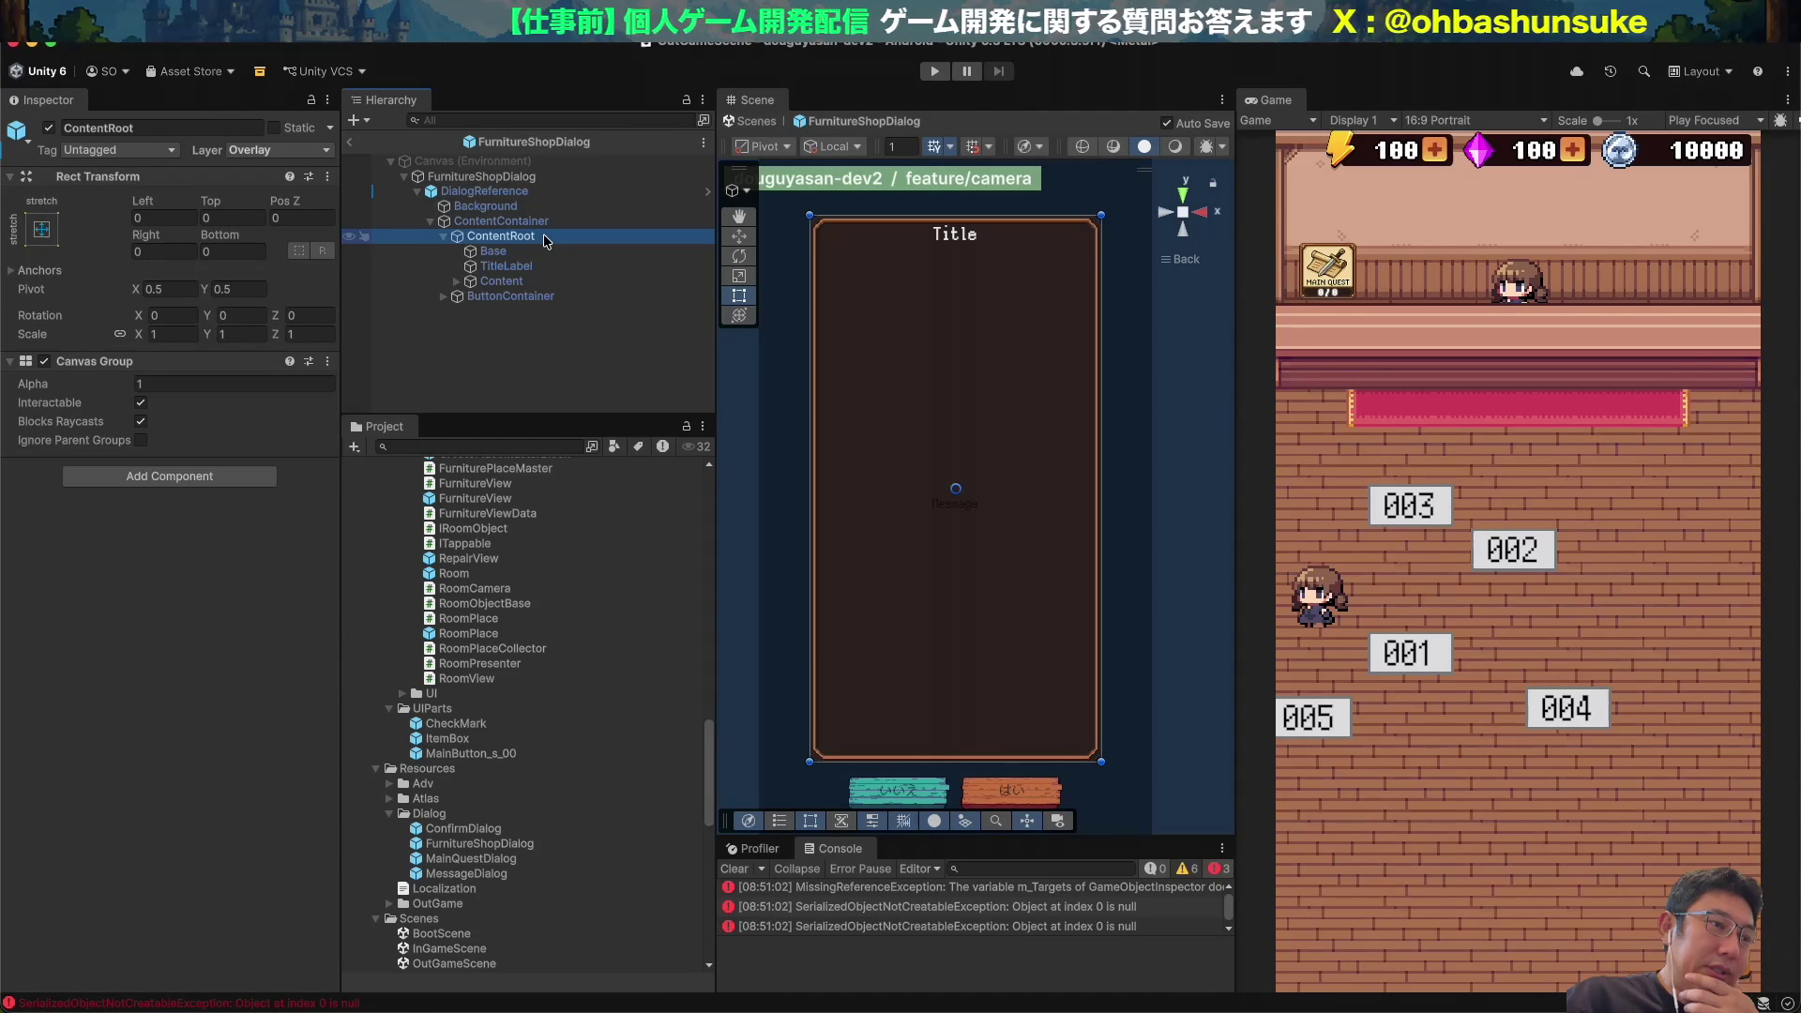
{"action": "key", "text": "Down"}
{"action": "key", "text": "Down"}
{"action": "key", "text": "Down"}
{"action": "key", "text": "Right"}
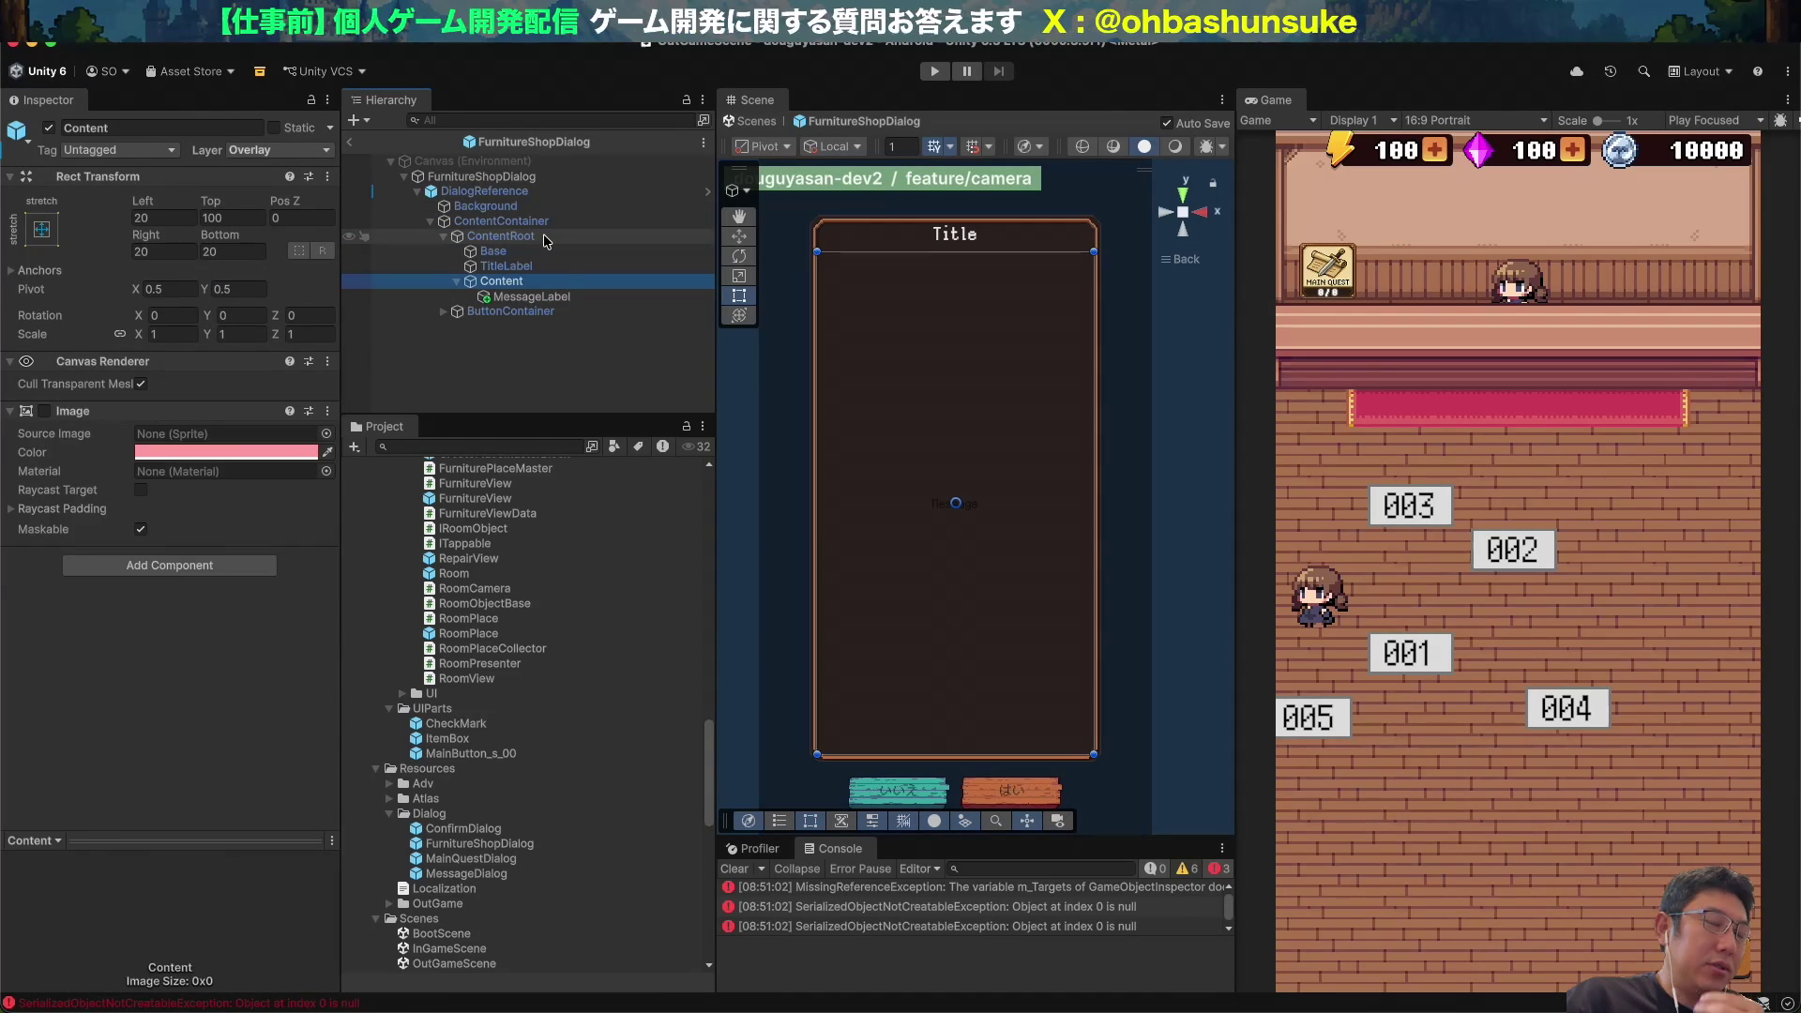
{"action": "key", "text": "Down"}
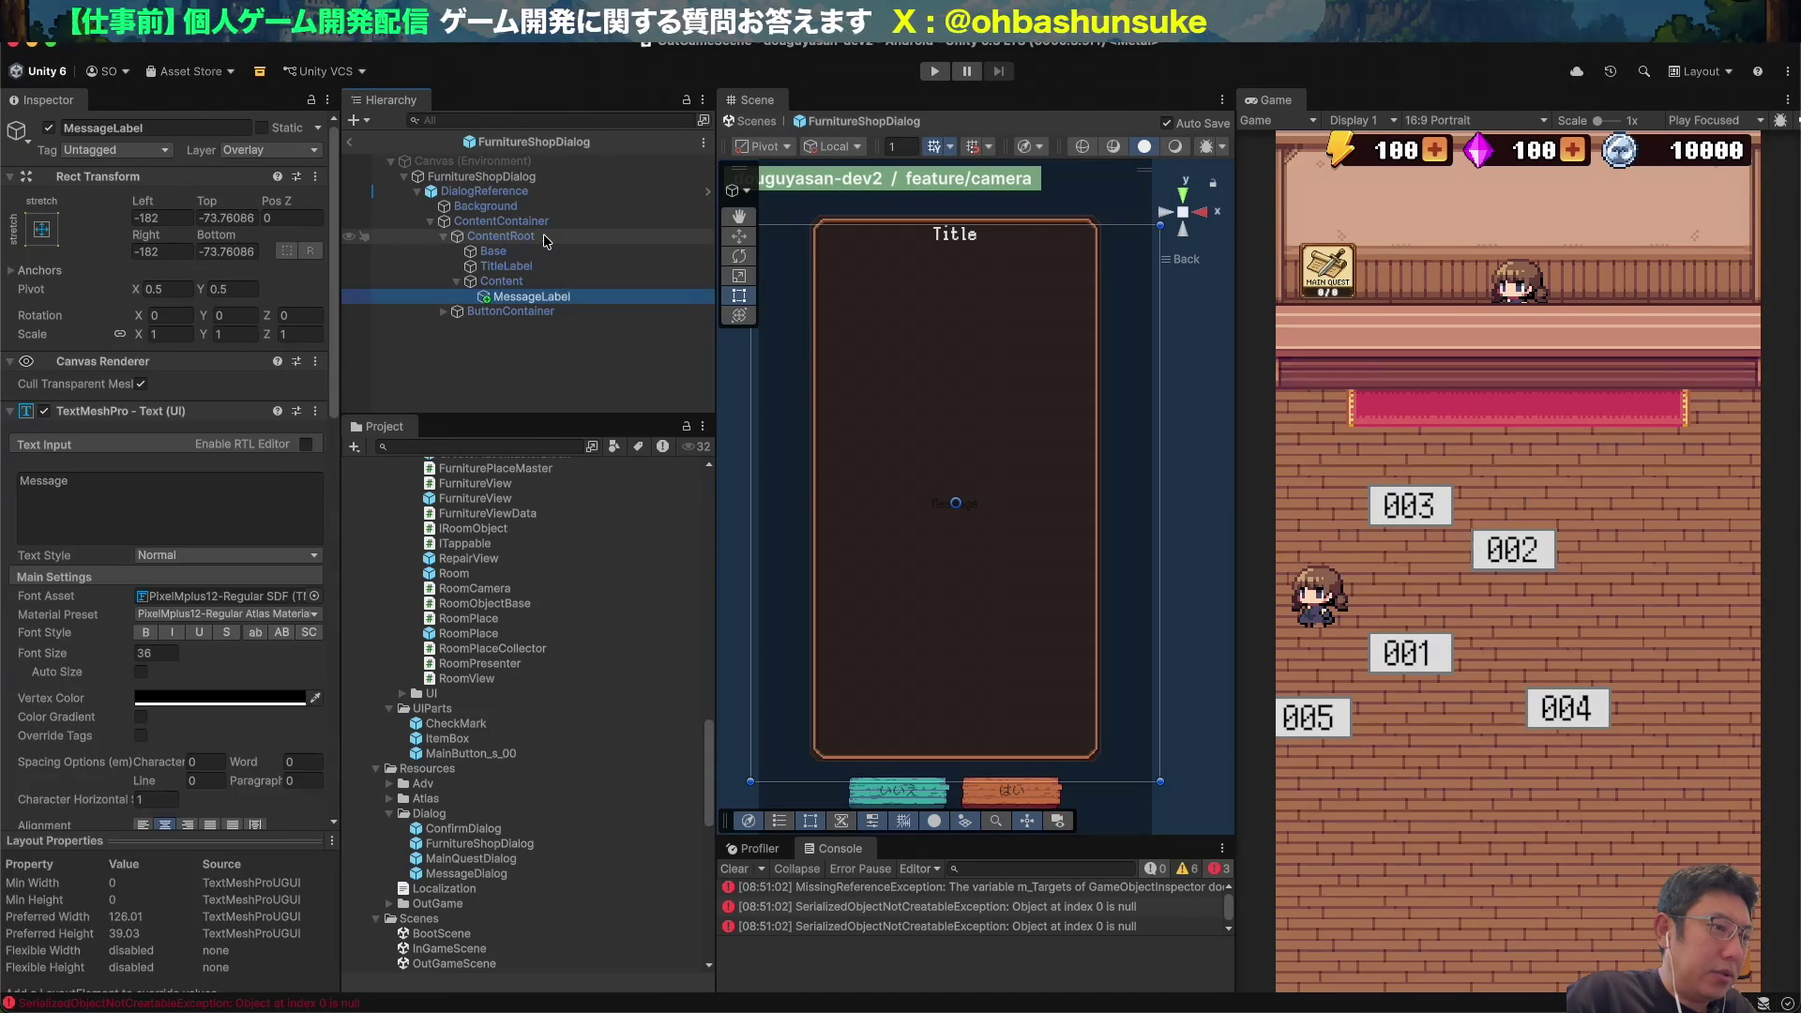
{"action": "key", "text": "Up"}
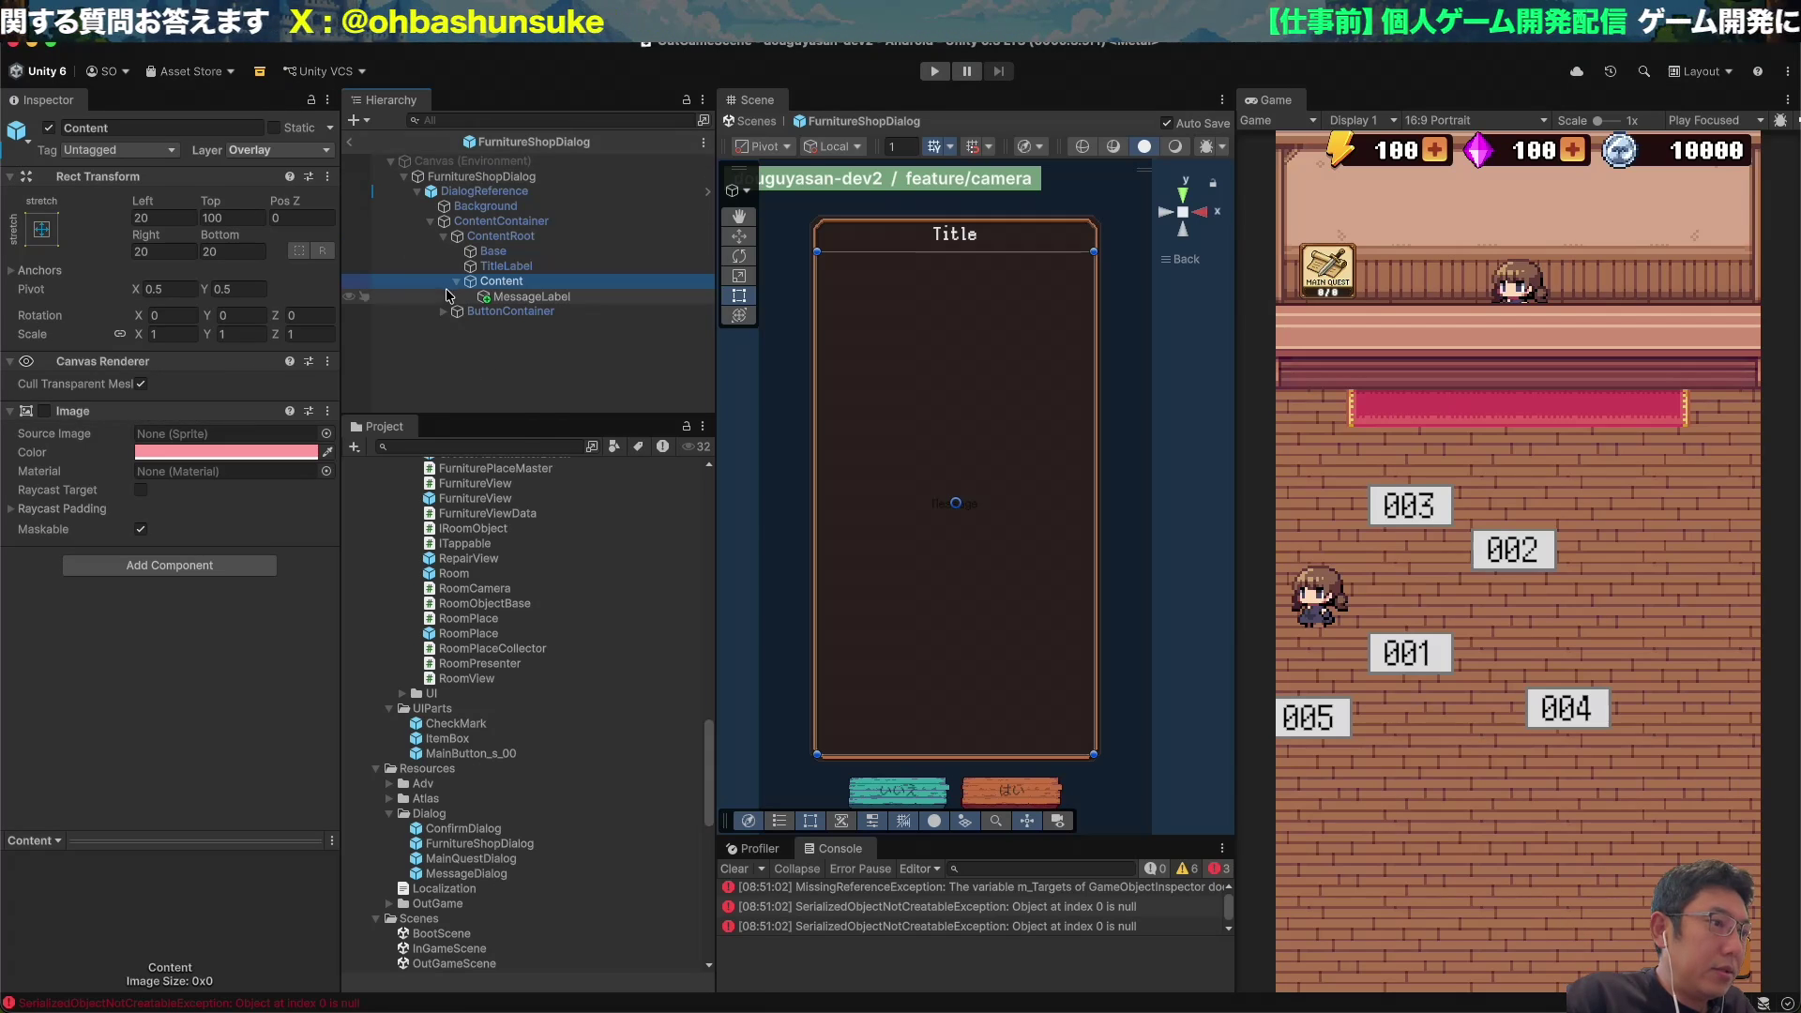
Create a UI Scroll View as a child of Content.
{"action": "right_click", "coordinate": [497, 283]}
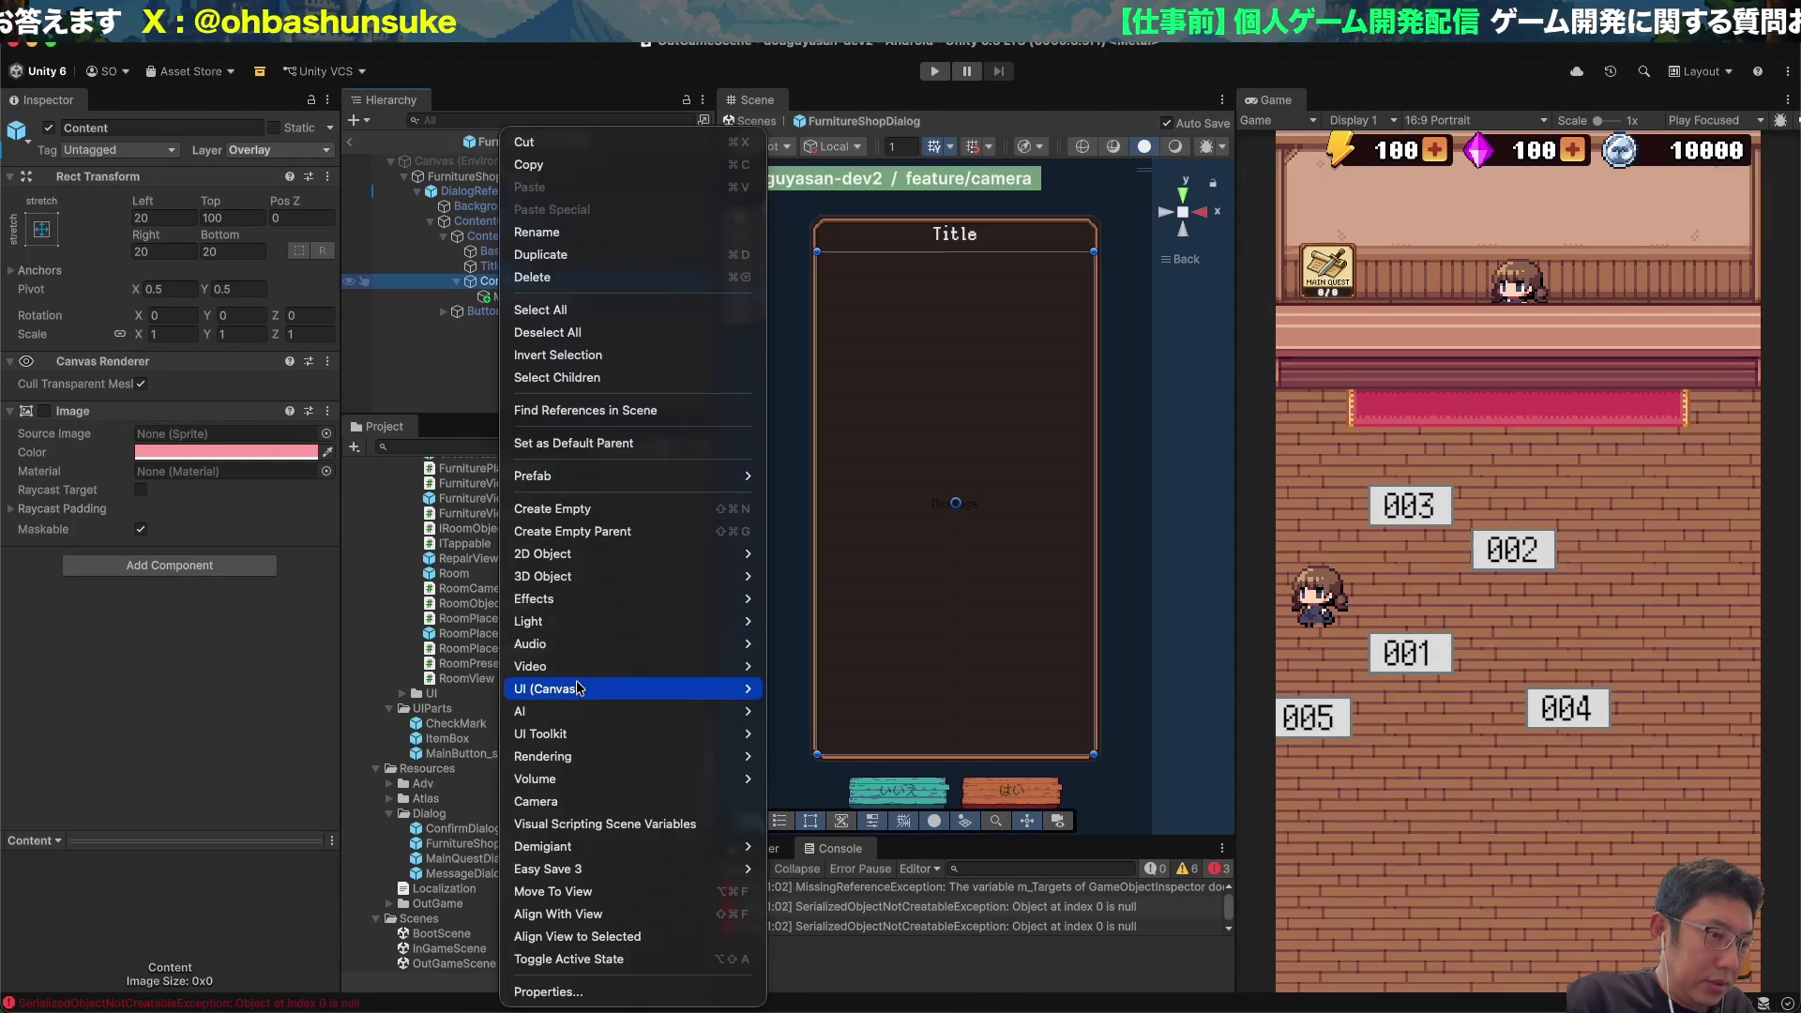
{"action": "mouse_move", "coordinate": [577, 691]}
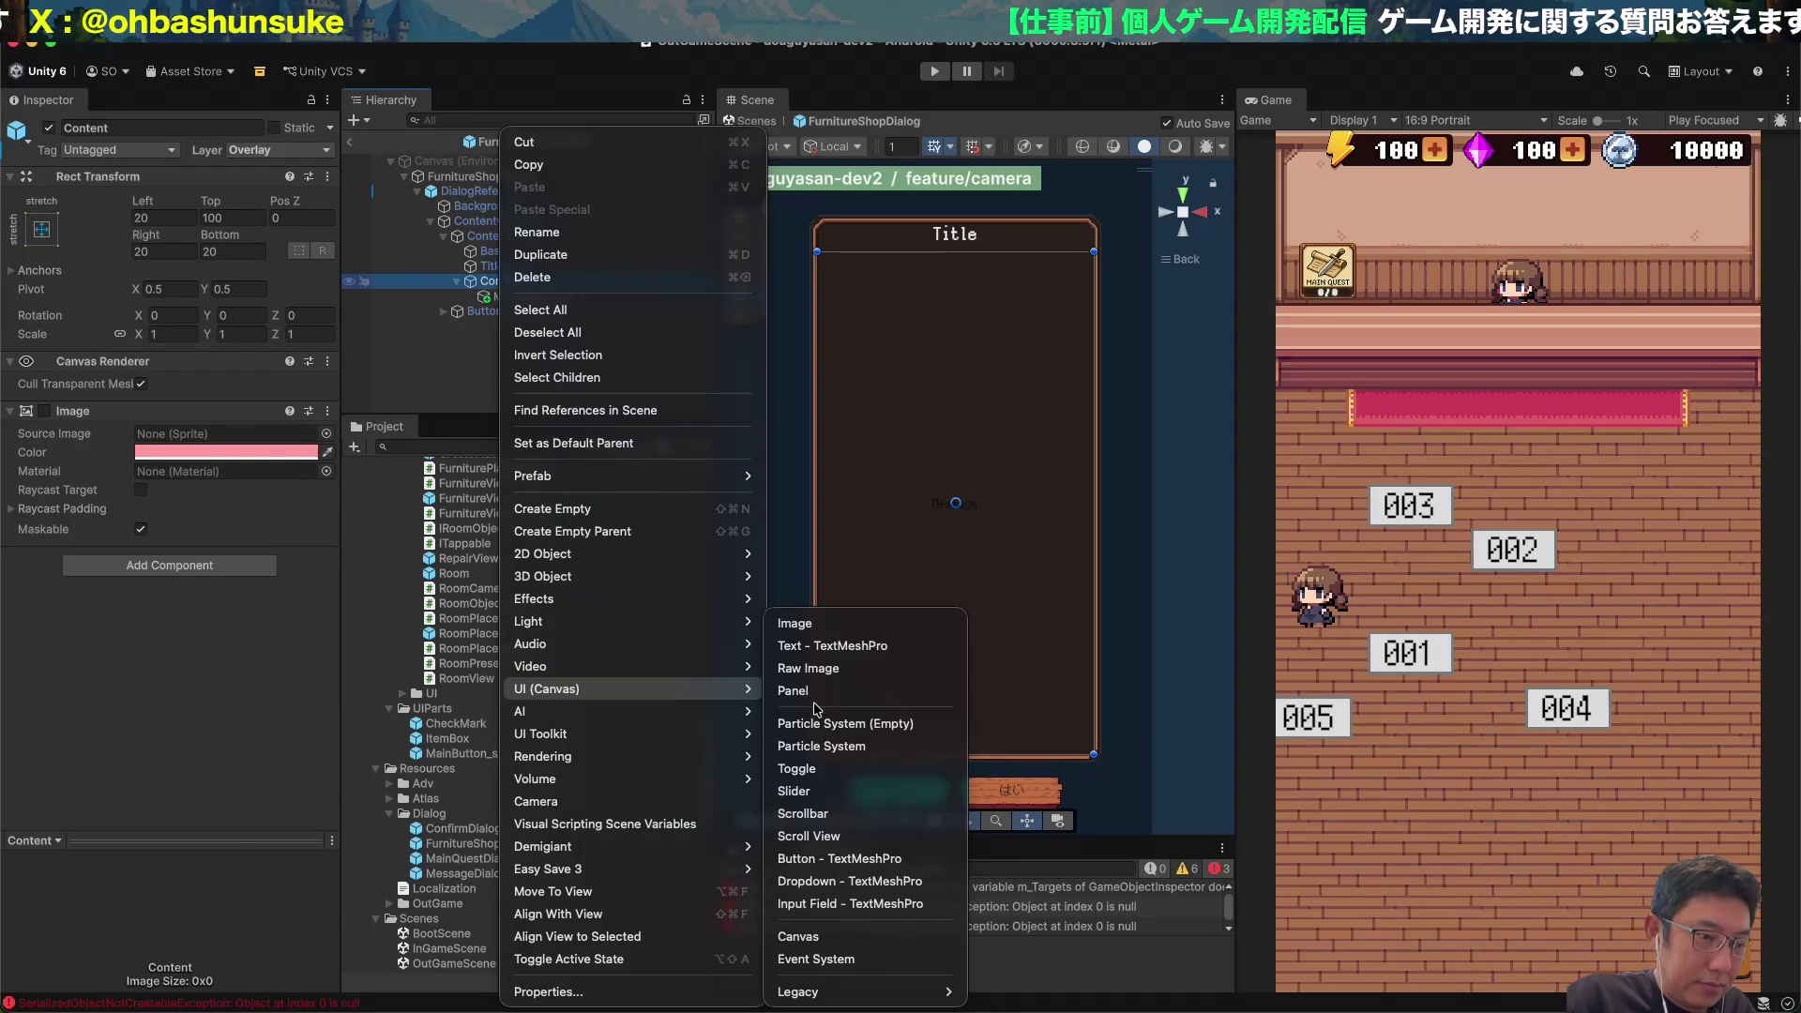
{"action": "left_click", "coordinate": [807, 836]}
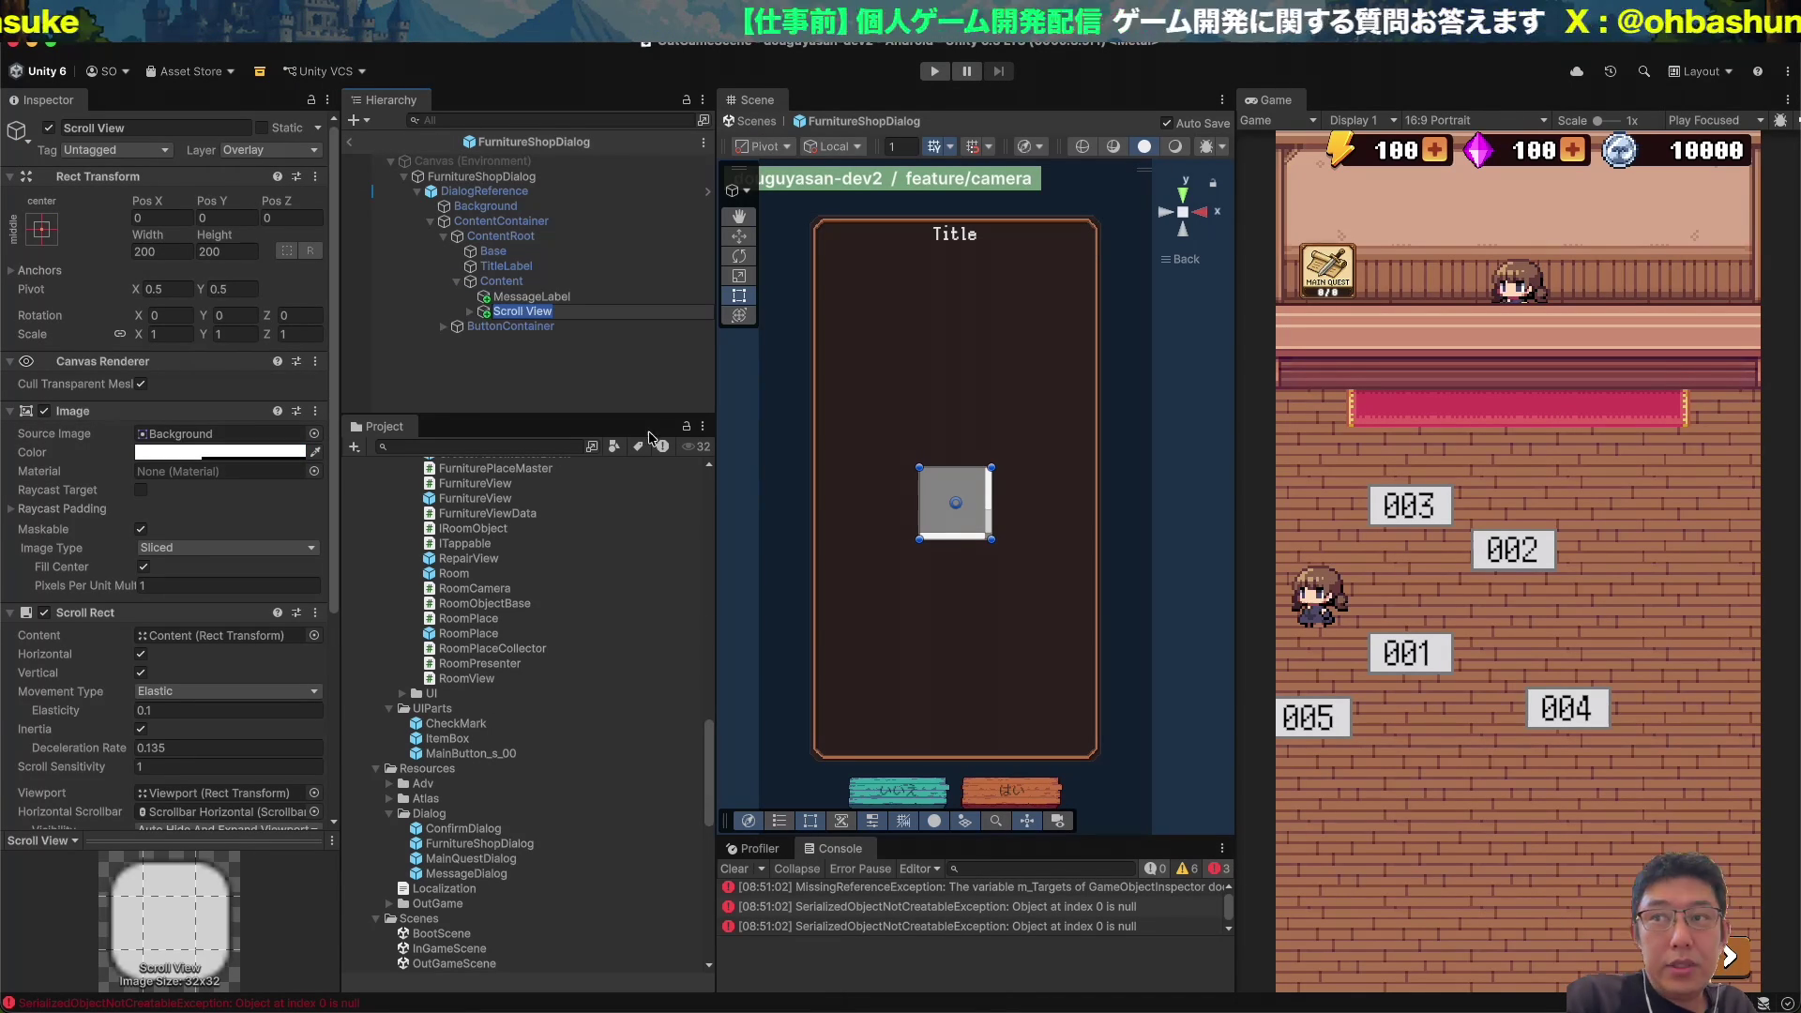
Stretch the Scroll View to fill Content and lower its top edge below the title area.
{"action": "left_click", "coordinate": [42, 228]}
{"action": "left_click", "coordinate": [242, 510], "text": "alt"}
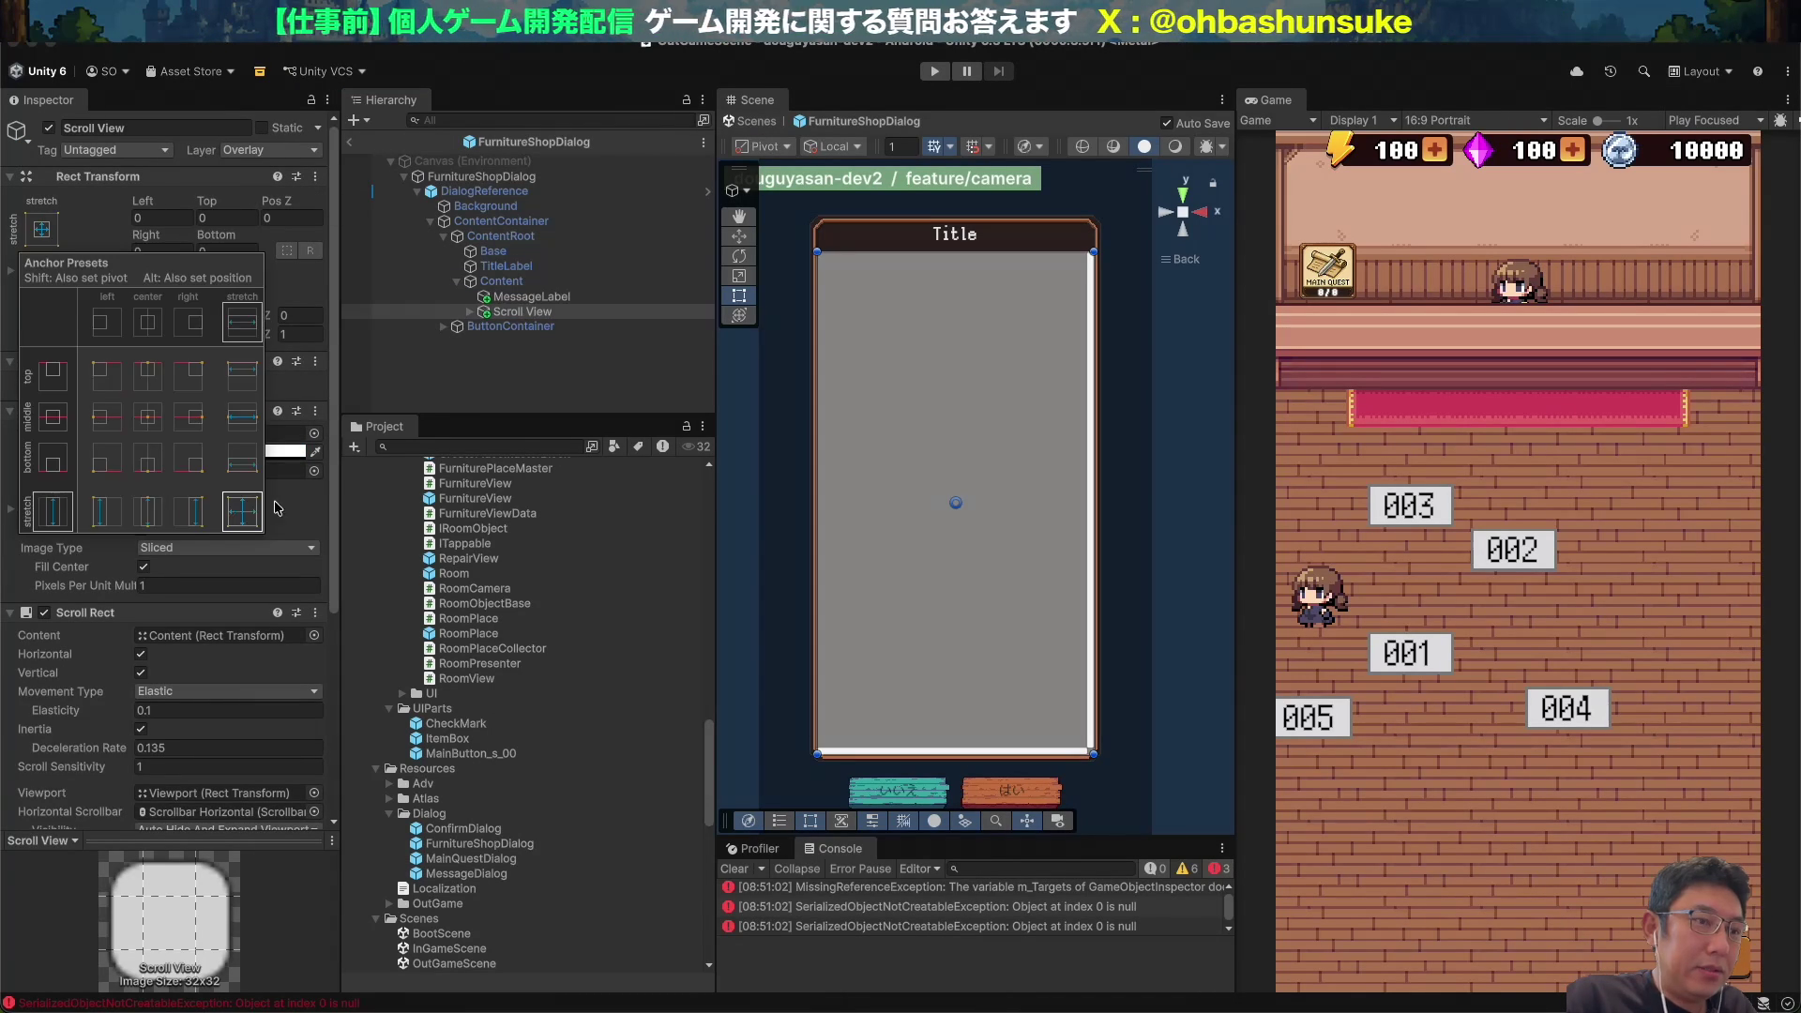
{"action": "left_click", "coordinate": [655, 317]}
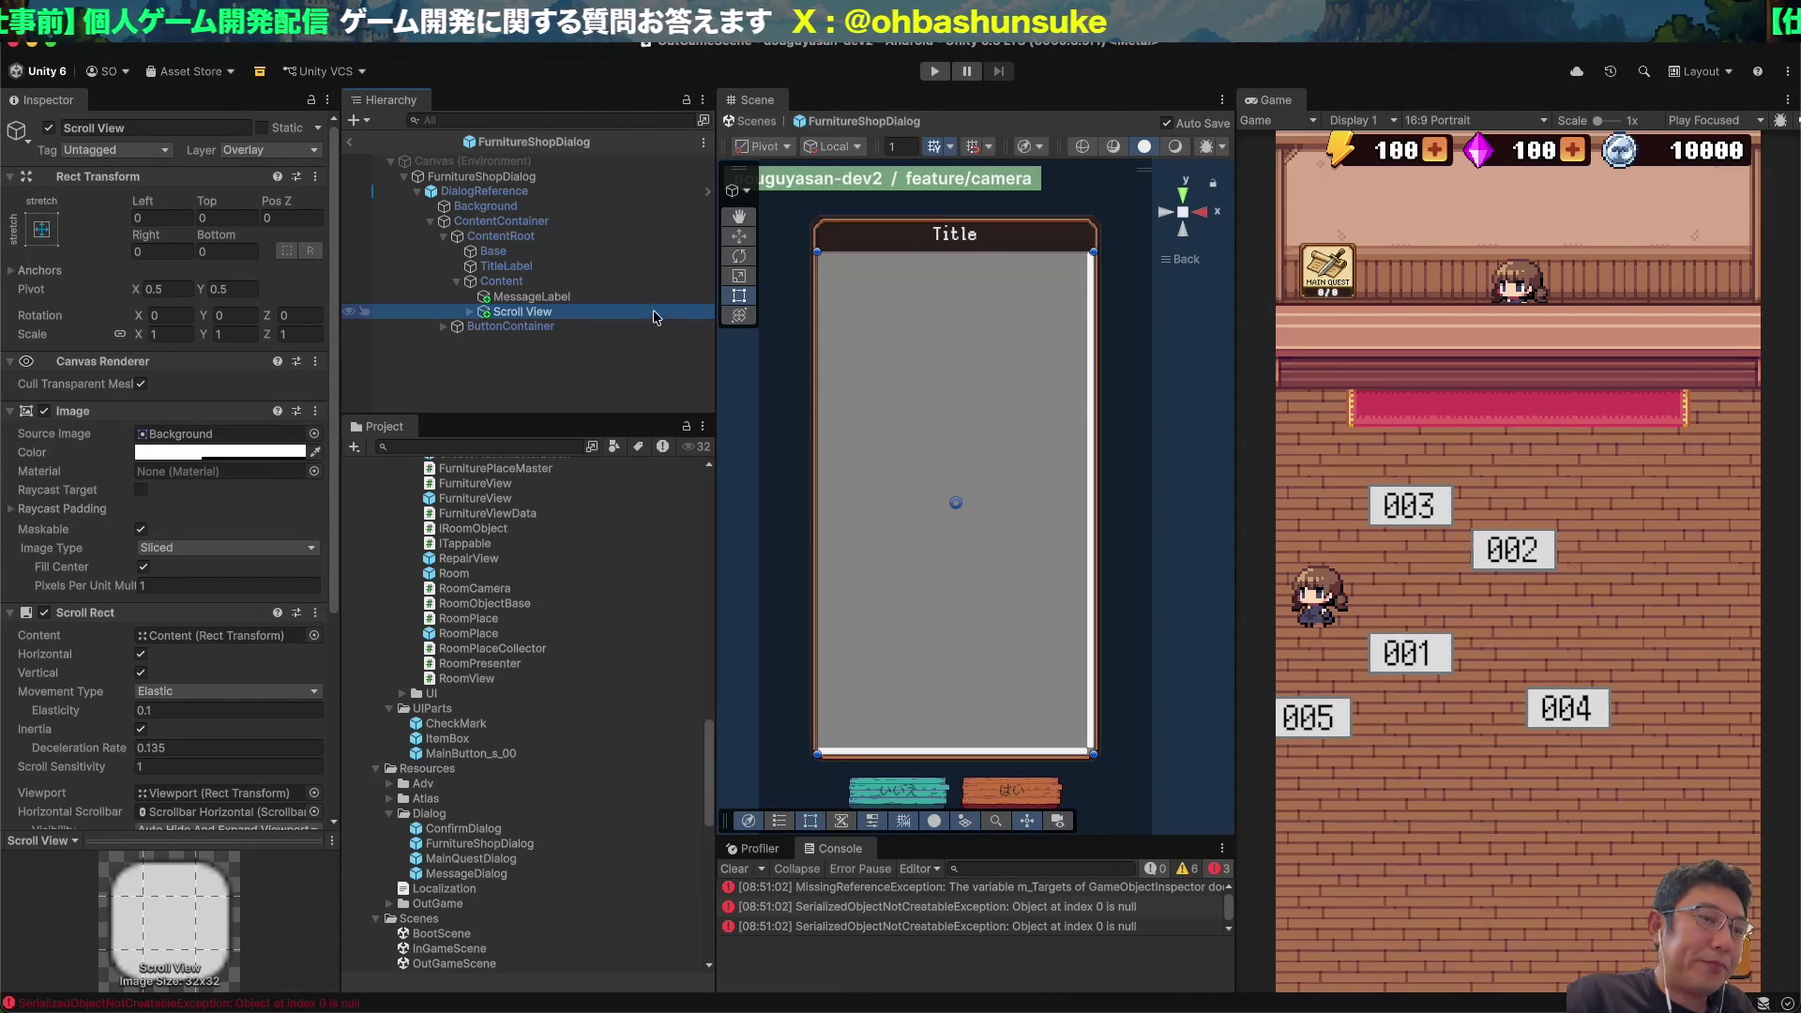
{"action": "mouse_move", "coordinate": [865, 252]}
{"action": "left_mouse_down"}
{"action": "mouse_move", "coordinate": [865, 402]}
{"action": "mouse_move", "coordinate": [865, 364]}
{"action": "left_mouse_up"}
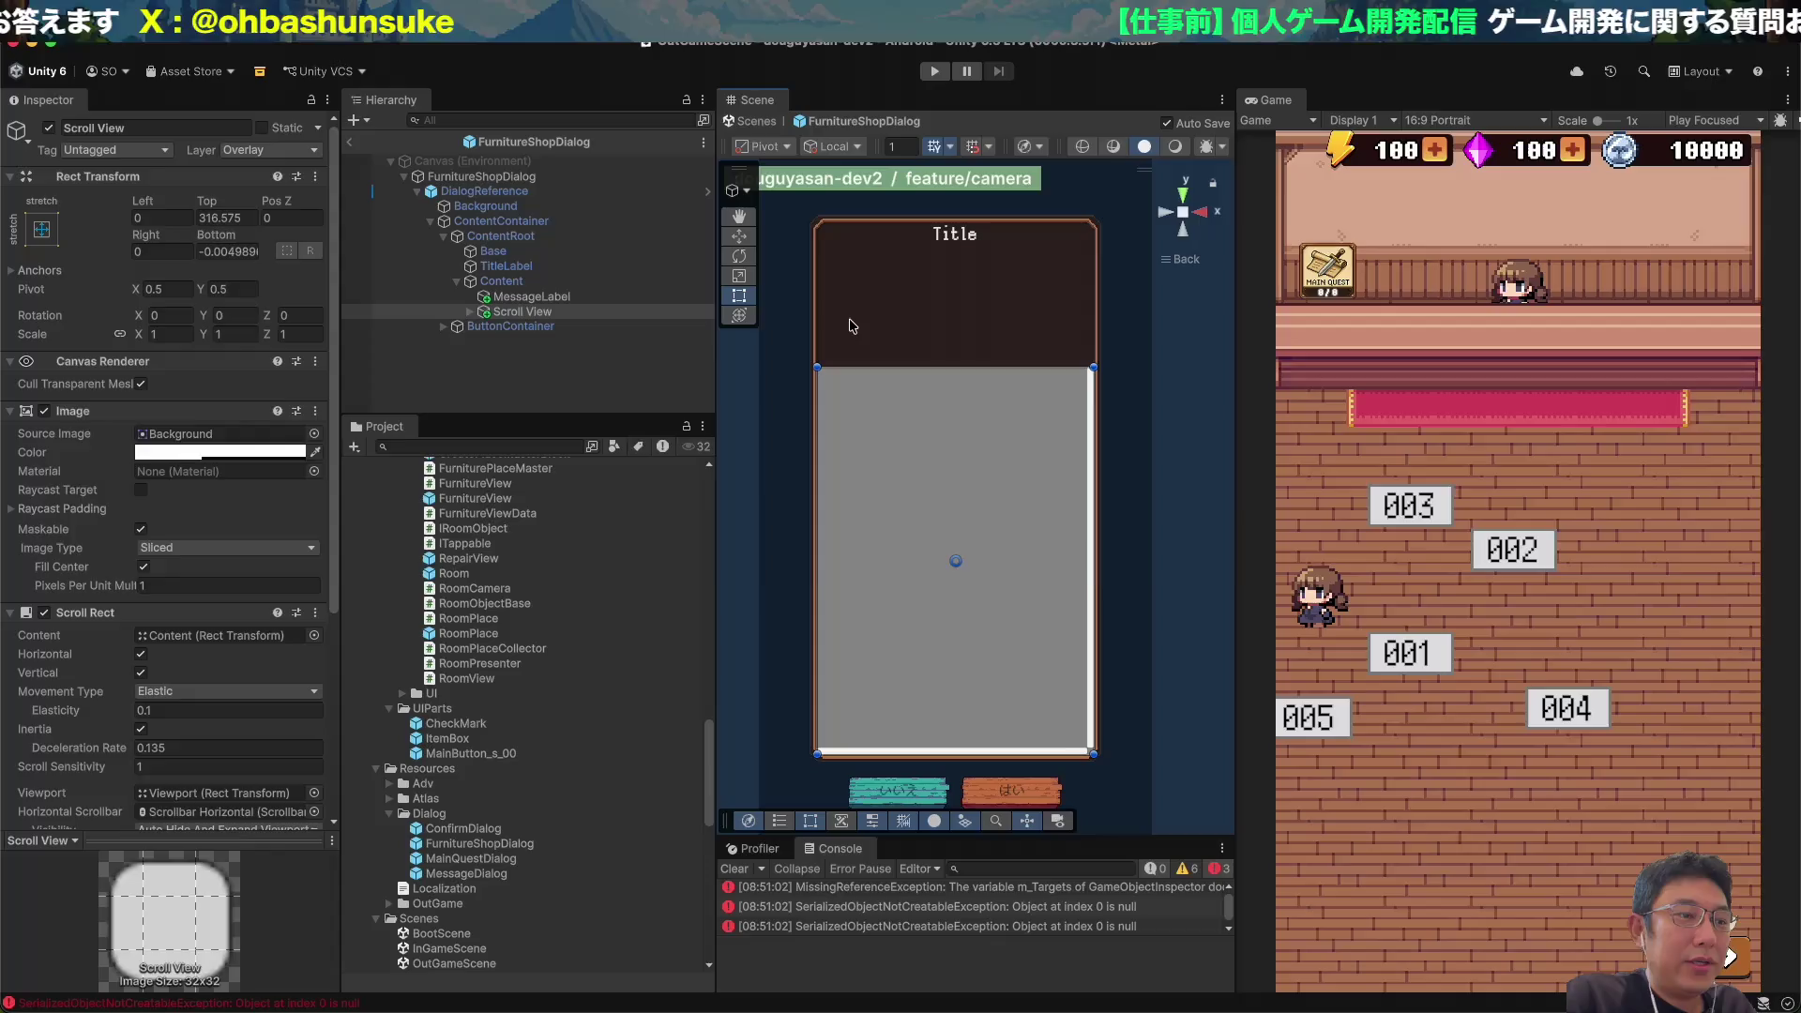
{"action": "key", "text": "super+Tab"}
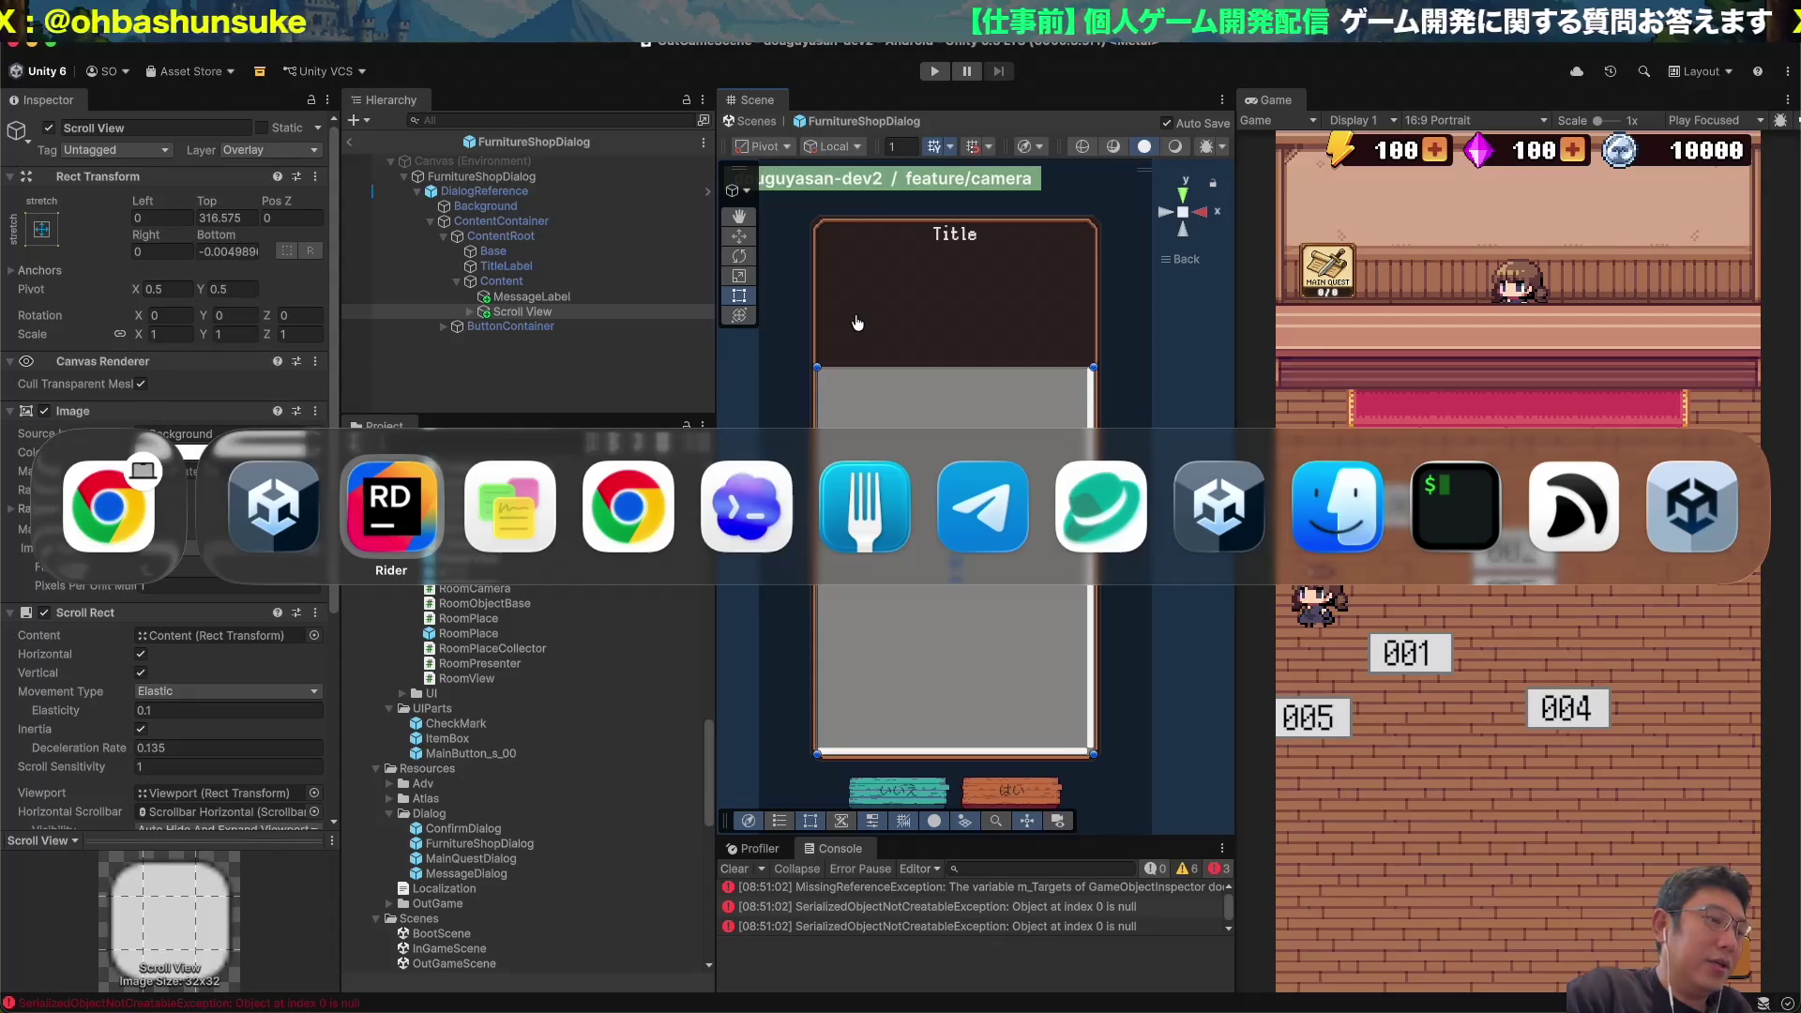
Review GitHub issue #107, then open ChatGPT in a new browser tab via 'chat'.
{"action": "left_click", "coordinate": [628, 506]}
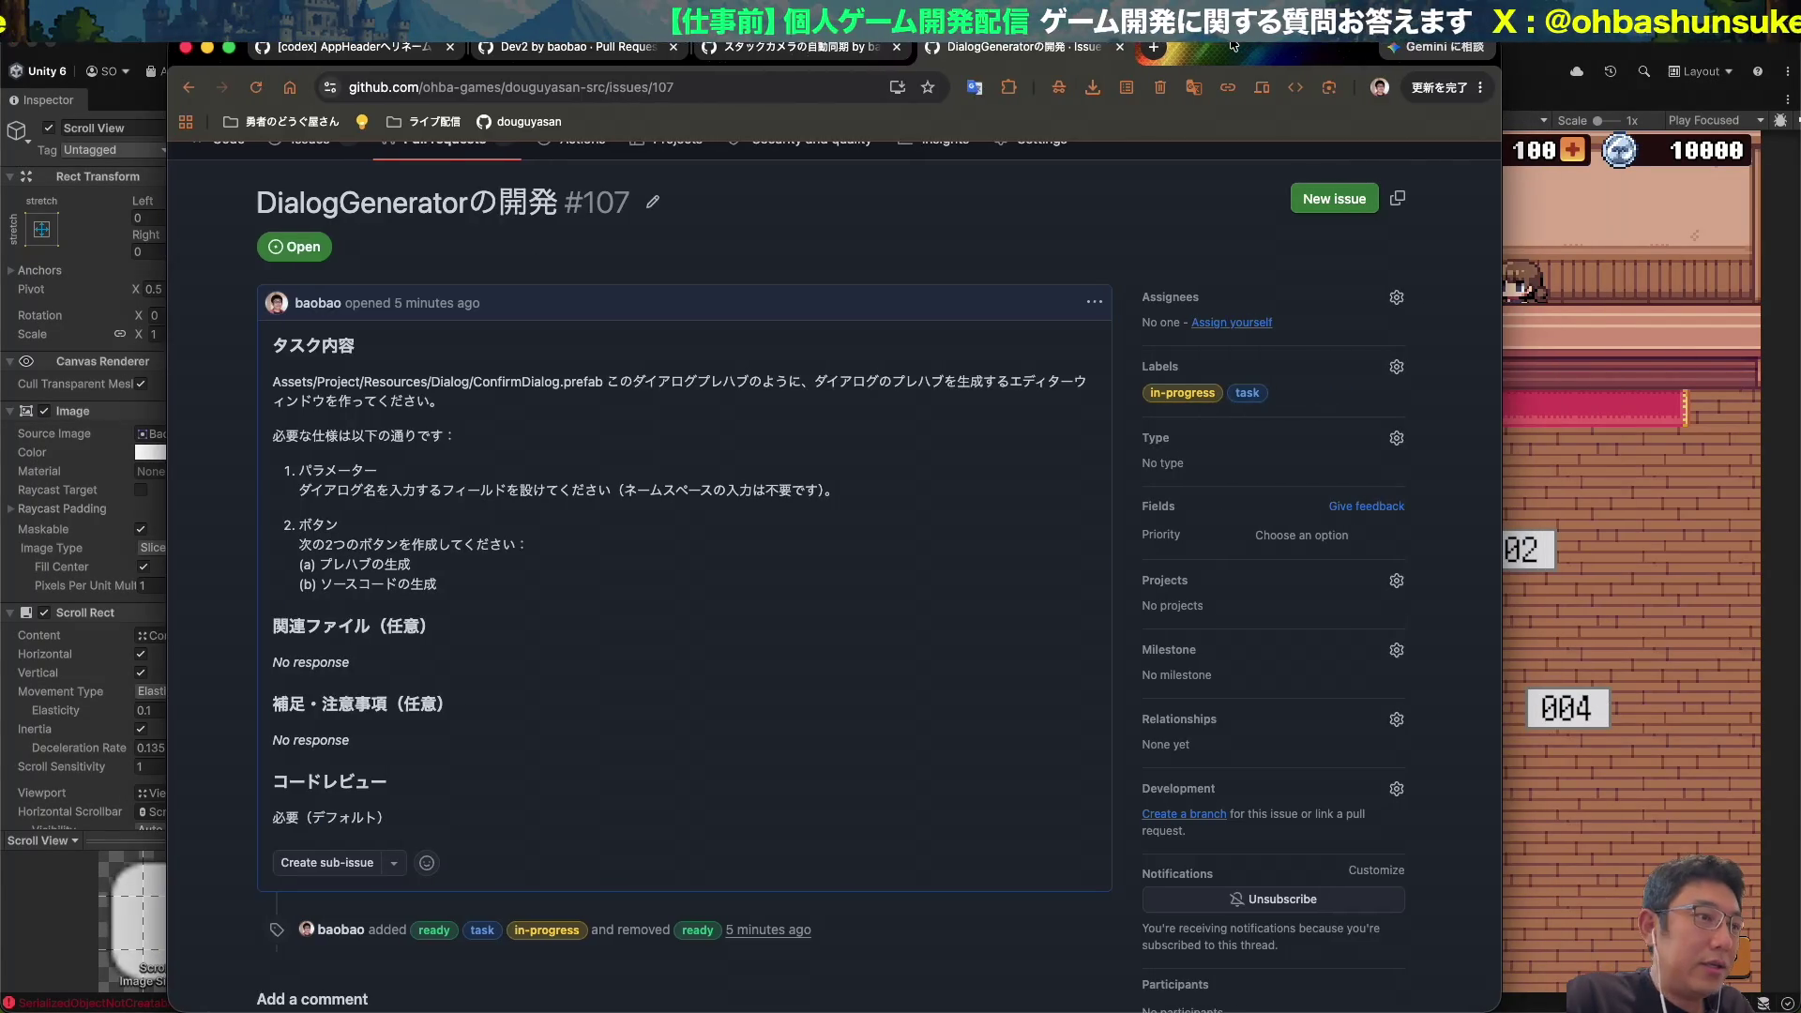
{"action": "key", "text": "super+Tab"}
{"action": "key", "text": "super+Tab"}
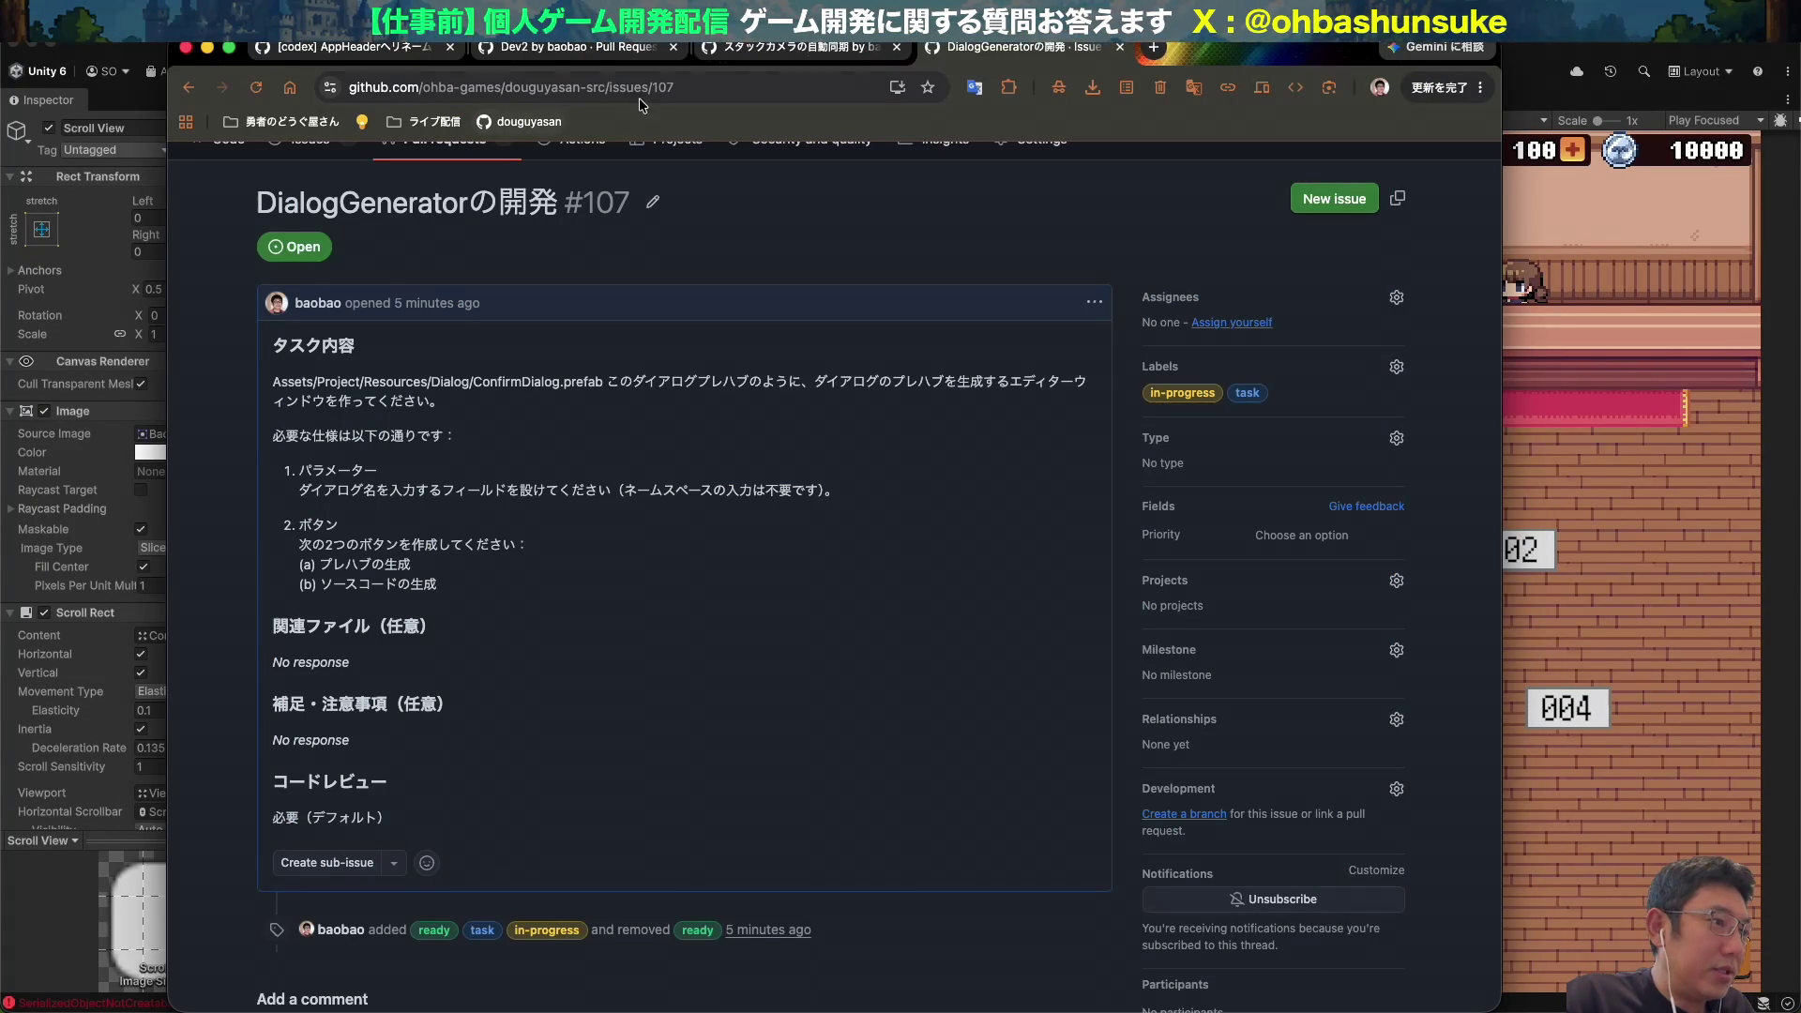
{"action": "key", "text": "super+t"}
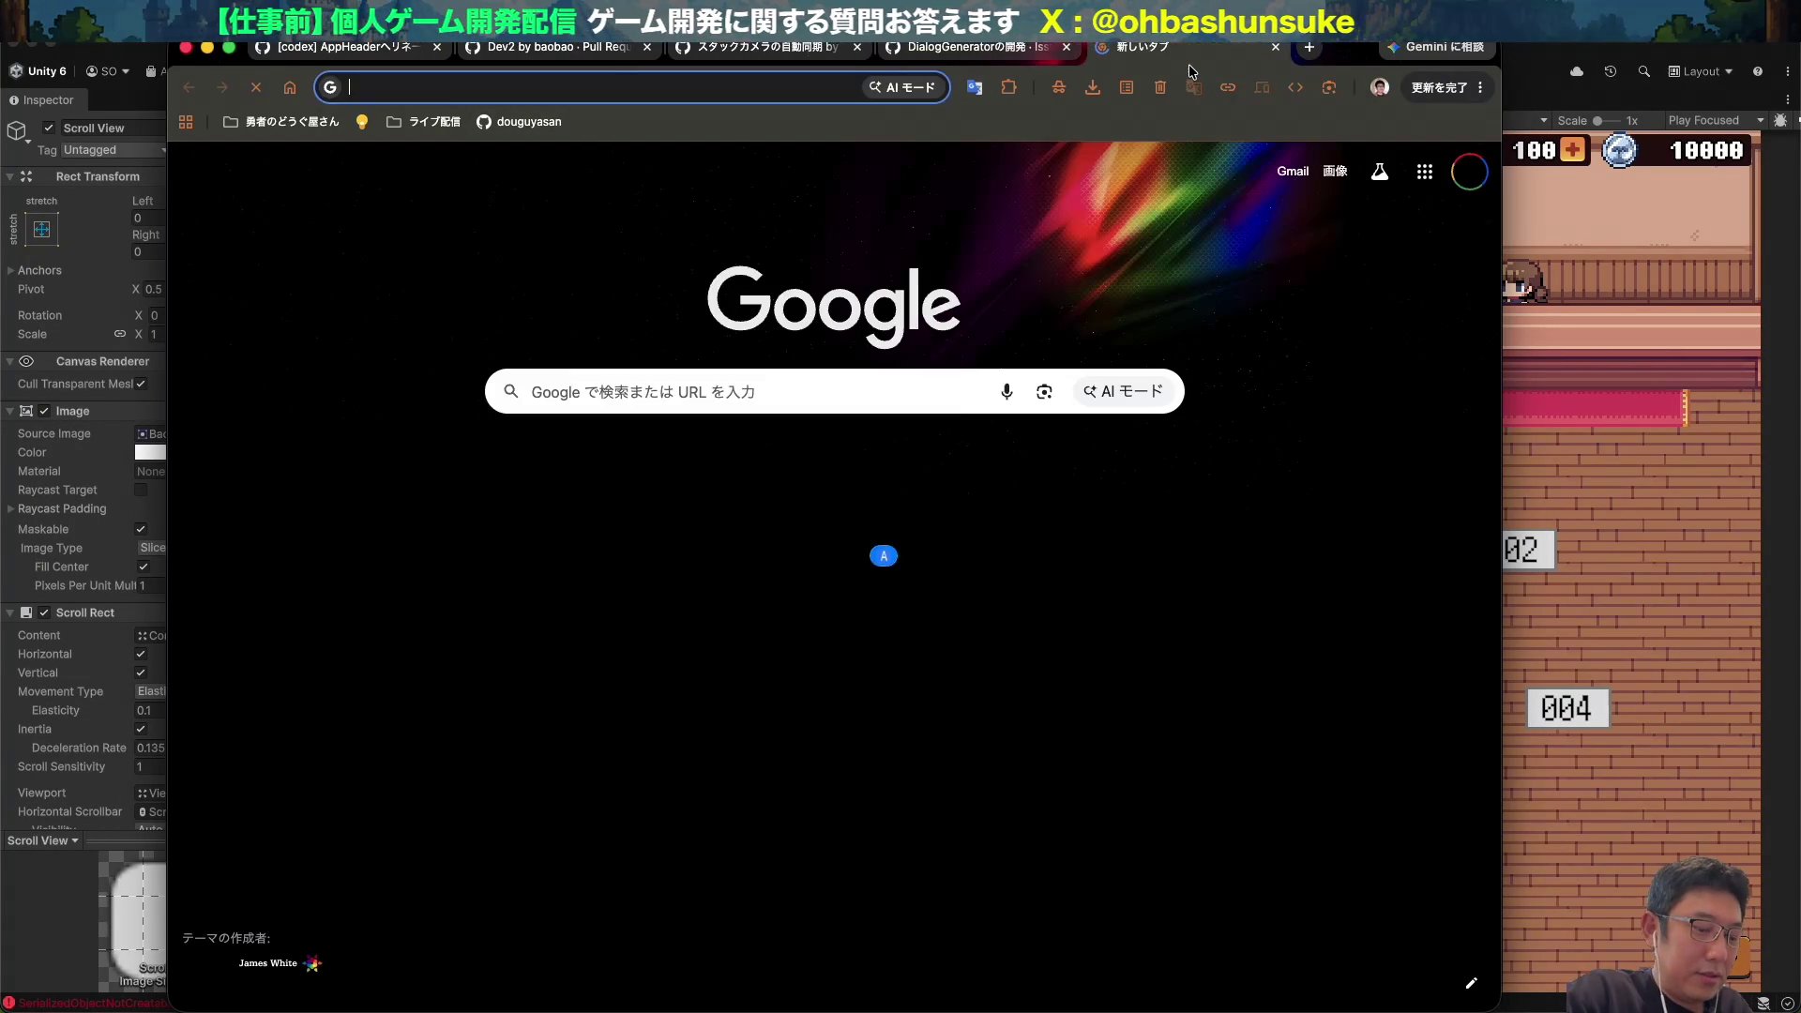
{"action": "type", "text": "chat"}
{"action": "key", "text": "Return"}
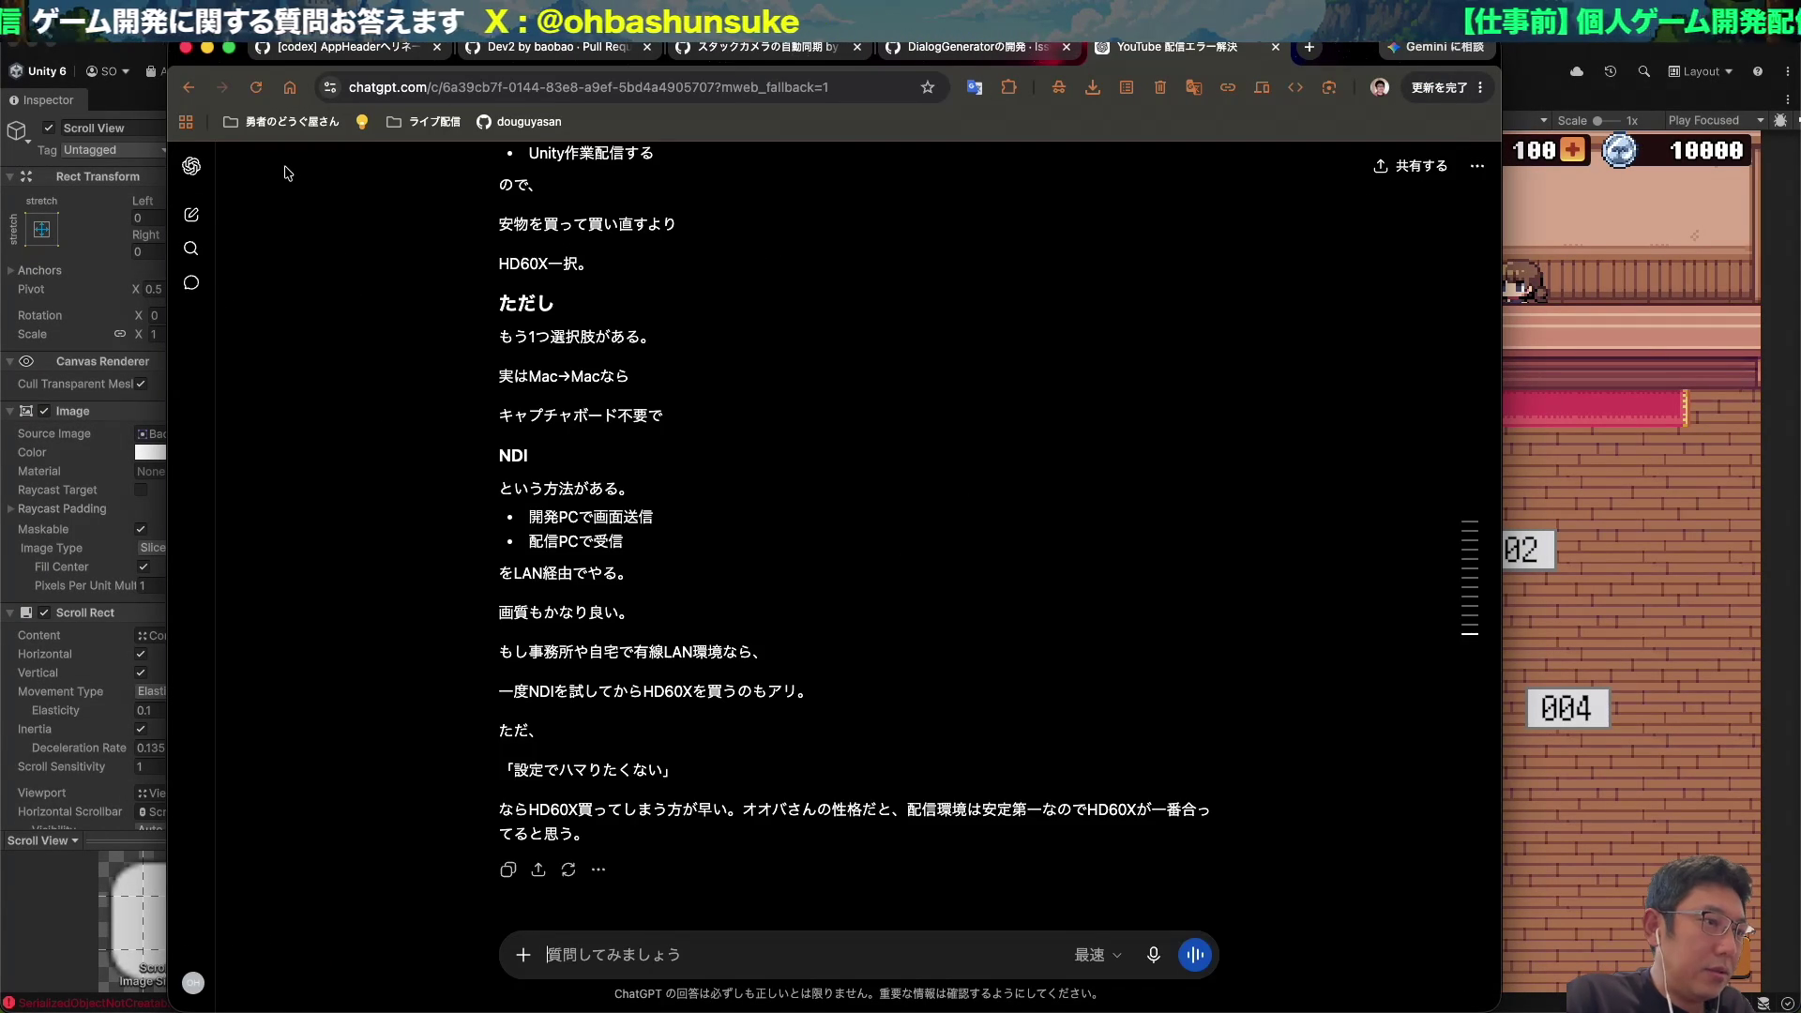
Start a new ChatGPT chat and paste in a screenshot of the empty Unity dialog.
{"action": "left_click", "coordinate": [191, 215]}
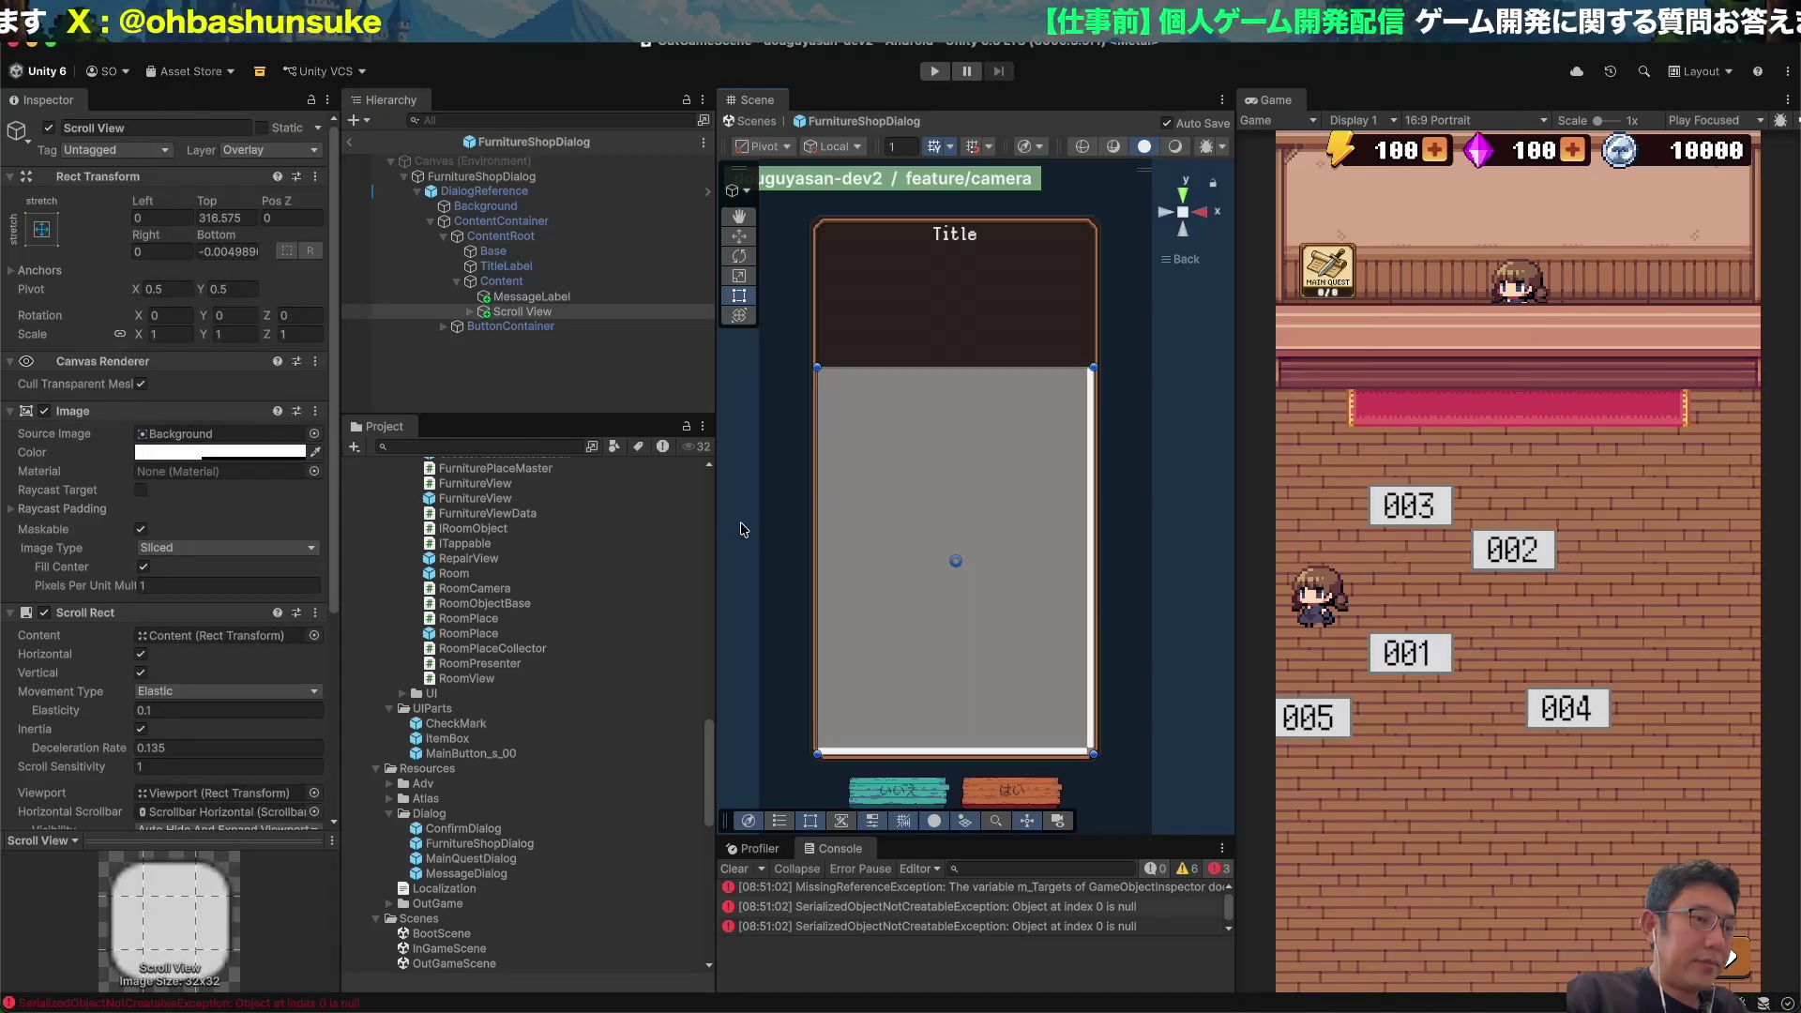
{"action": "key", "text": "super+Tab"}
{"action": "left_click", "coordinate": [744, 530]}
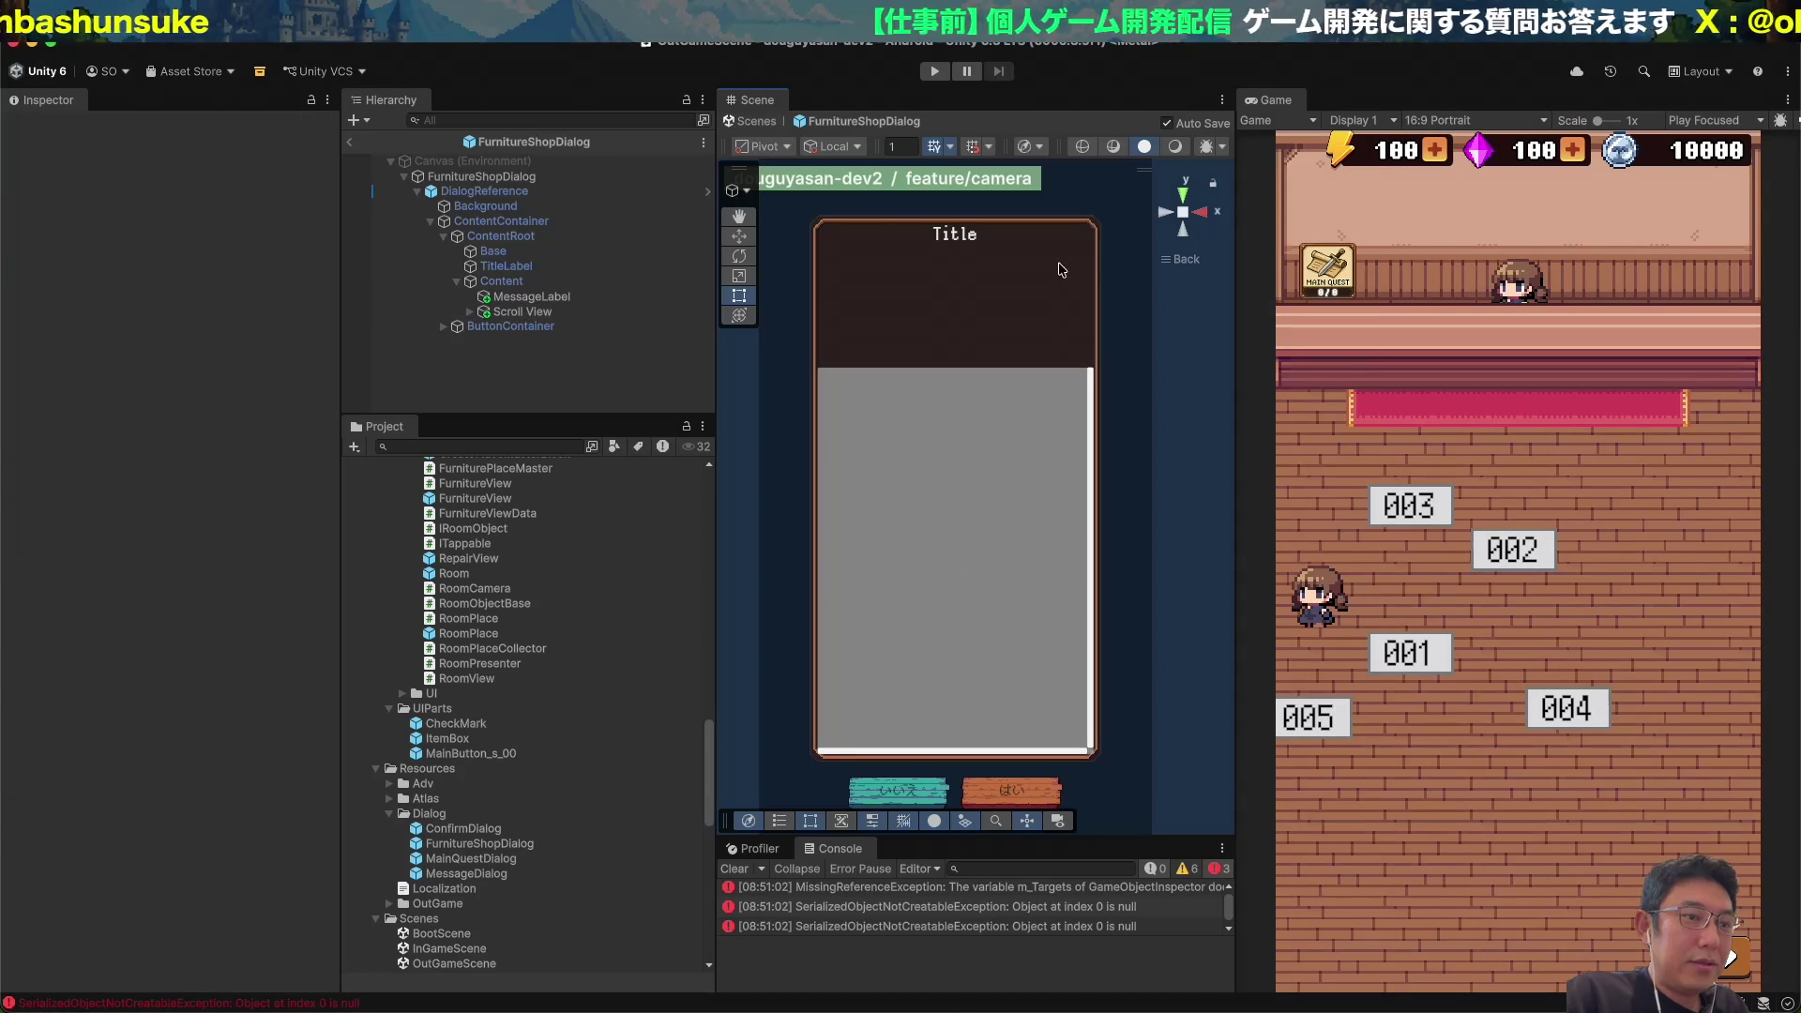
{"action": "left_click_drag", "start_coordinate": [784, 200], "coordinate": [1109, 803]}
{"action": "key", "text": "super+Tab"}
{"action": "key", "text": "super+v"}
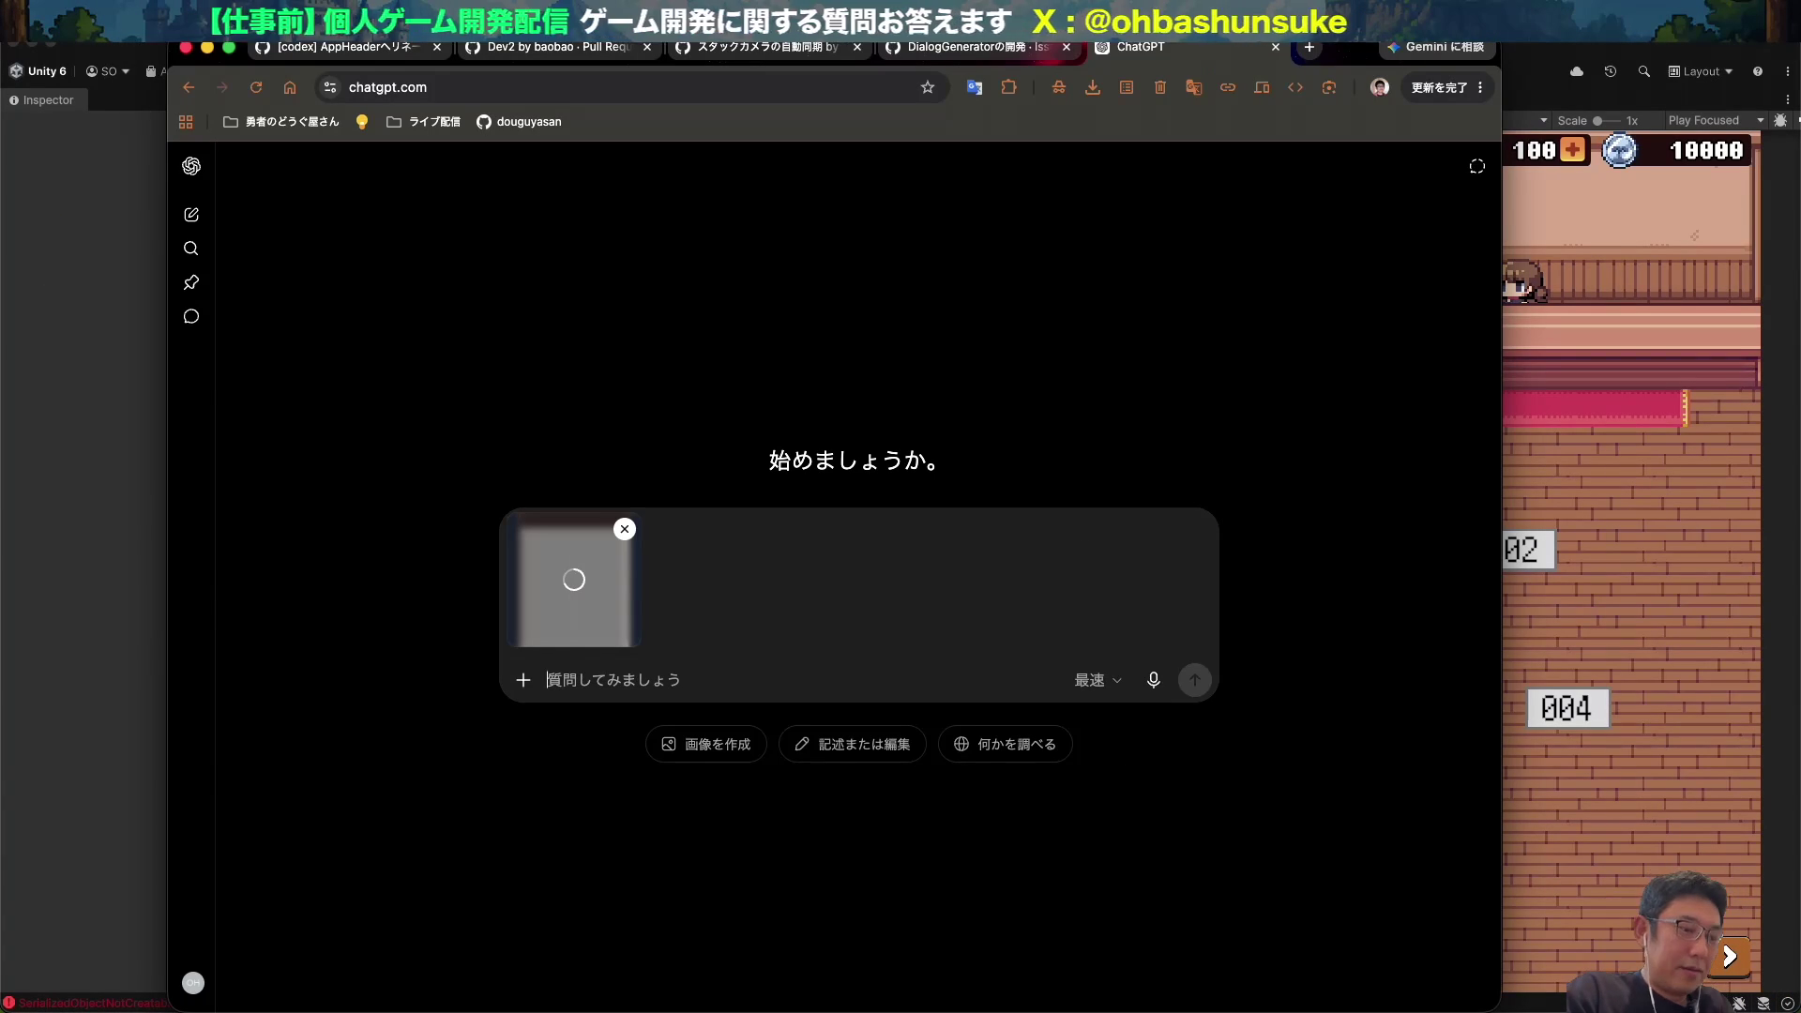
Dictate a request for a furniture-shop header with a cute girl clerk, then return to Unity.
{"action": "key", "text": "fn+space"}
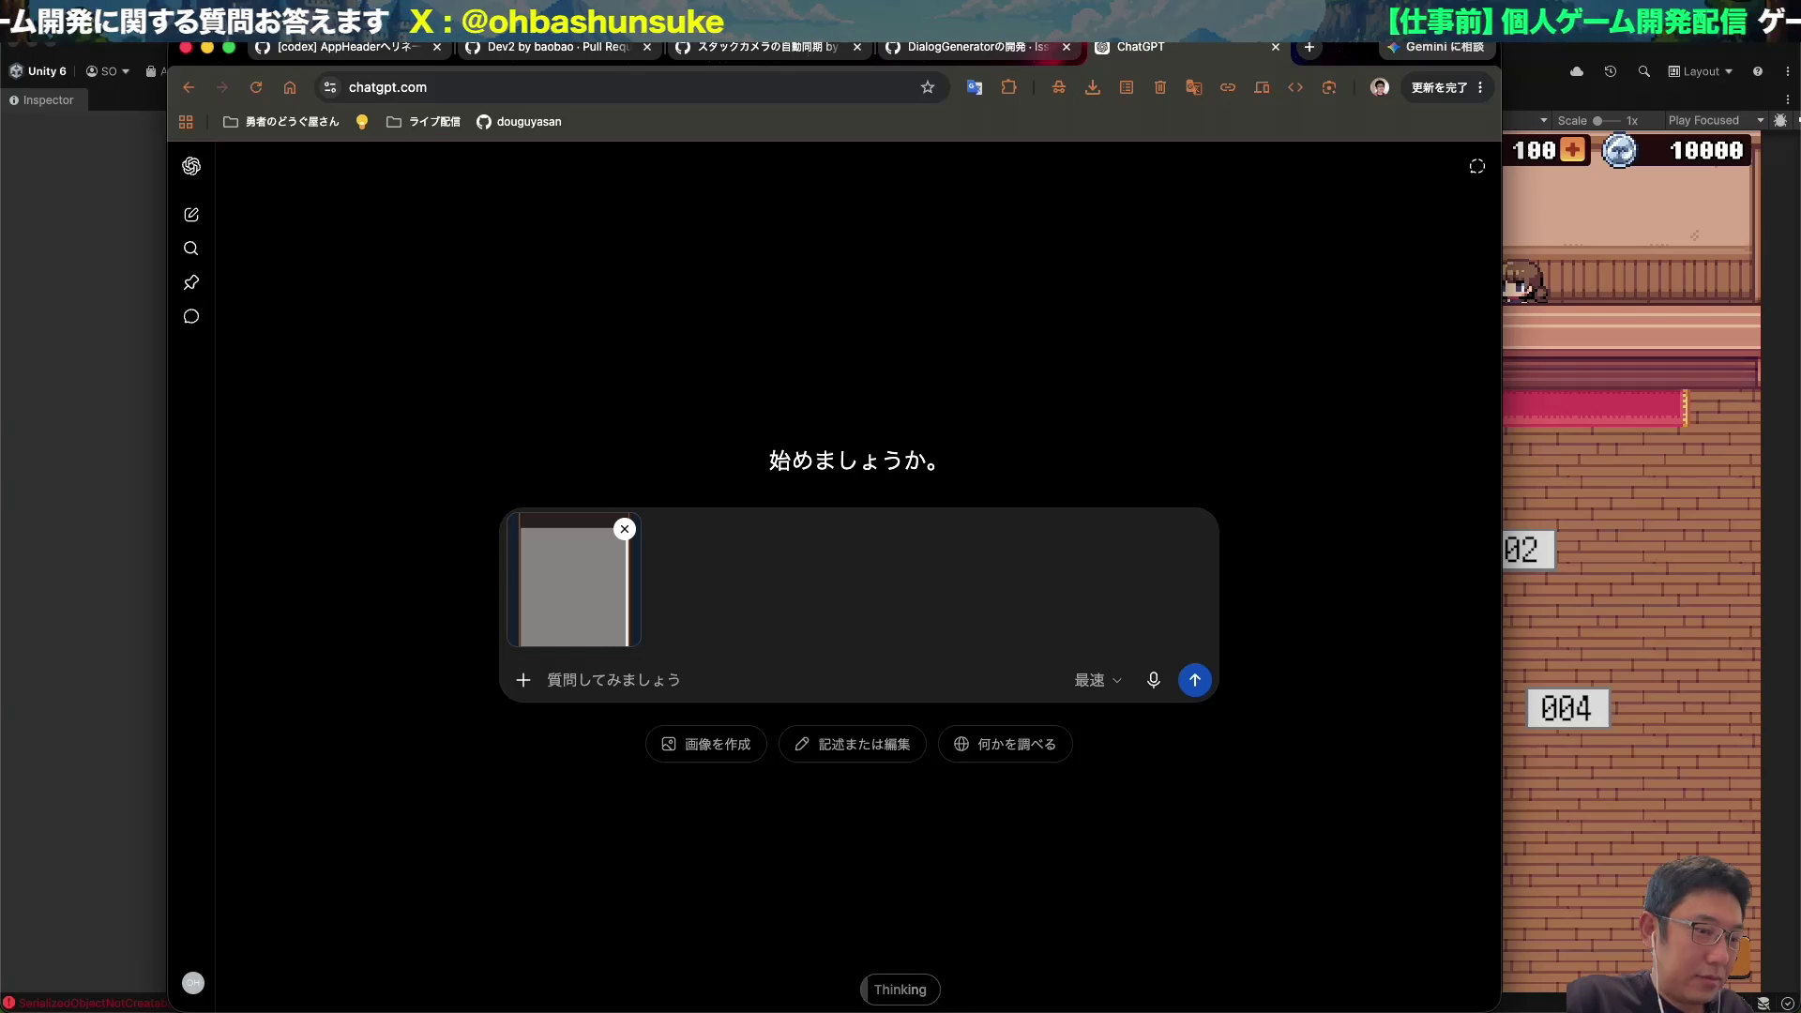
{"action": "key", "text": "Return"}
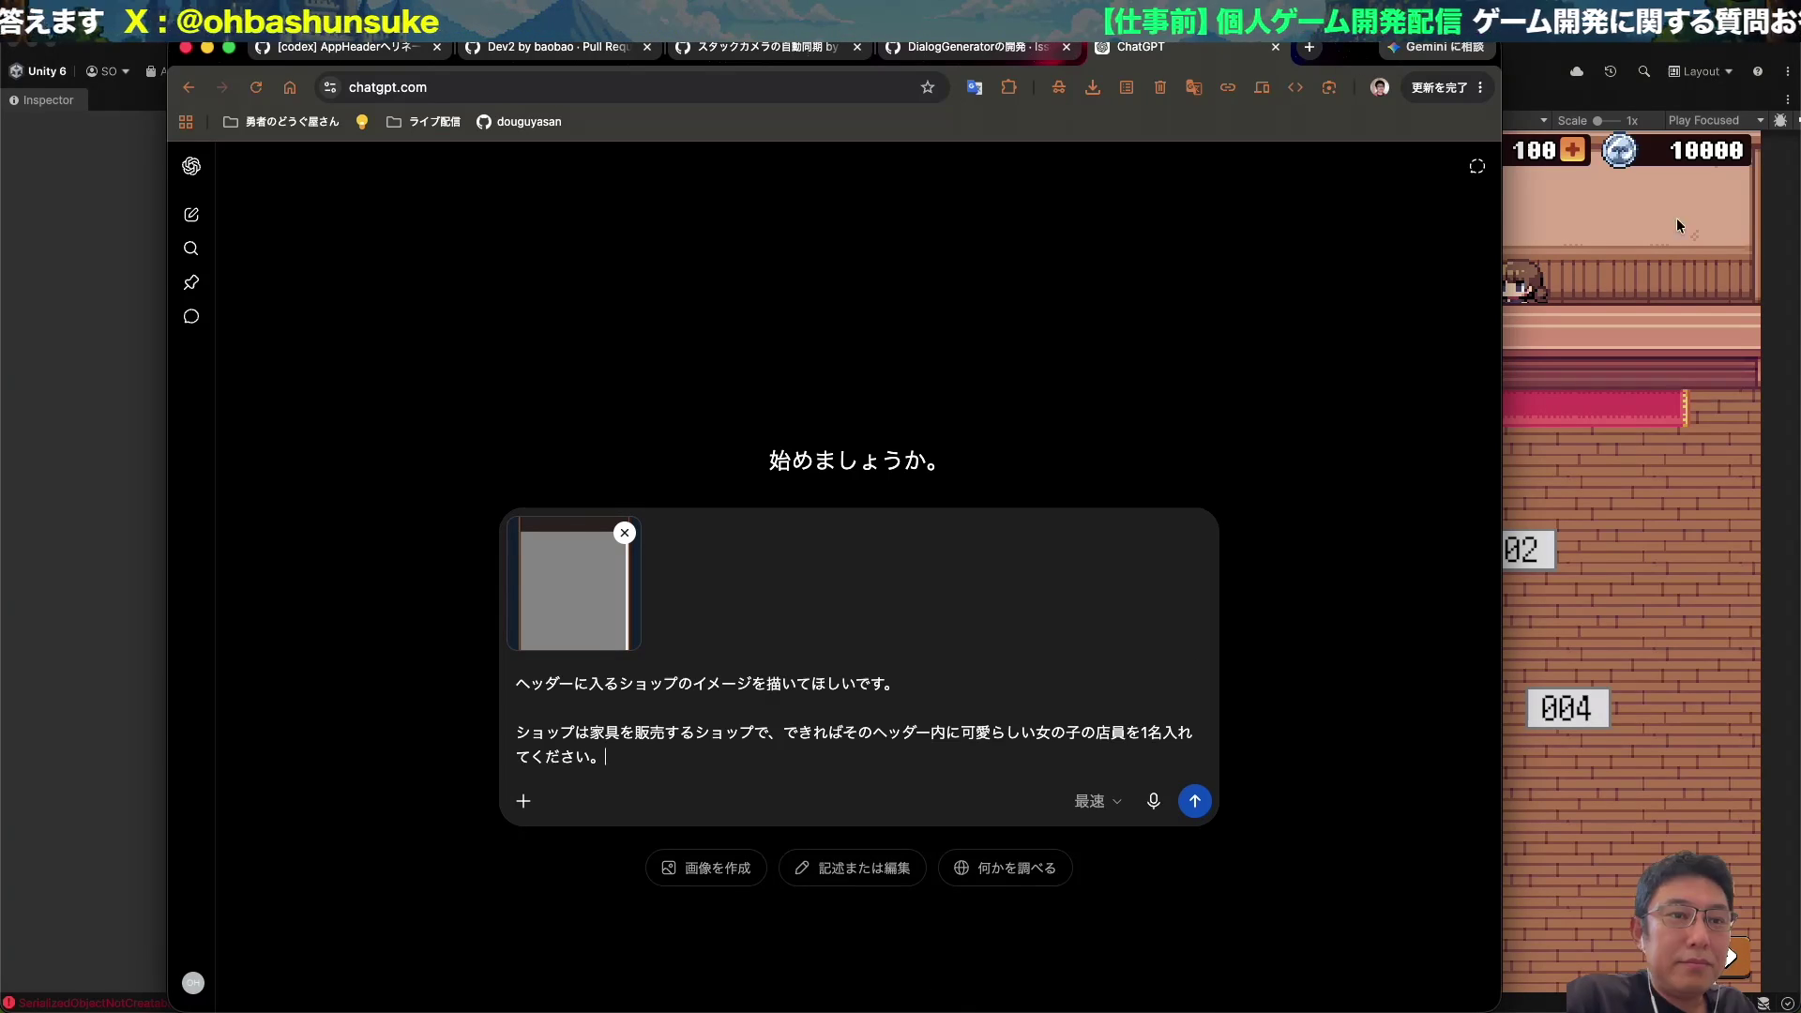
{"action": "key", "text": "super+Tab"}
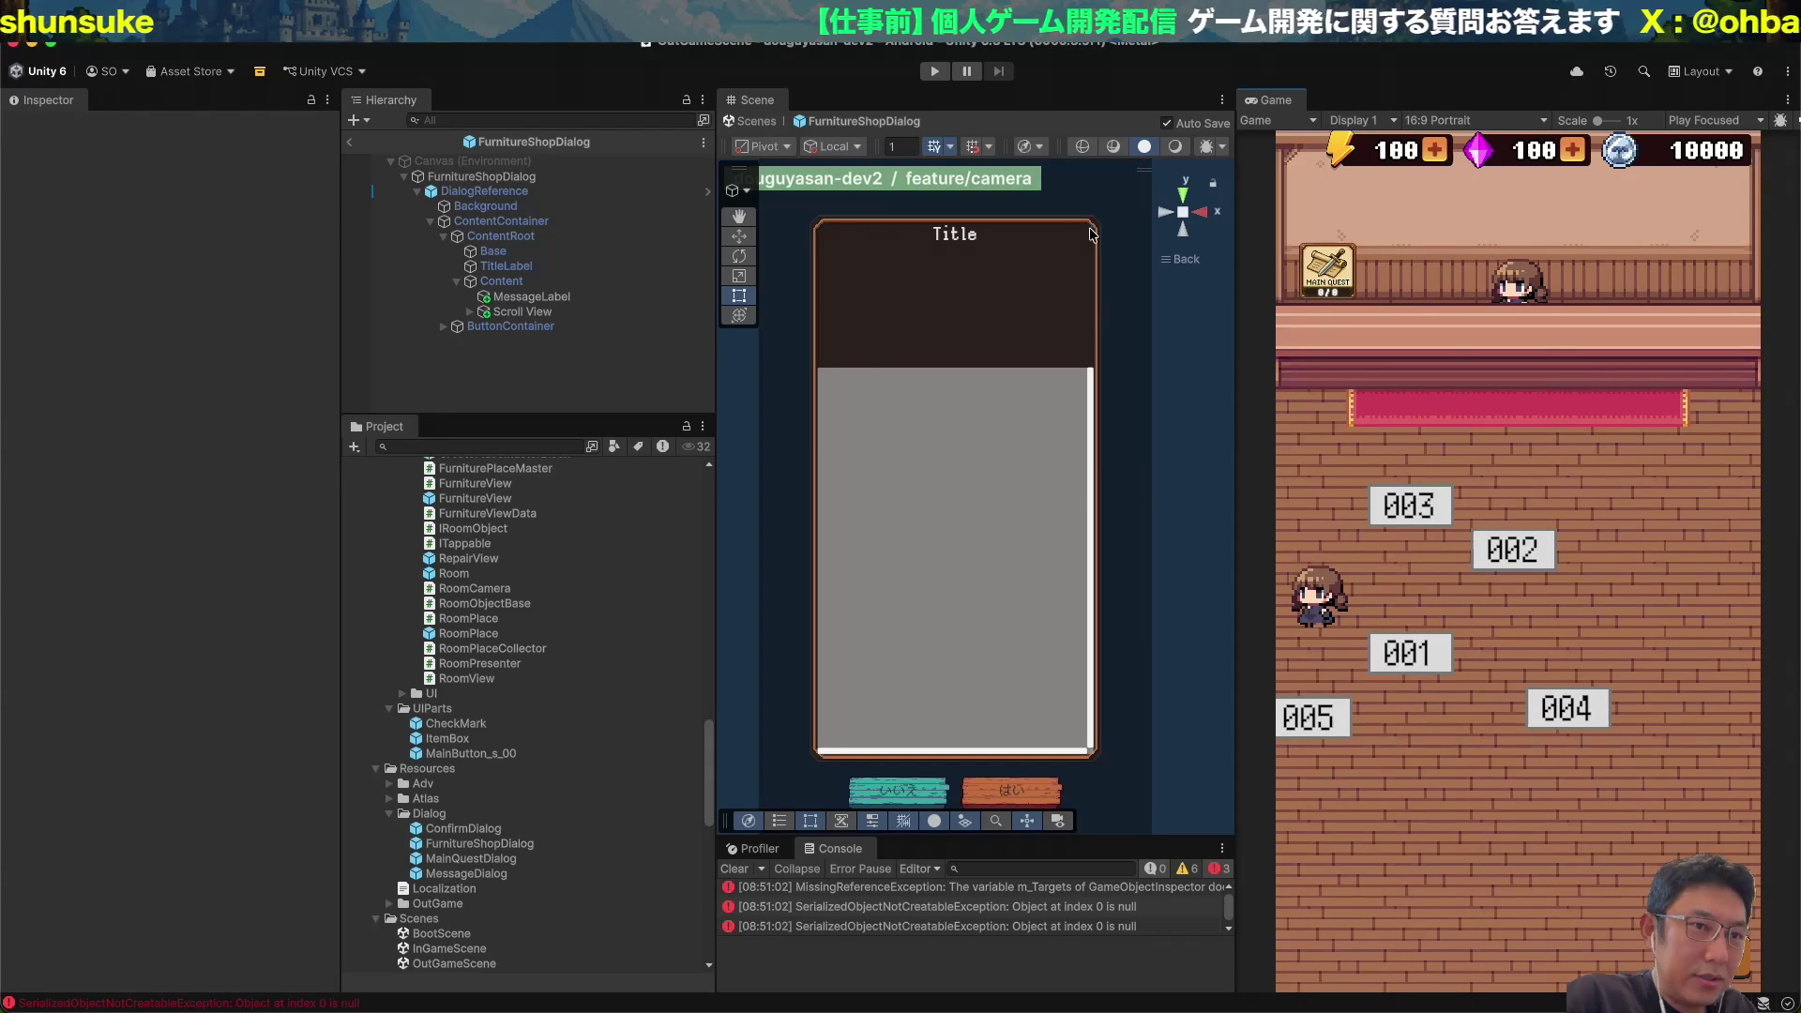
Enter Play mode, open the Main Quest dialog, and capture its header illustration.
{"action": "left_click", "coordinate": [936, 72]}
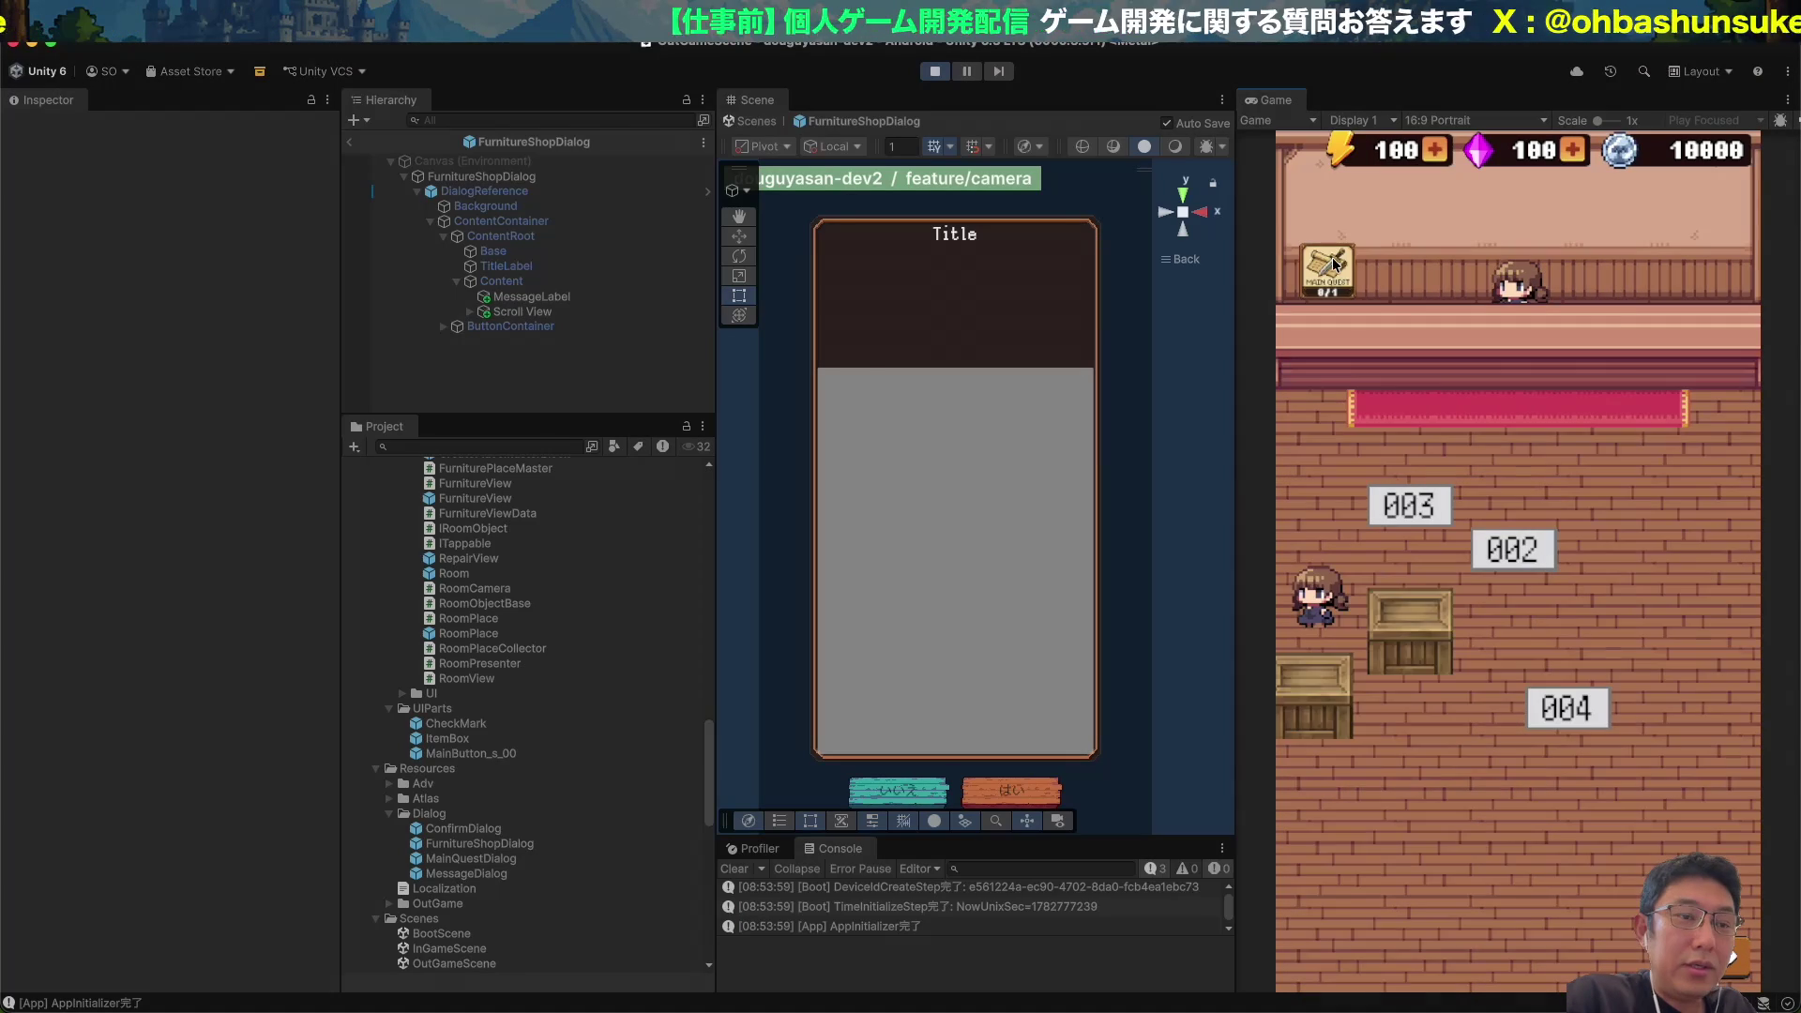
{"action": "left_click", "coordinate": [1331, 267]}
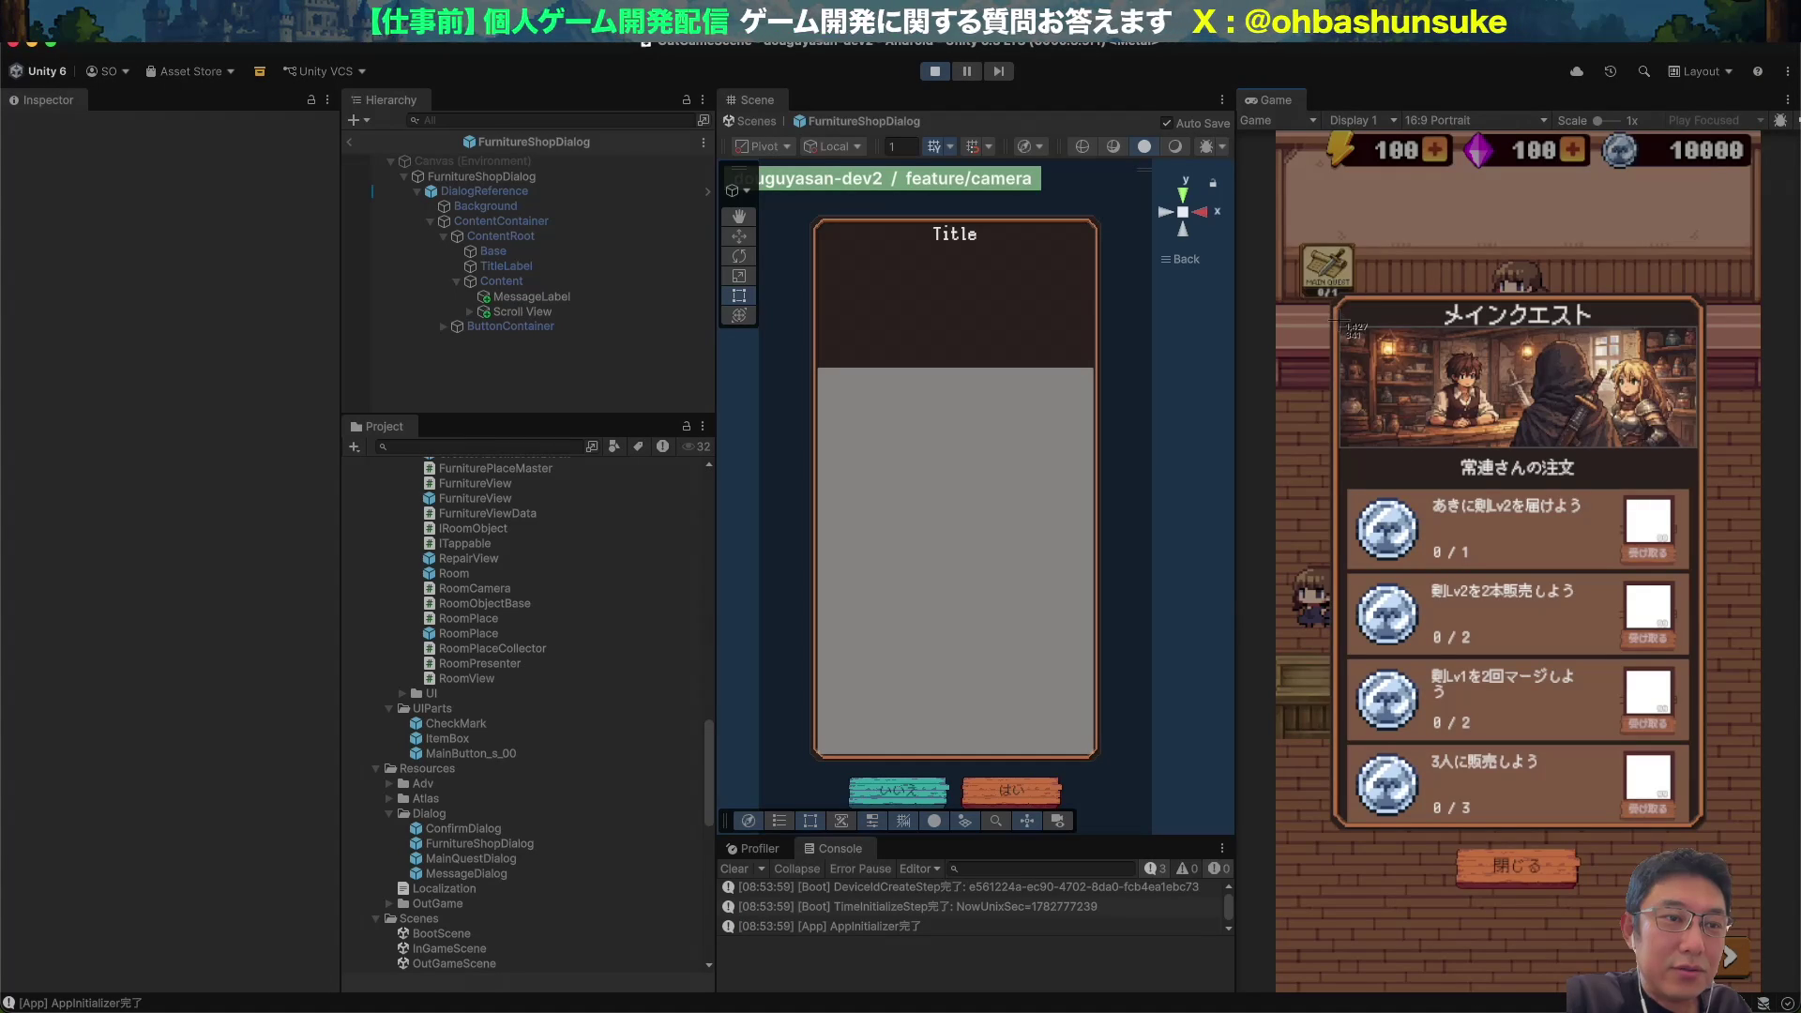
{"action": "mouse_move", "coordinate": [1342, 327]}
{"action": "left_mouse_down"}
{"action": "mouse_move", "coordinate": [1577, 370]}
{"action": "mouse_move", "coordinate": [1693, 442]}
{"action": "left_mouse_up"}
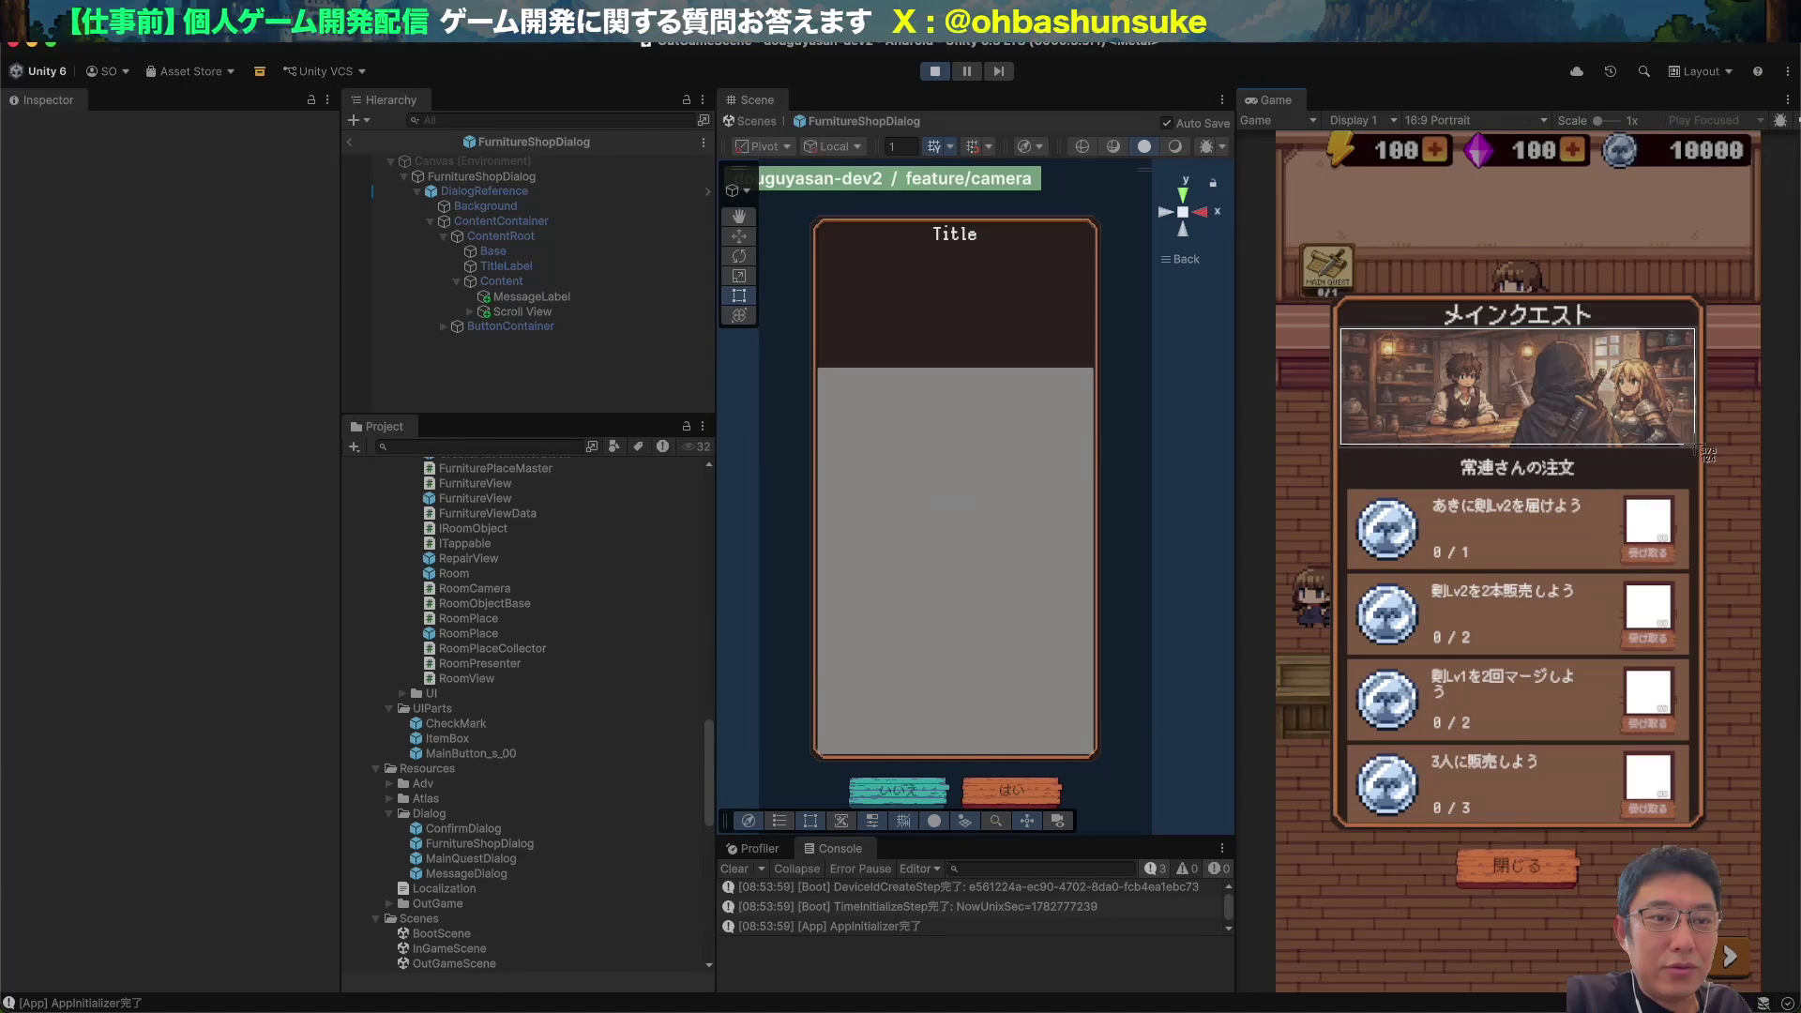
Attach the Main Quest screenshot and dictate a line about the reference images.
{"action": "key", "text": "super+Tab"}
{"action": "key", "text": "super+v"}
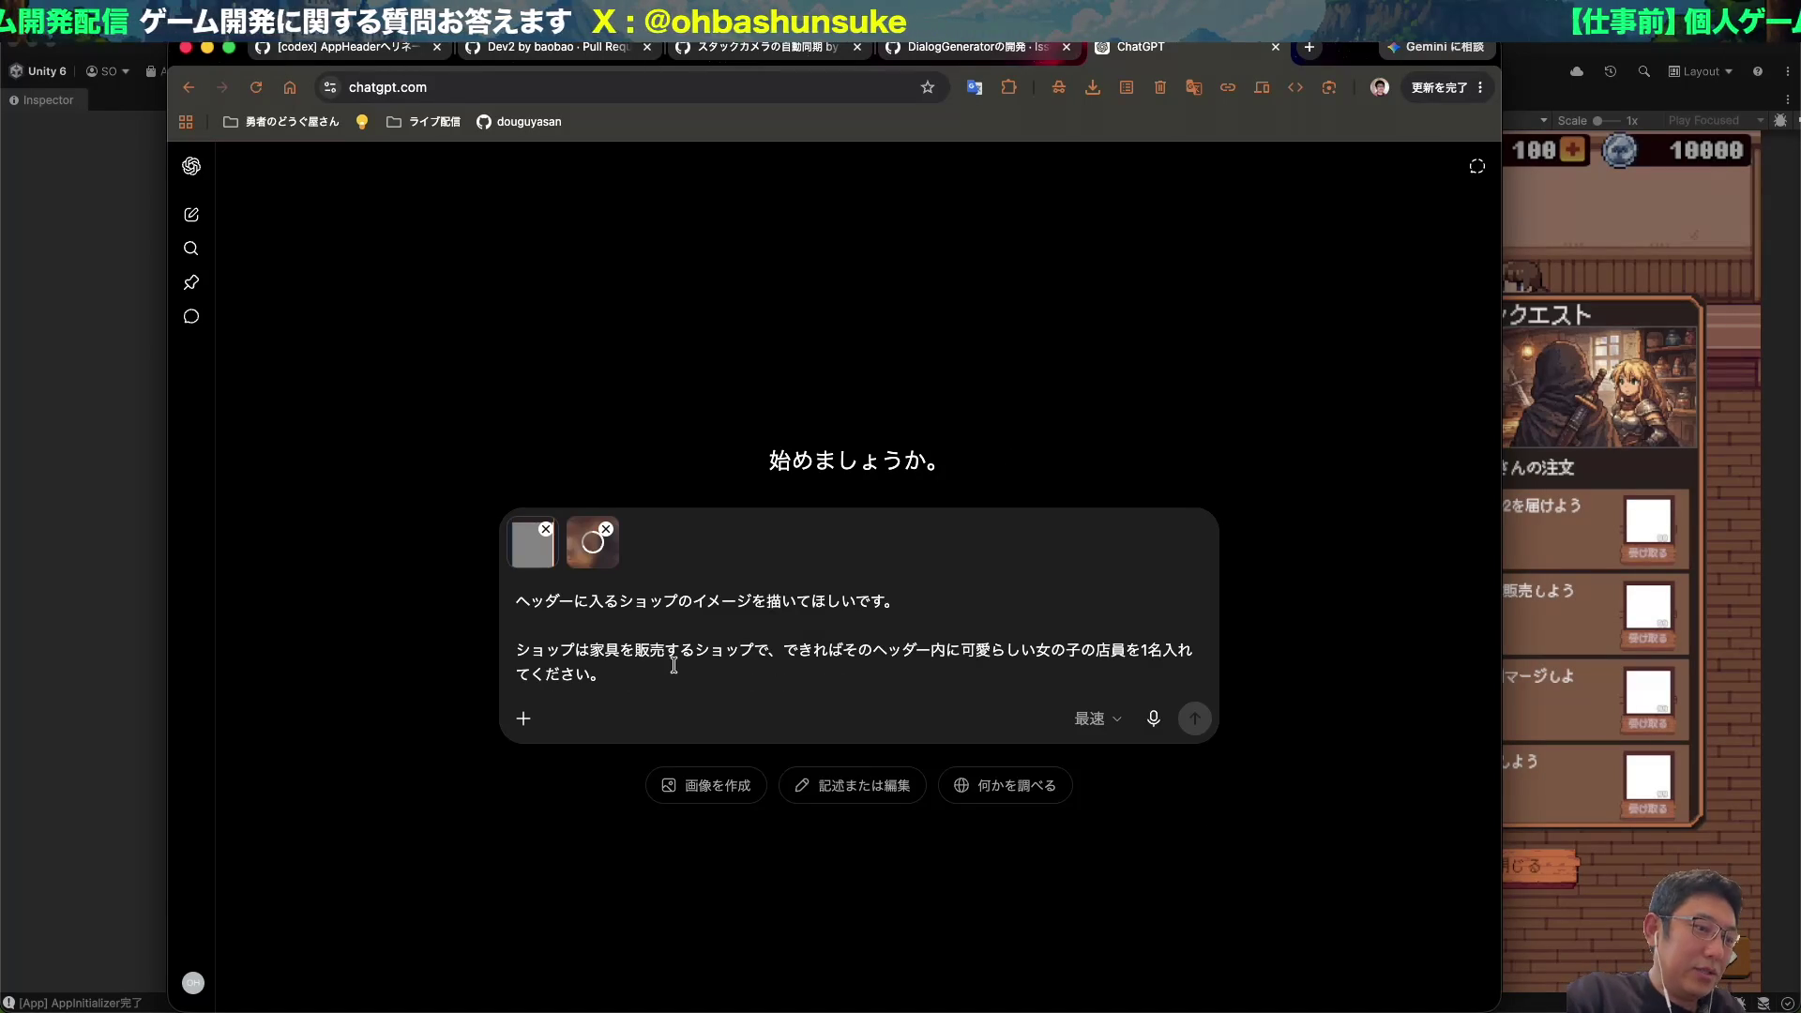
{"action": "key", "text": "shift+Return"}
{"action": "key", "text": "fn+space"}
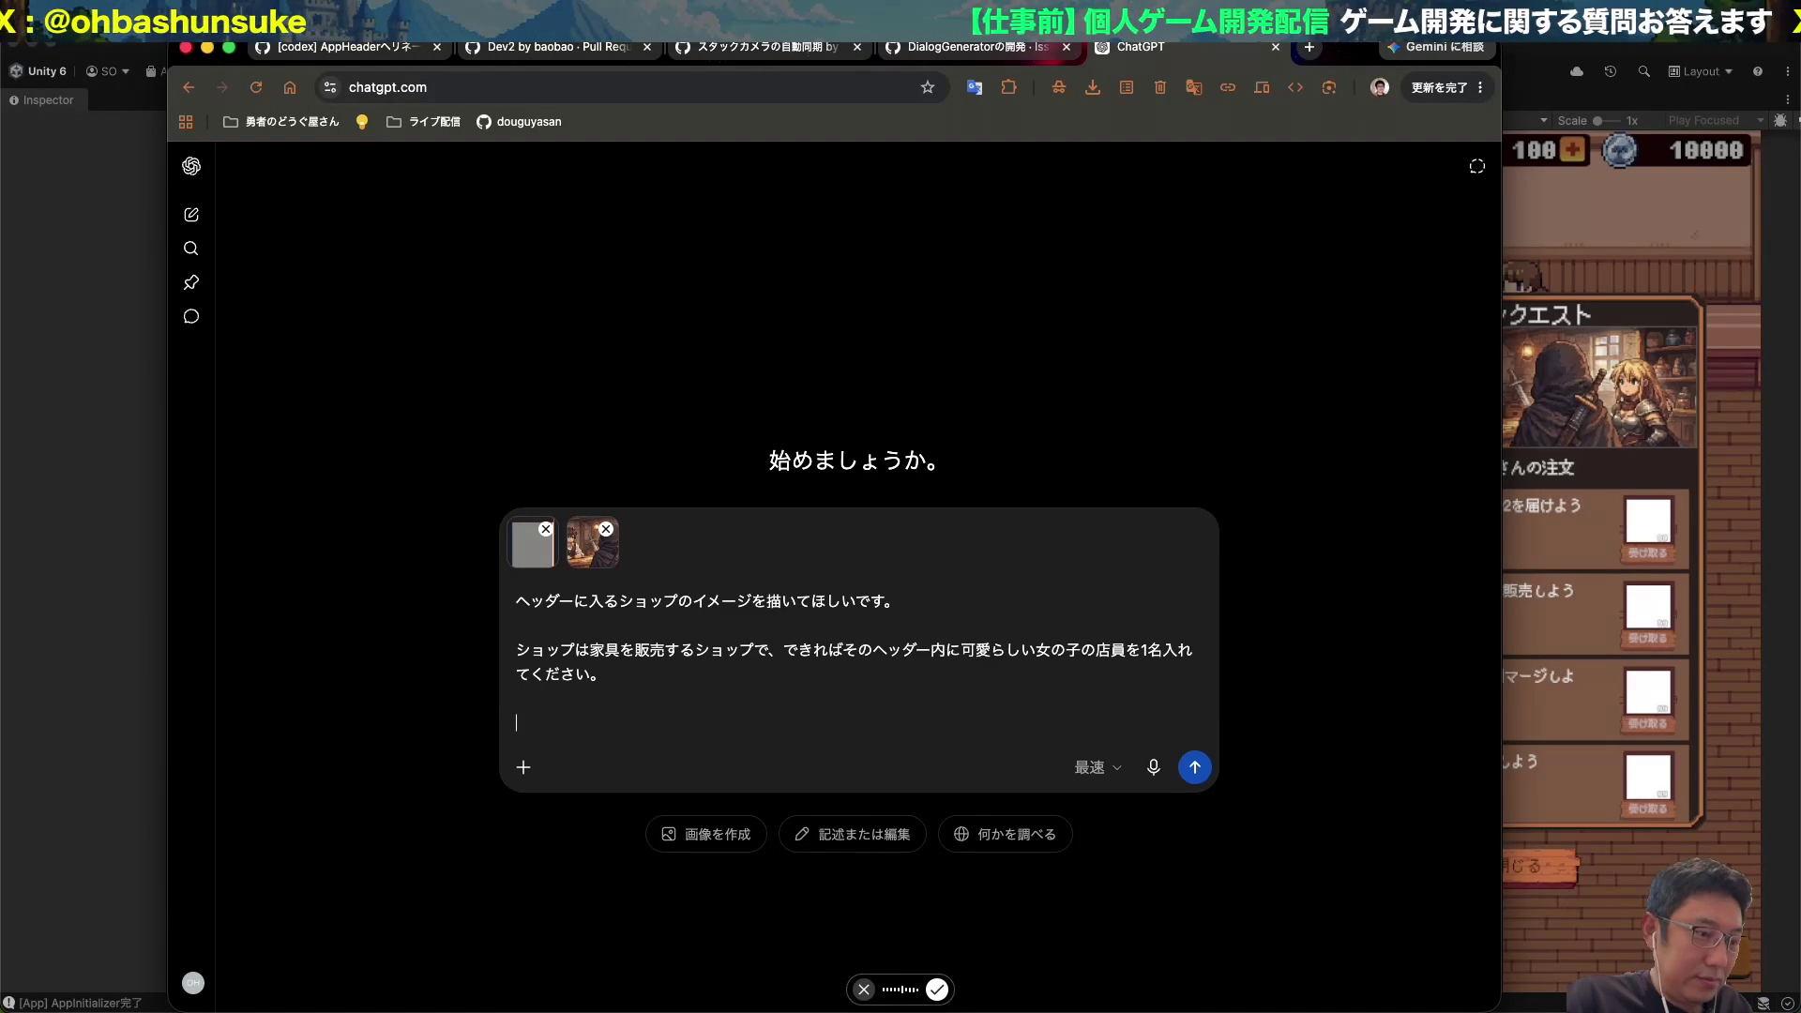
{"action": "key", "text": "fn+space"}
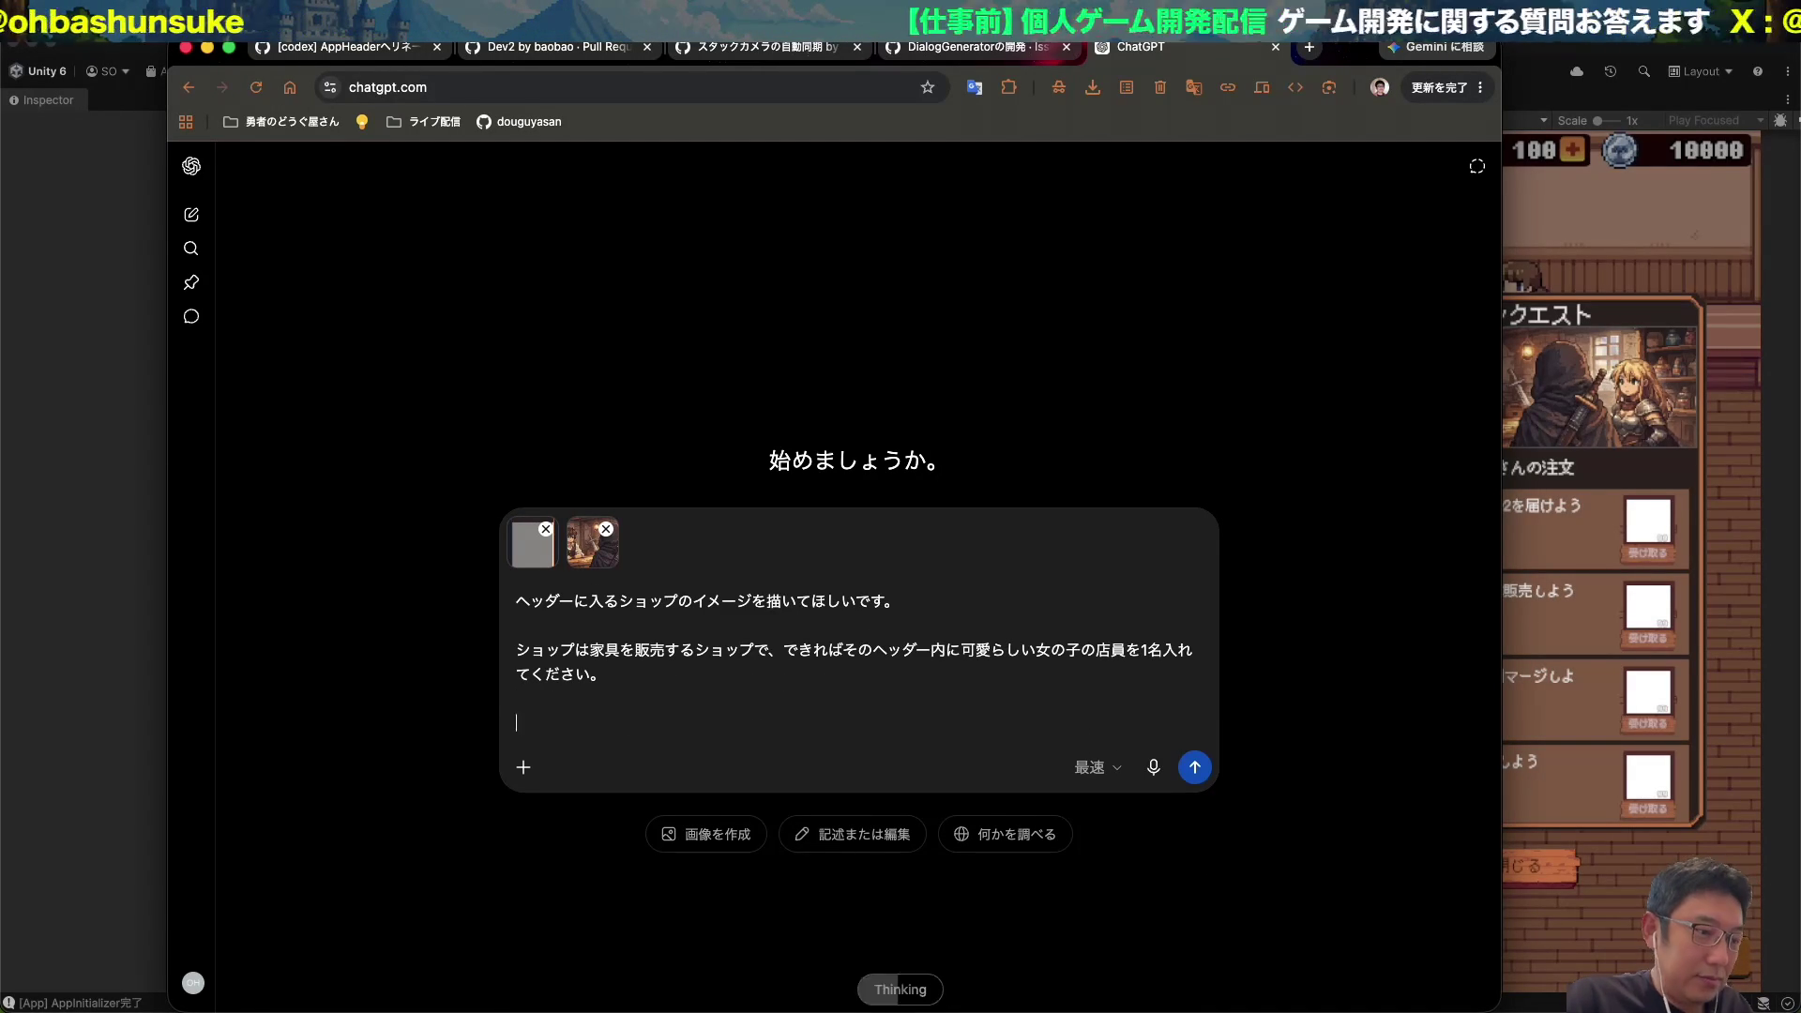
Send the header request with both references and return to Unity.
{"action": "left_click", "coordinate": [1195, 768]}
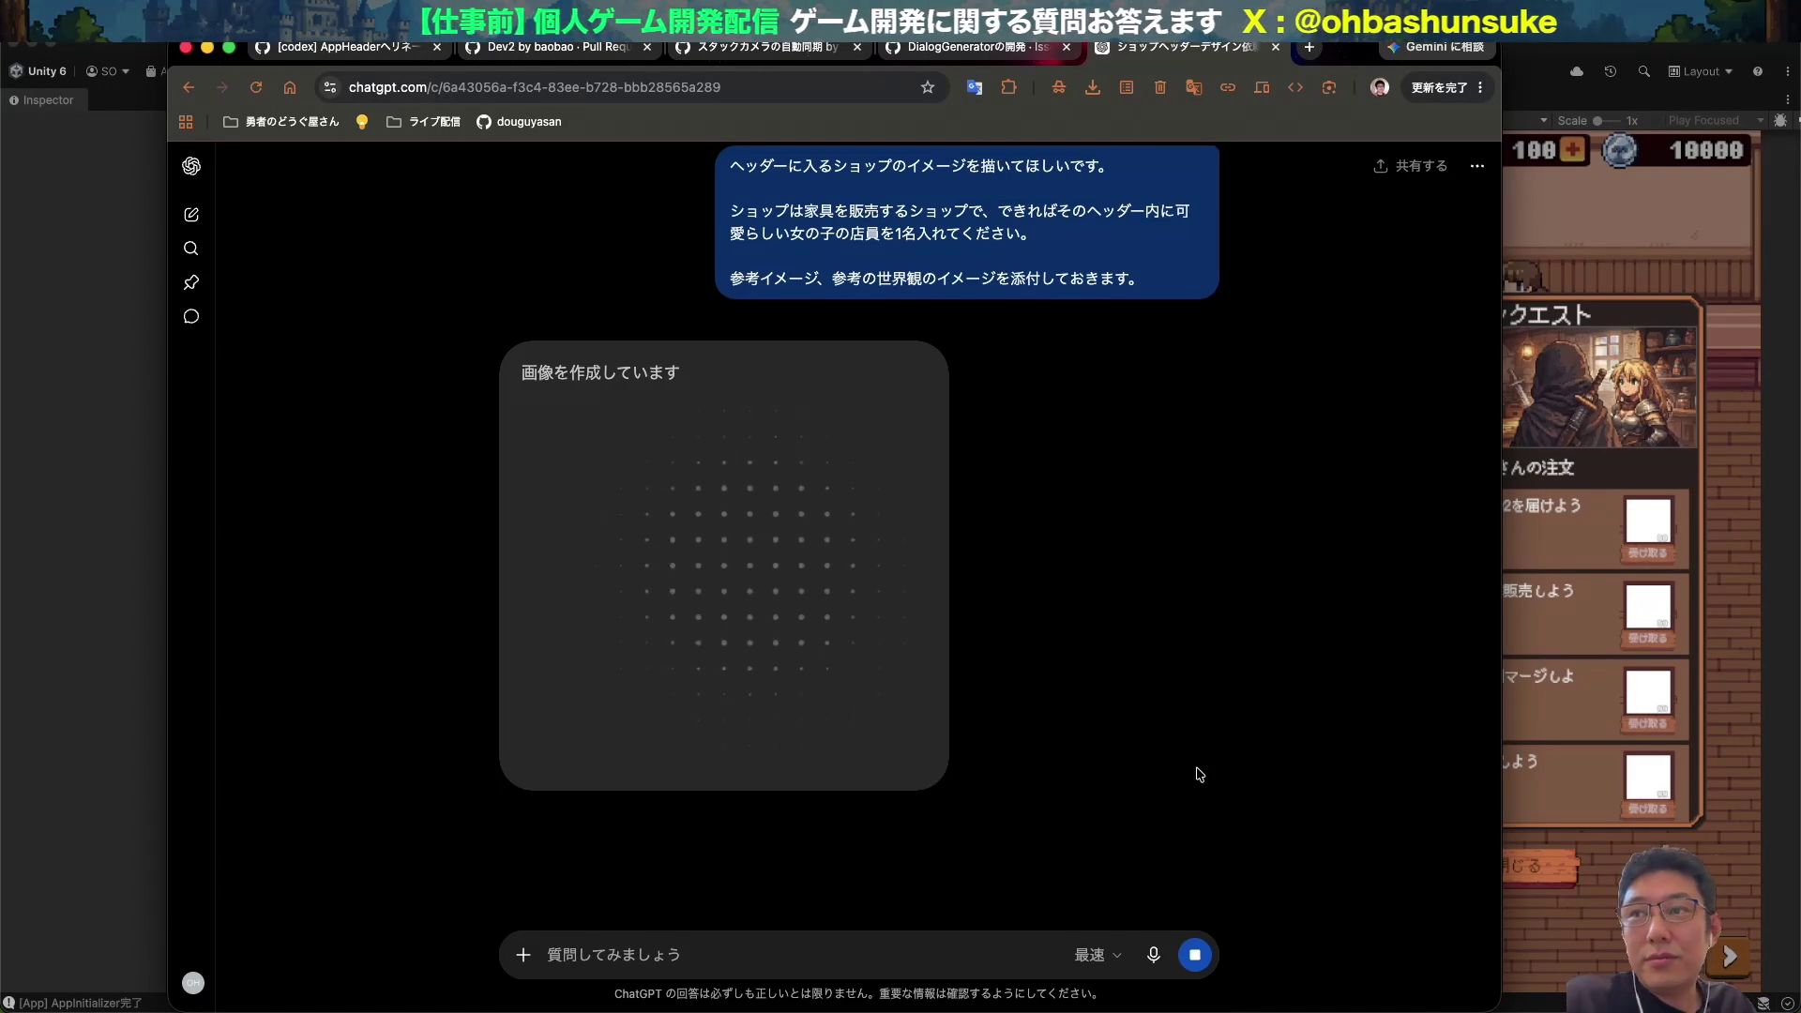
{"action": "key", "text": "ctrl+shift+Tab"}
{"action": "key", "text": "ctrl+Tab"}
{"action": "left_click", "coordinate": [40, 337]}
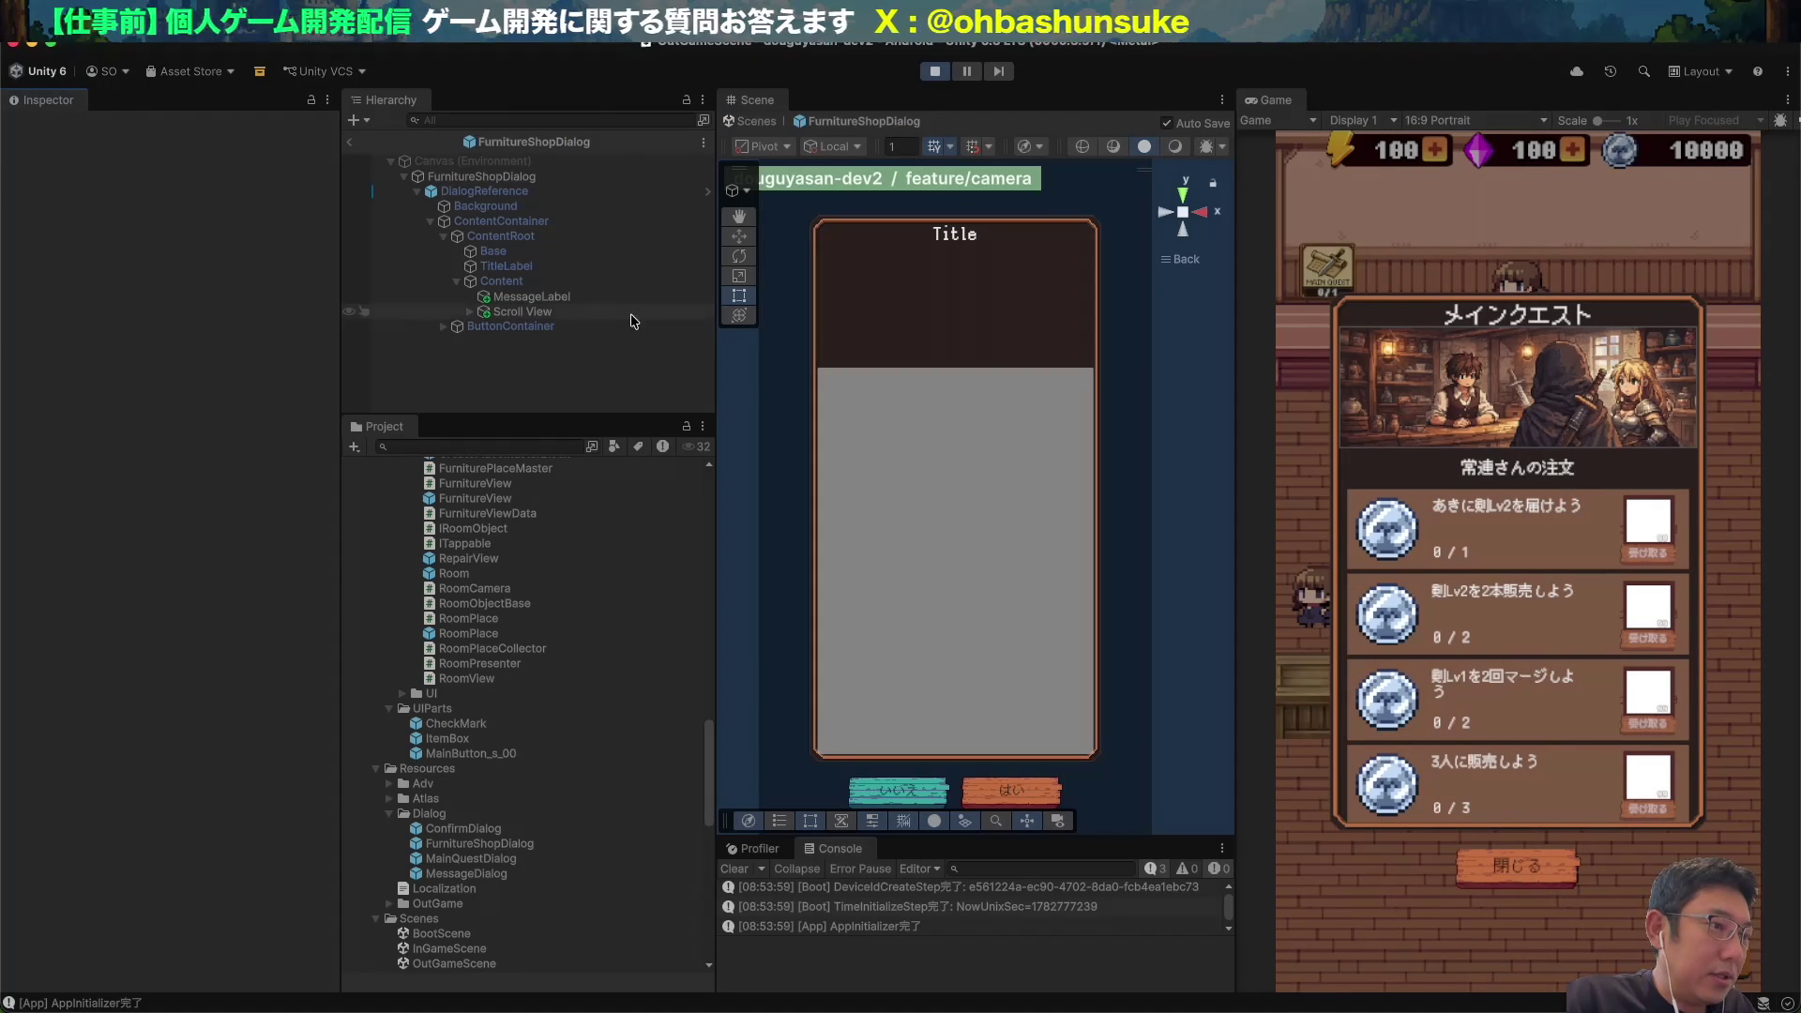
Select the Scroll View's Viewport and remove its Mask component.
{"action": "left_click", "coordinate": [525, 312]}
{"action": "key", "text": "Right"}
{"action": "key", "text": "Up"}
{"action": "key", "text": "Down"}
{"action": "key", "text": "Down"}
{"action": "key", "text": "Right"}
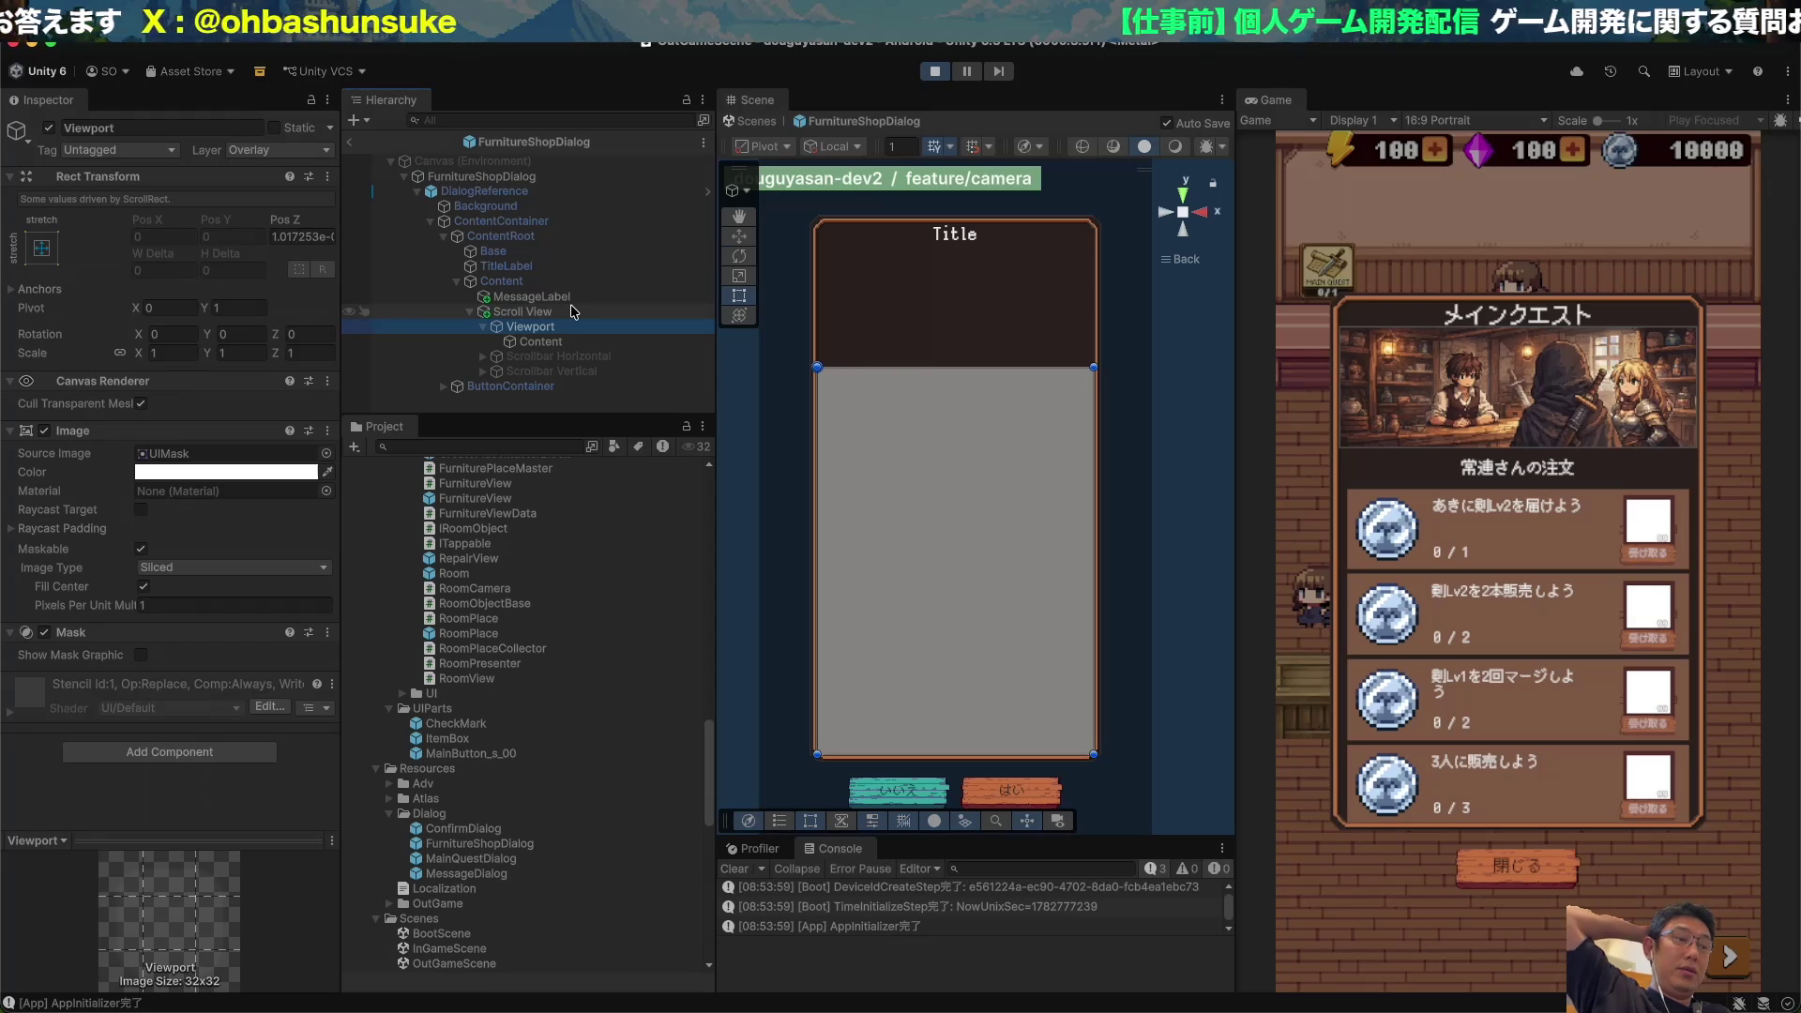
{"action": "left_click", "coordinate": [327, 632]}
{"action": "left_click", "coordinate": [373, 718]}
{"action": "left_click", "coordinate": [175, 703]}
{"action": "key", "text": "Escape"}
Remove the Viewport's Image and Canvas Renderer, and add a Rect Mask 2D.
{"action": "left_click", "coordinate": [328, 431]}
{"action": "left_click", "coordinate": [376, 514]}
{"action": "left_click", "coordinate": [327, 381]}
{"action": "left_click", "coordinate": [394, 465]}
{"action": "left_click", "coordinate": [213, 389]}
{"action": "type", "text": "Rect"}
{"action": "key", "text": "Return"}
Give Content a Grid Layout Group with Fixed Row Count 2 and a child named FurnitureCell.
{"action": "left_click", "coordinate": [541, 341]}
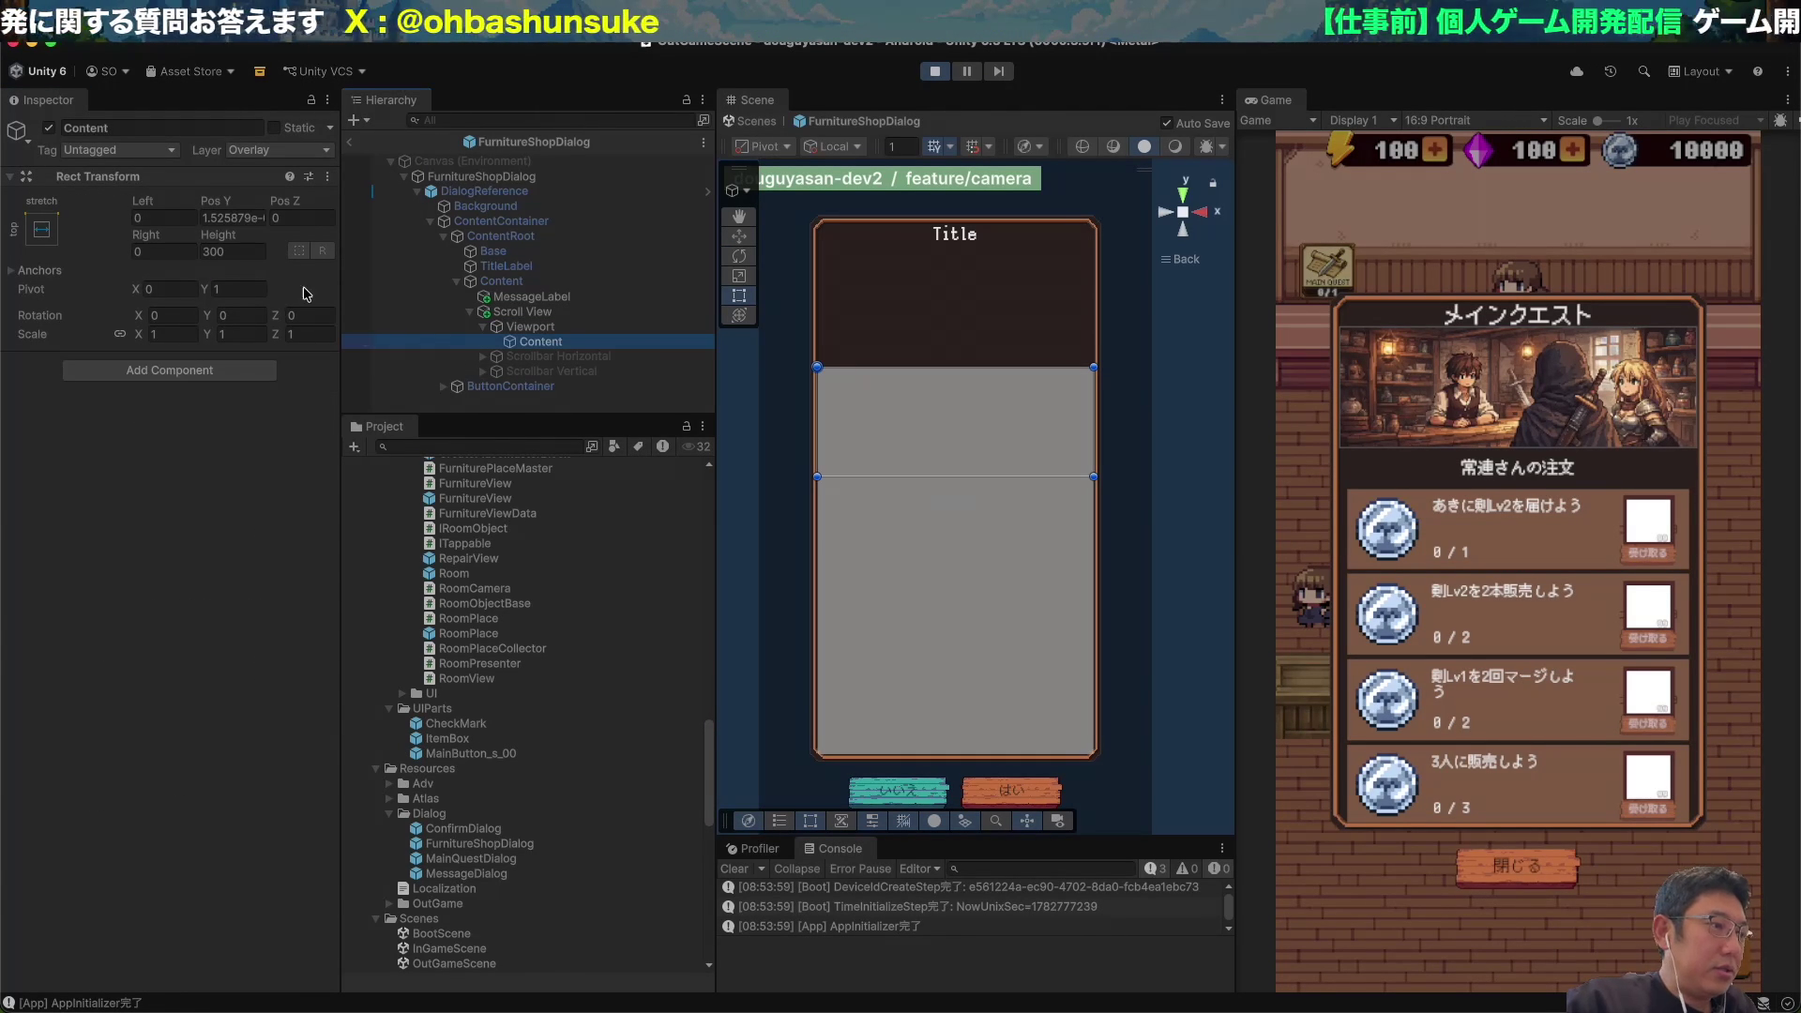
{"action": "left_click", "coordinate": [94, 370]}
{"action": "type", "text": "Grid"}
{"action": "key", "text": "Down"}
{"action": "key", "text": "Return"}
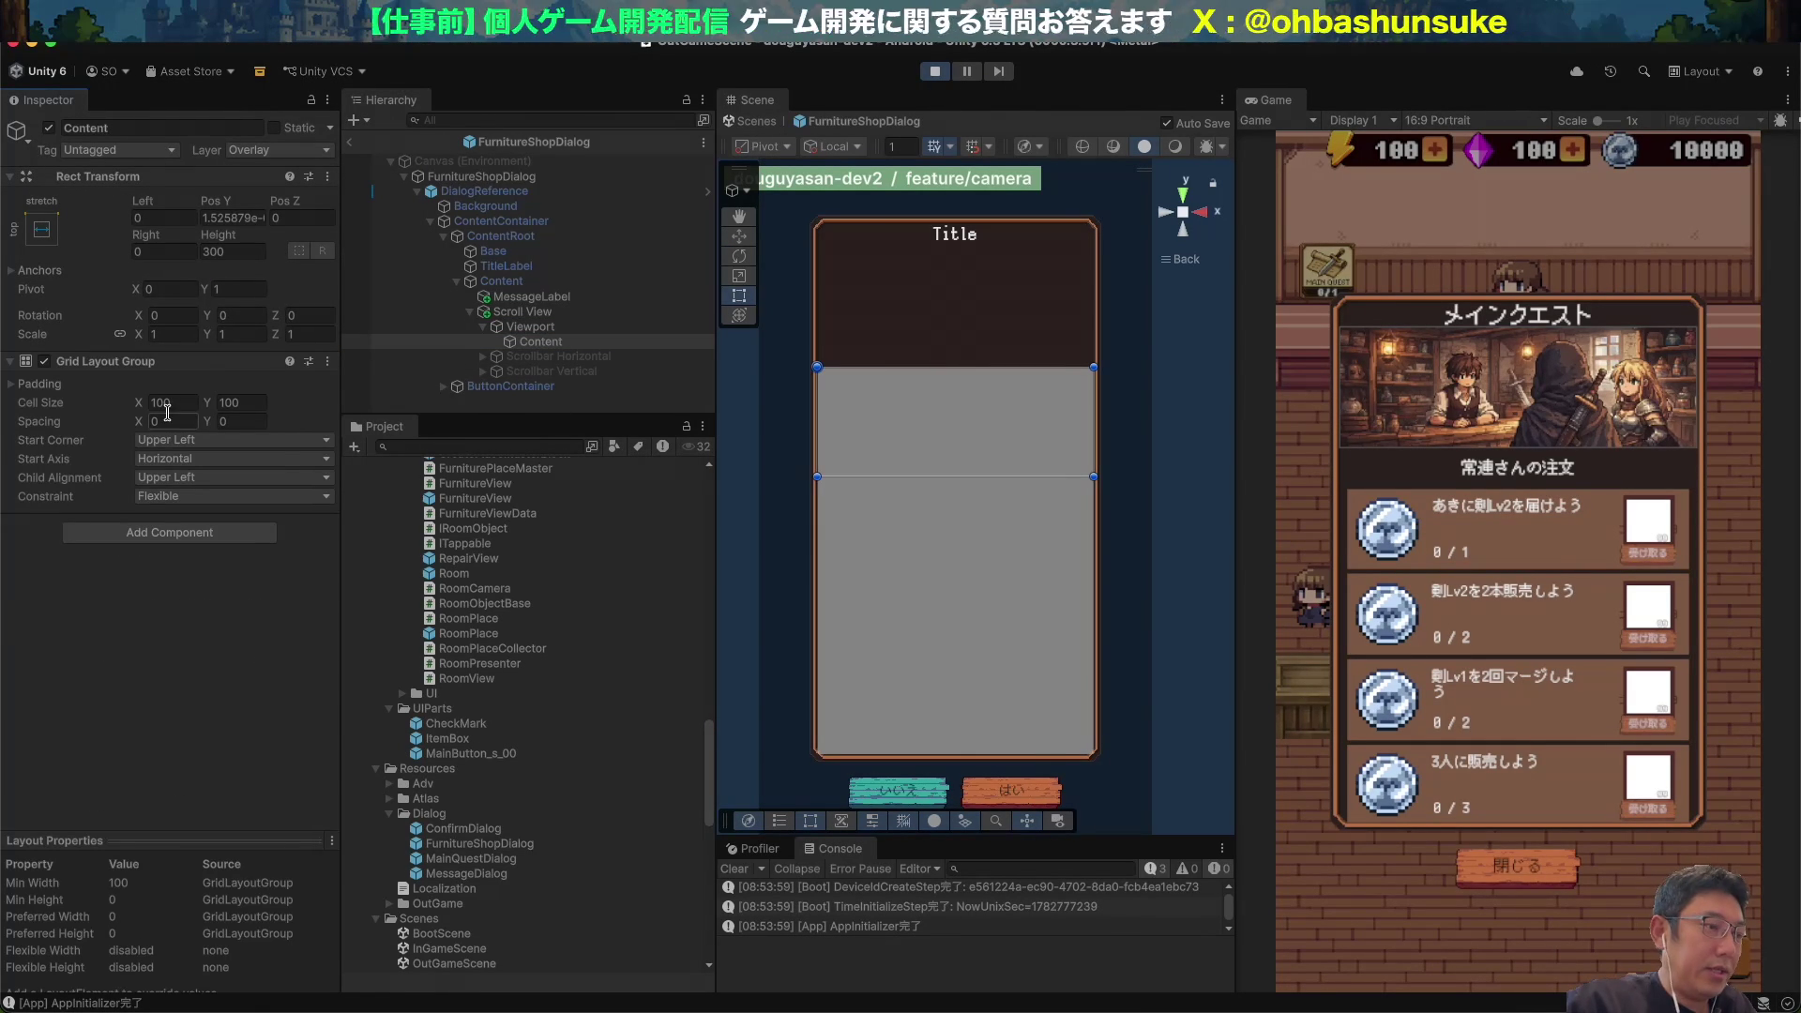
{"action": "left_click", "coordinate": [191, 496]}
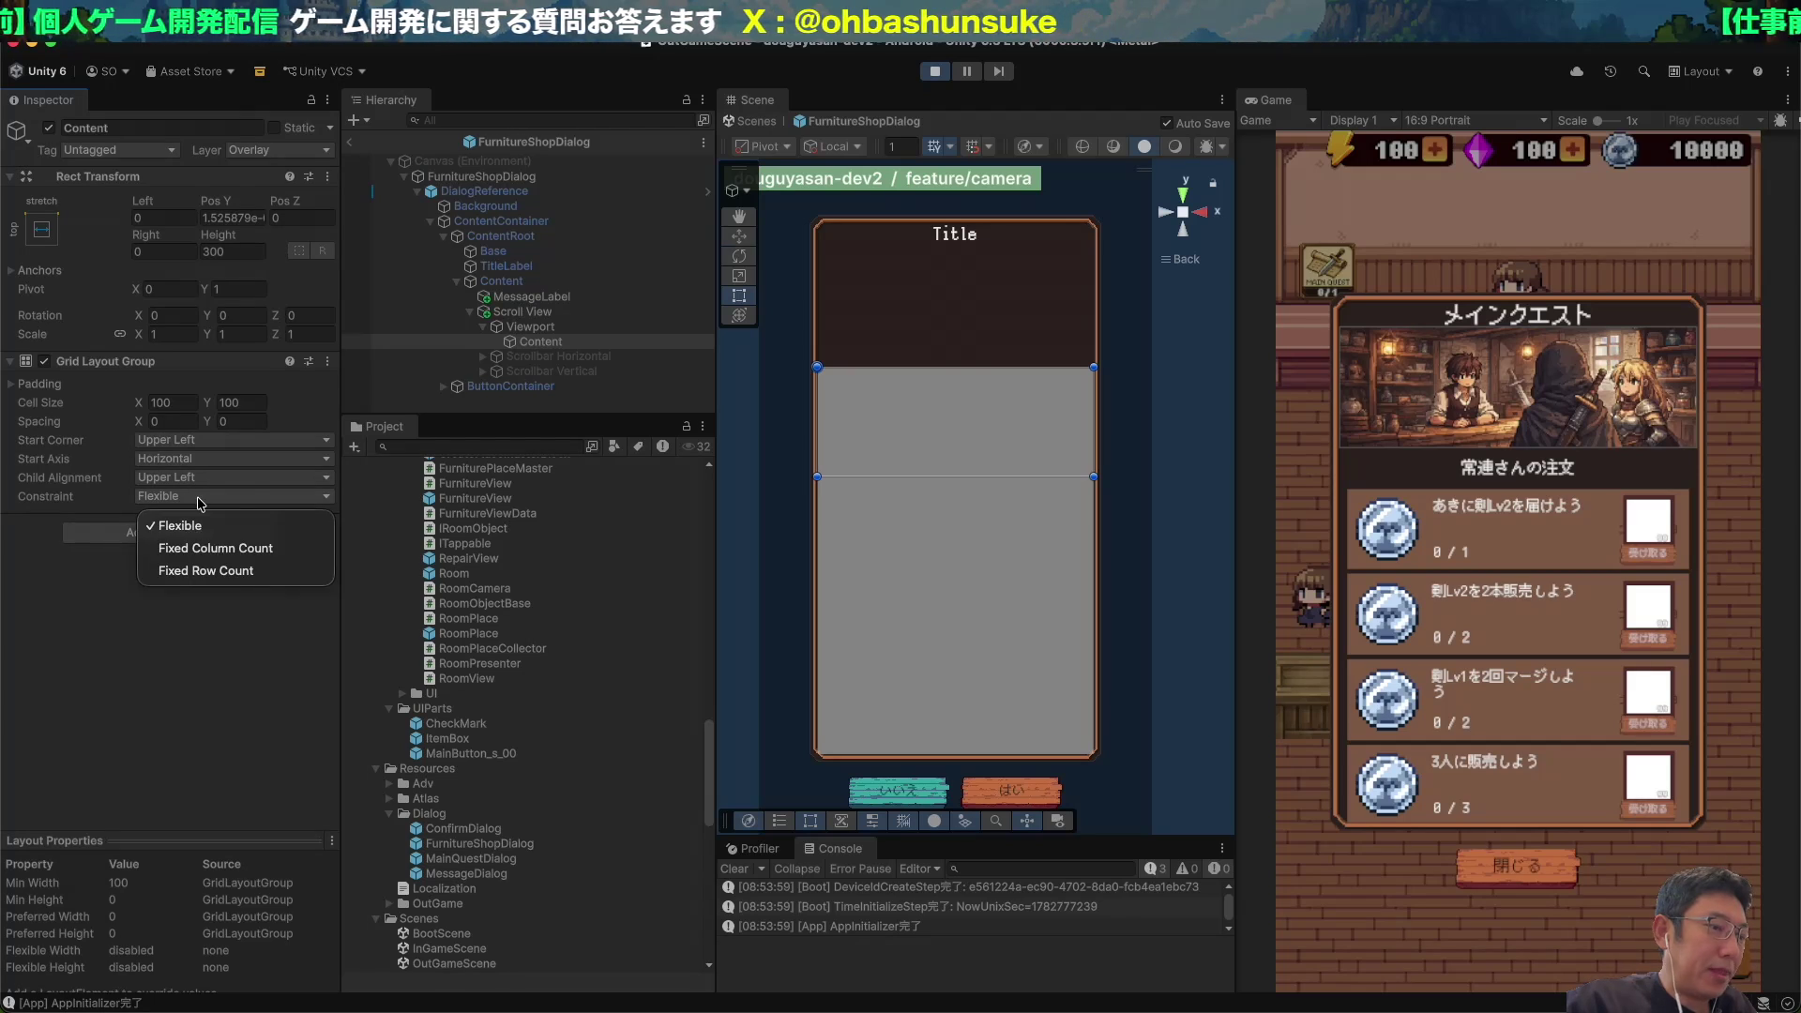
{"action": "left_click", "coordinate": [232, 572]}
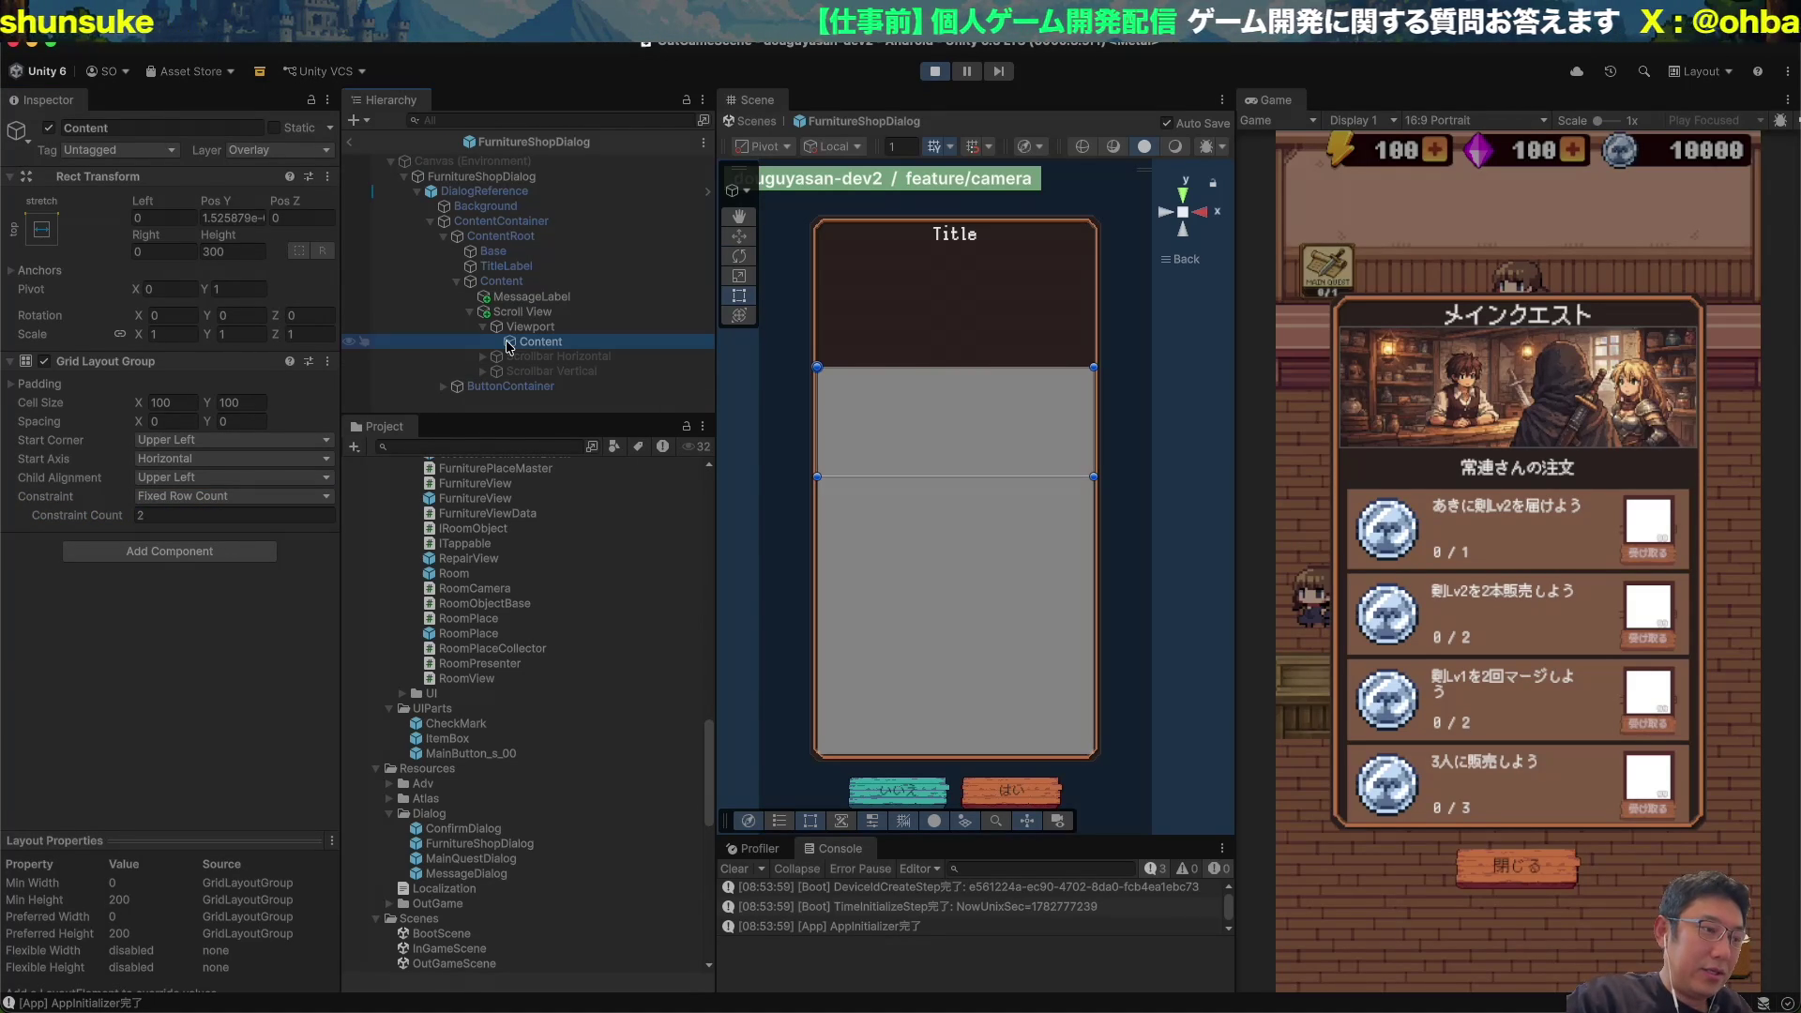
{"action": "key", "text": "alt+shift+n"}
{"action": "type", "text": "FurnitureCell"}
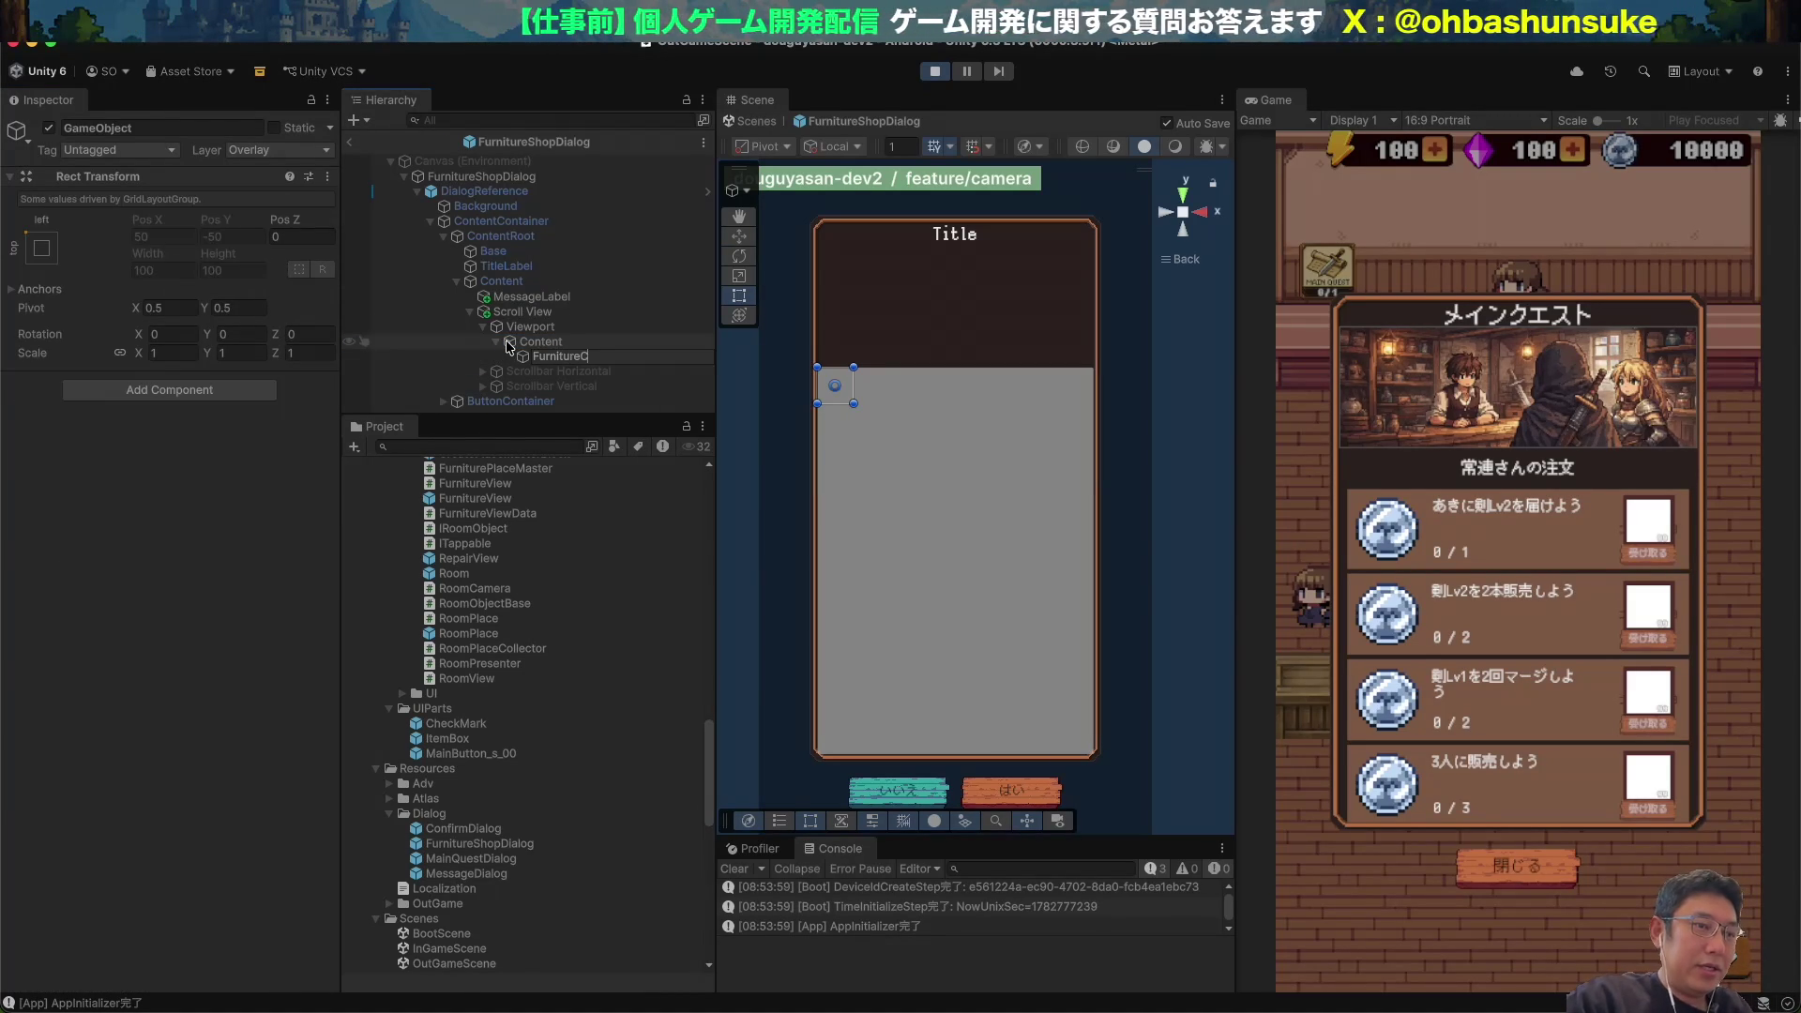
Add an Image to FurnitureCell and give it the wooden chest sprite 0001.
{"action": "key", "text": "Return"}
{"action": "left_click", "coordinate": [240, 388]}
{"action": "type", "text": "Grid"}
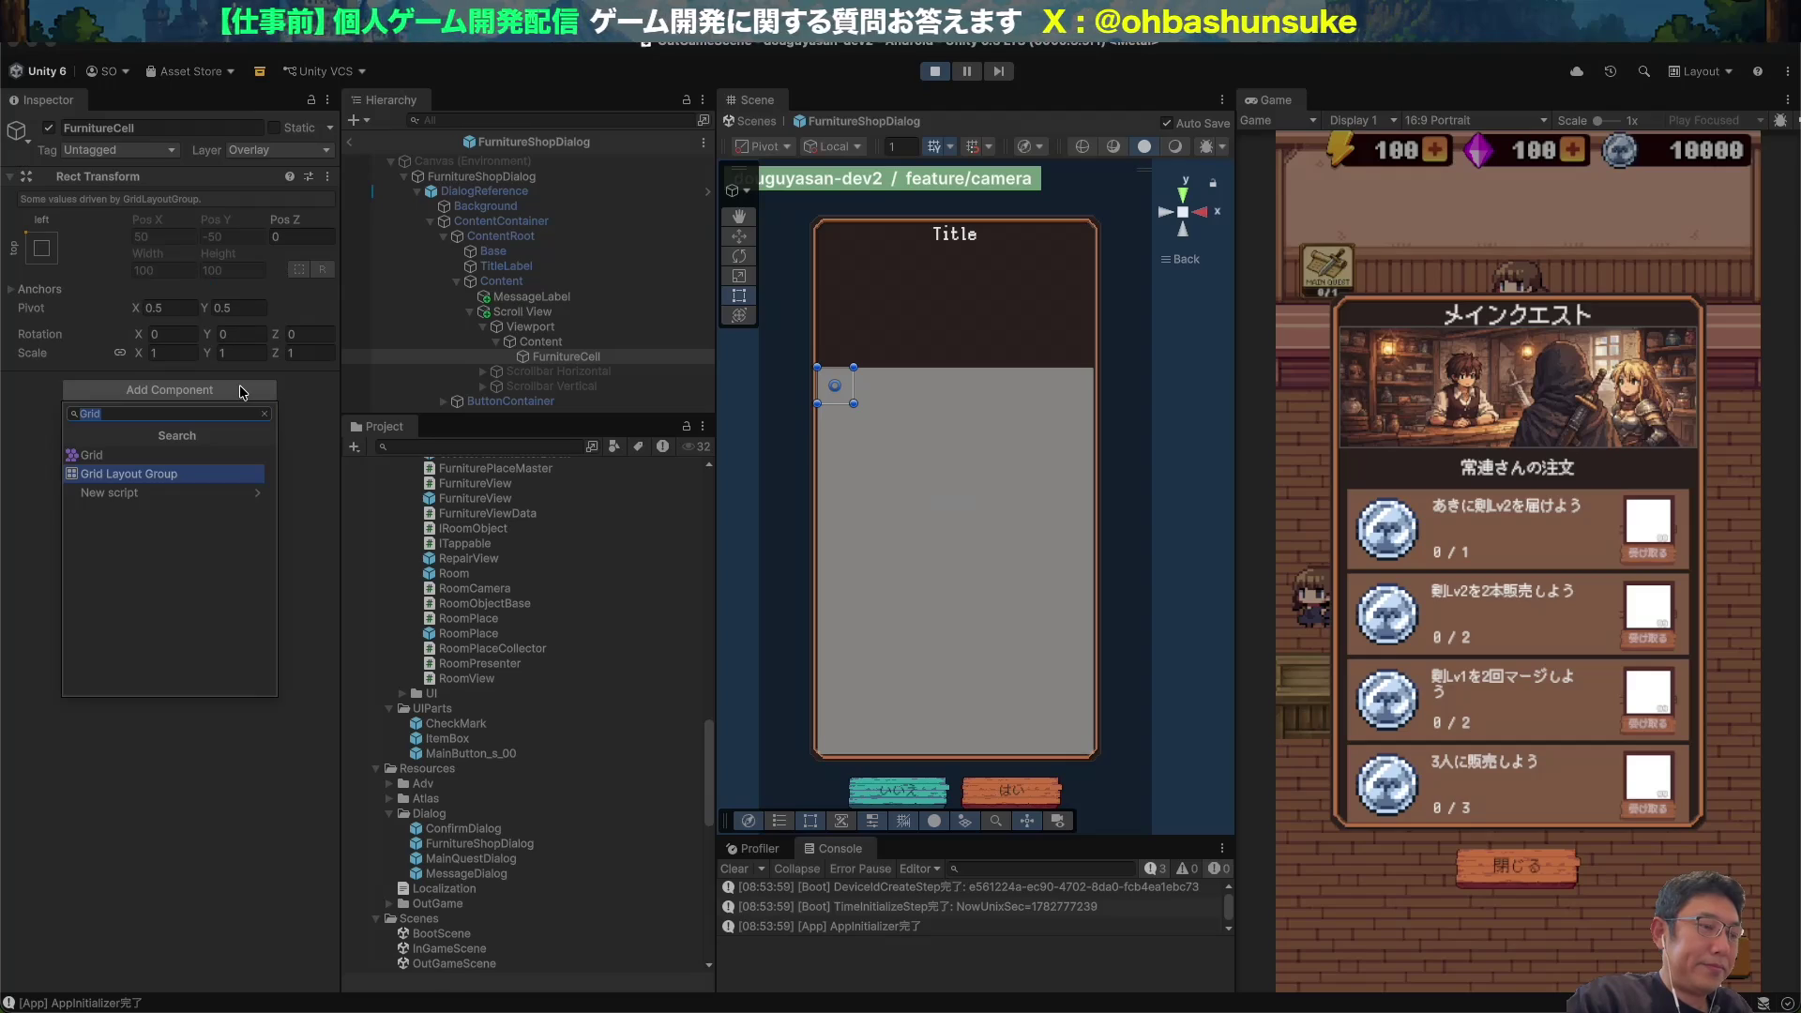
{"action": "type", "text": "Image"}
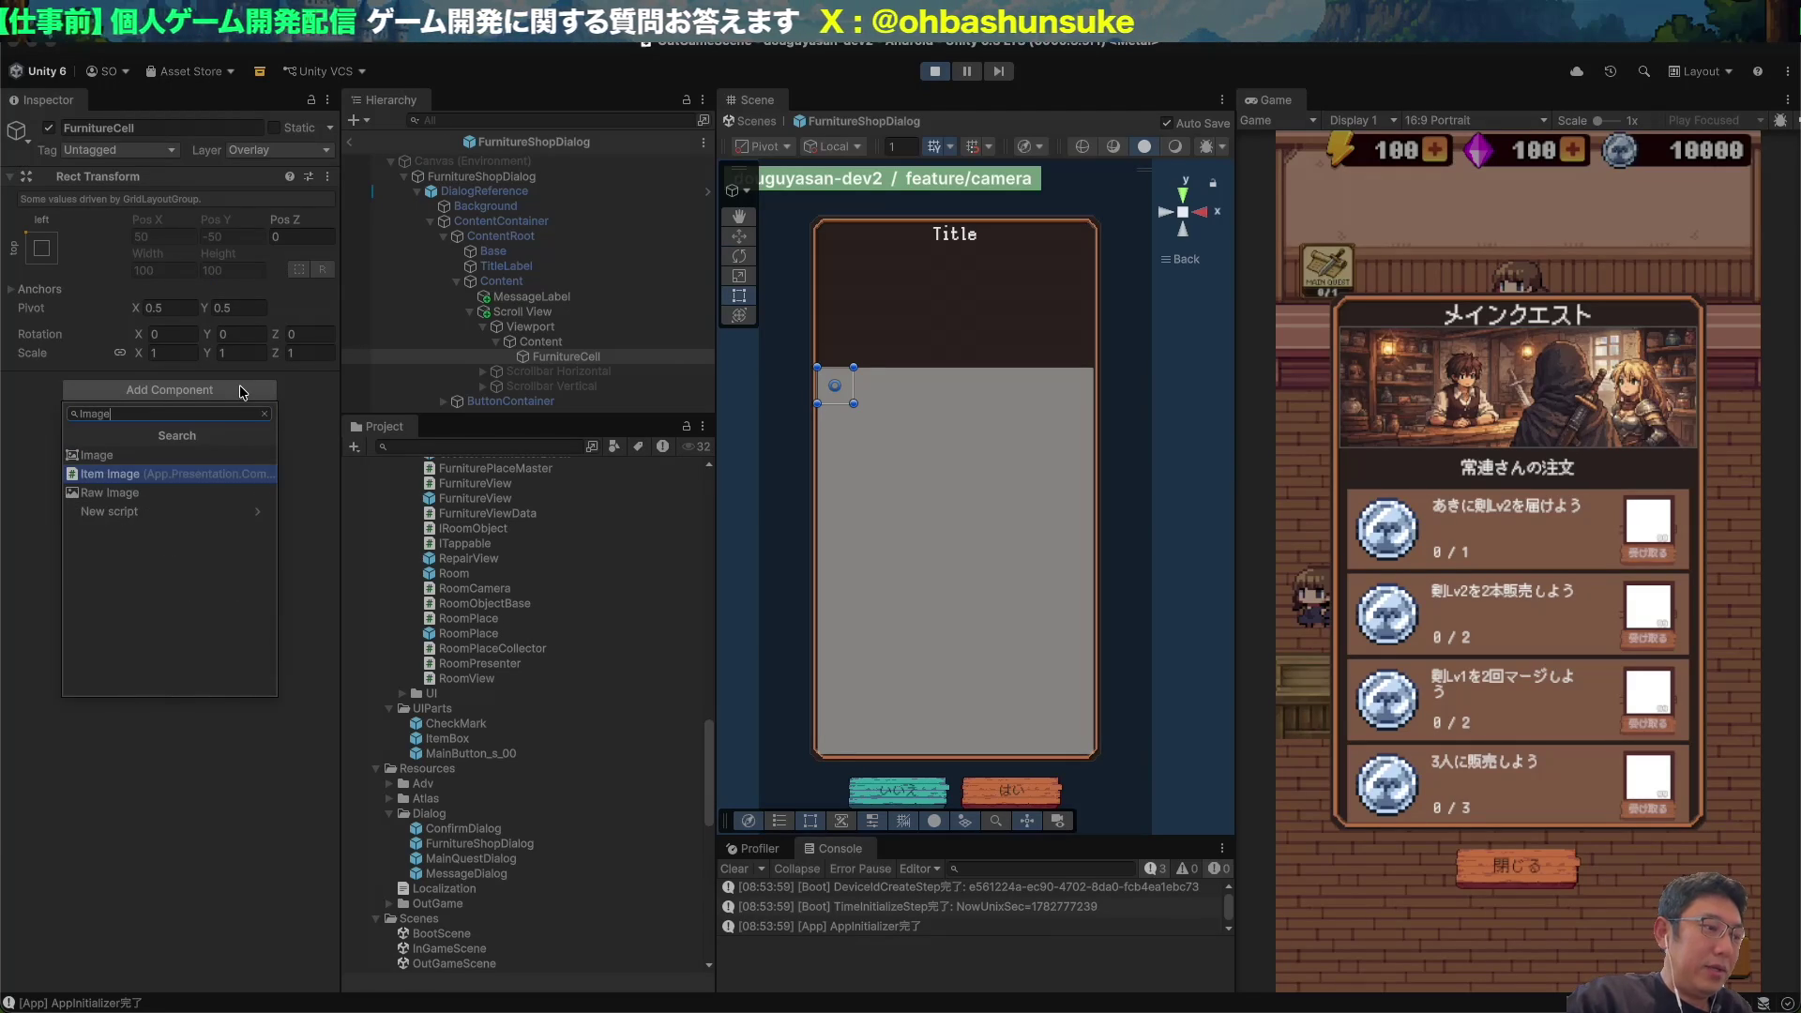
{"action": "key", "text": "Up"}
{"action": "key", "text": "Return"}
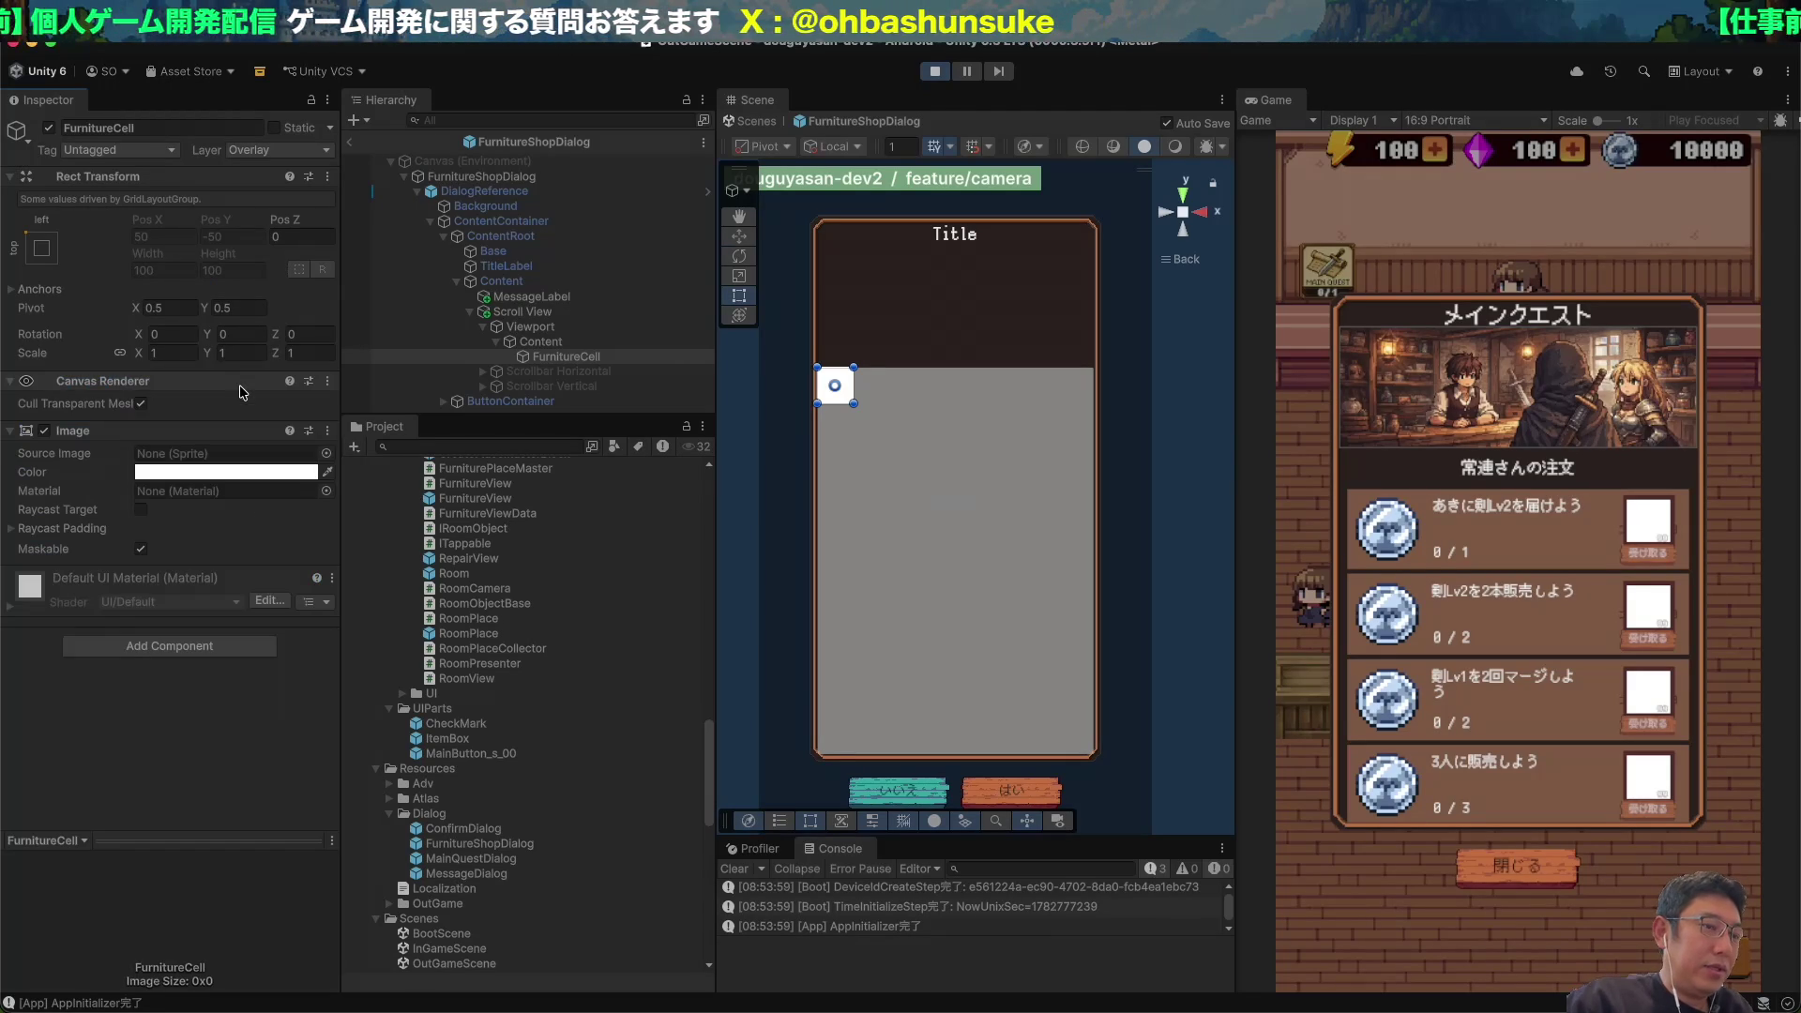
{"action": "left_click", "coordinate": [327, 453]}
{"action": "left_click", "coordinate": [481, 531]}
{"action": "key", "text": "Down"}
{"action": "key", "text": "Down"}
{"action": "key", "text": "Down"}
{"action": "key", "text": "Down"}
{"action": "key", "text": "Down"}
{"action": "key", "text": "Down"}
{"action": "key", "text": "Up"}
{"action": "key", "text": "Up"}
{"action": "key", "text": "Up"}
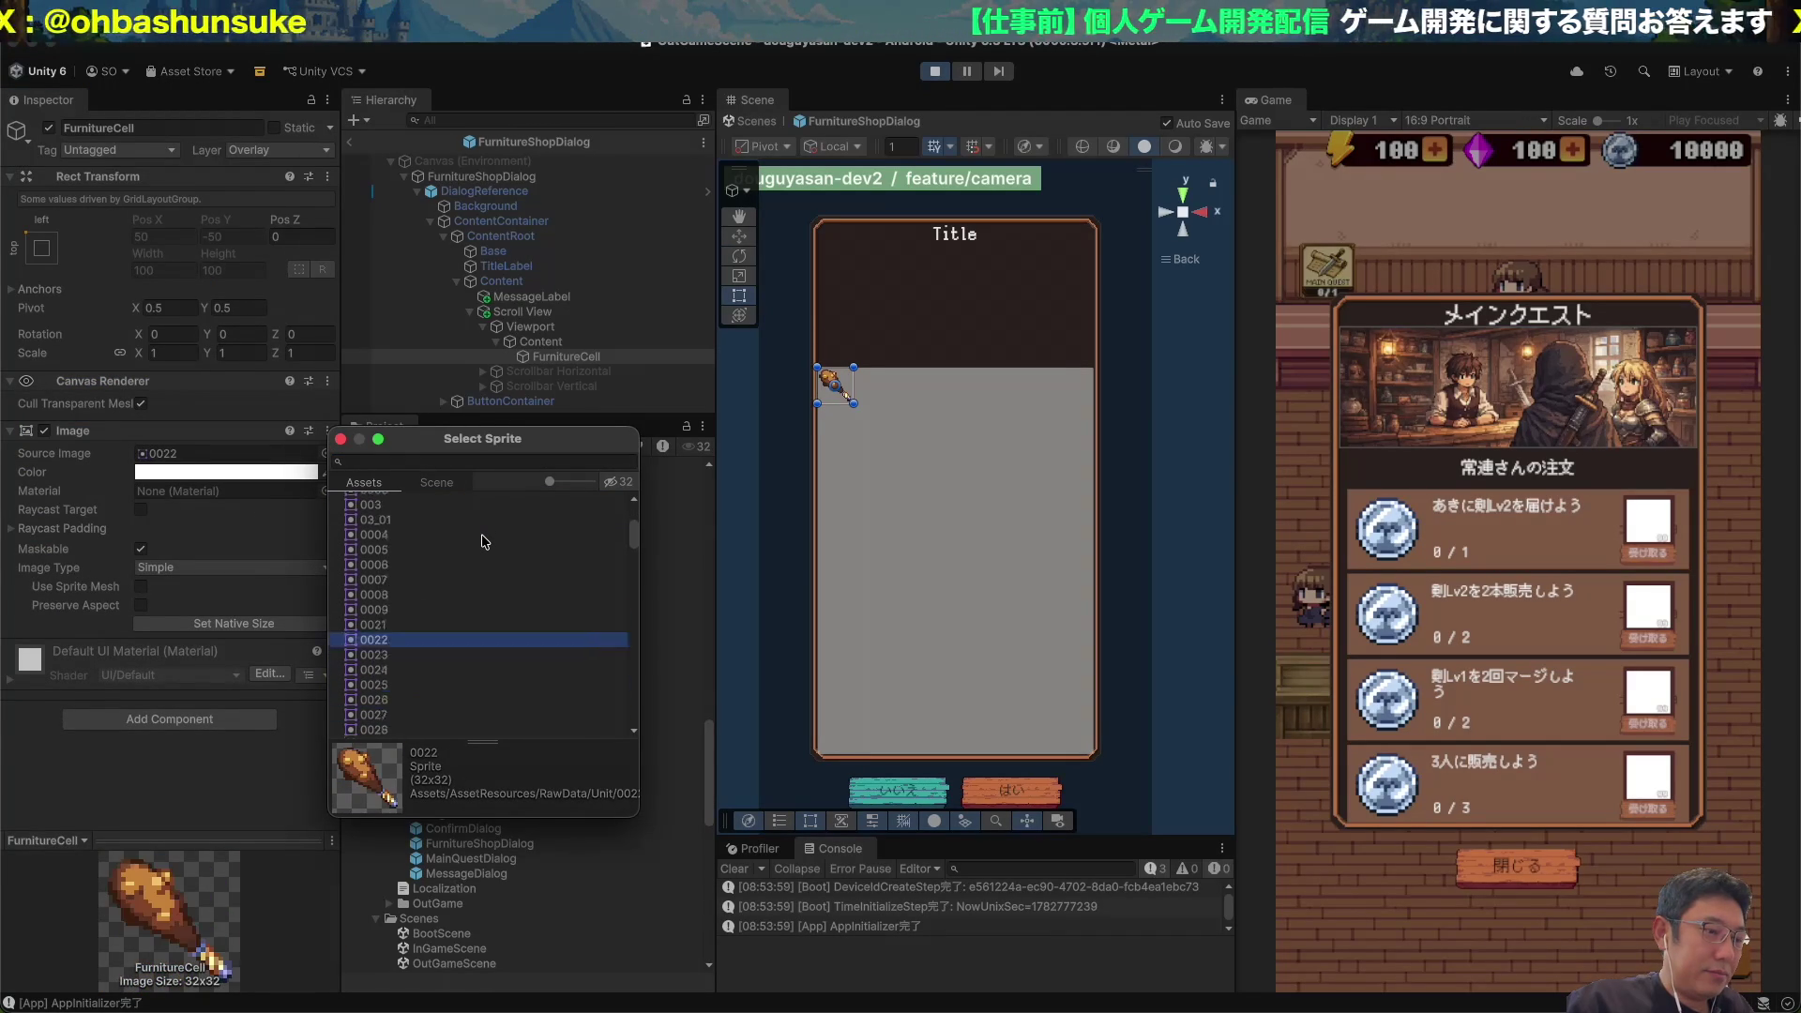
{"action": "left_click", "coordinate": [474, 561]}
{"action": "key", "text": "Down"}
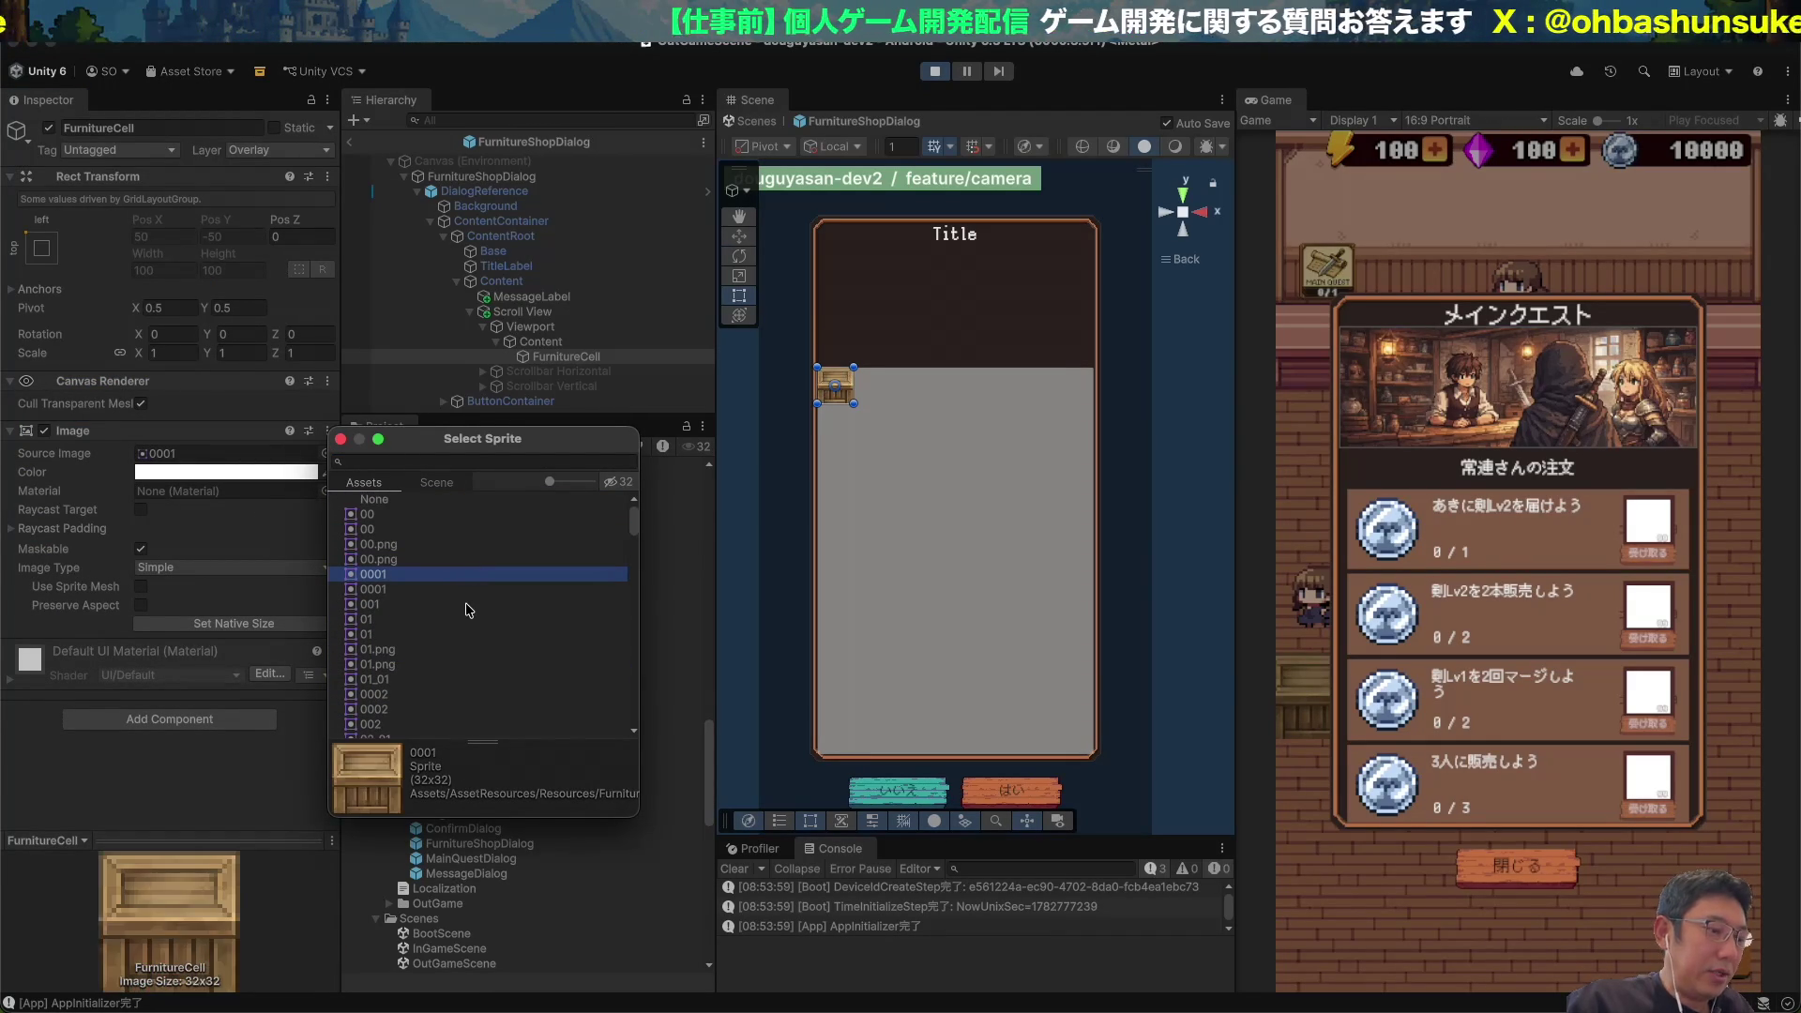
{"action": "key", "text": "Return"}
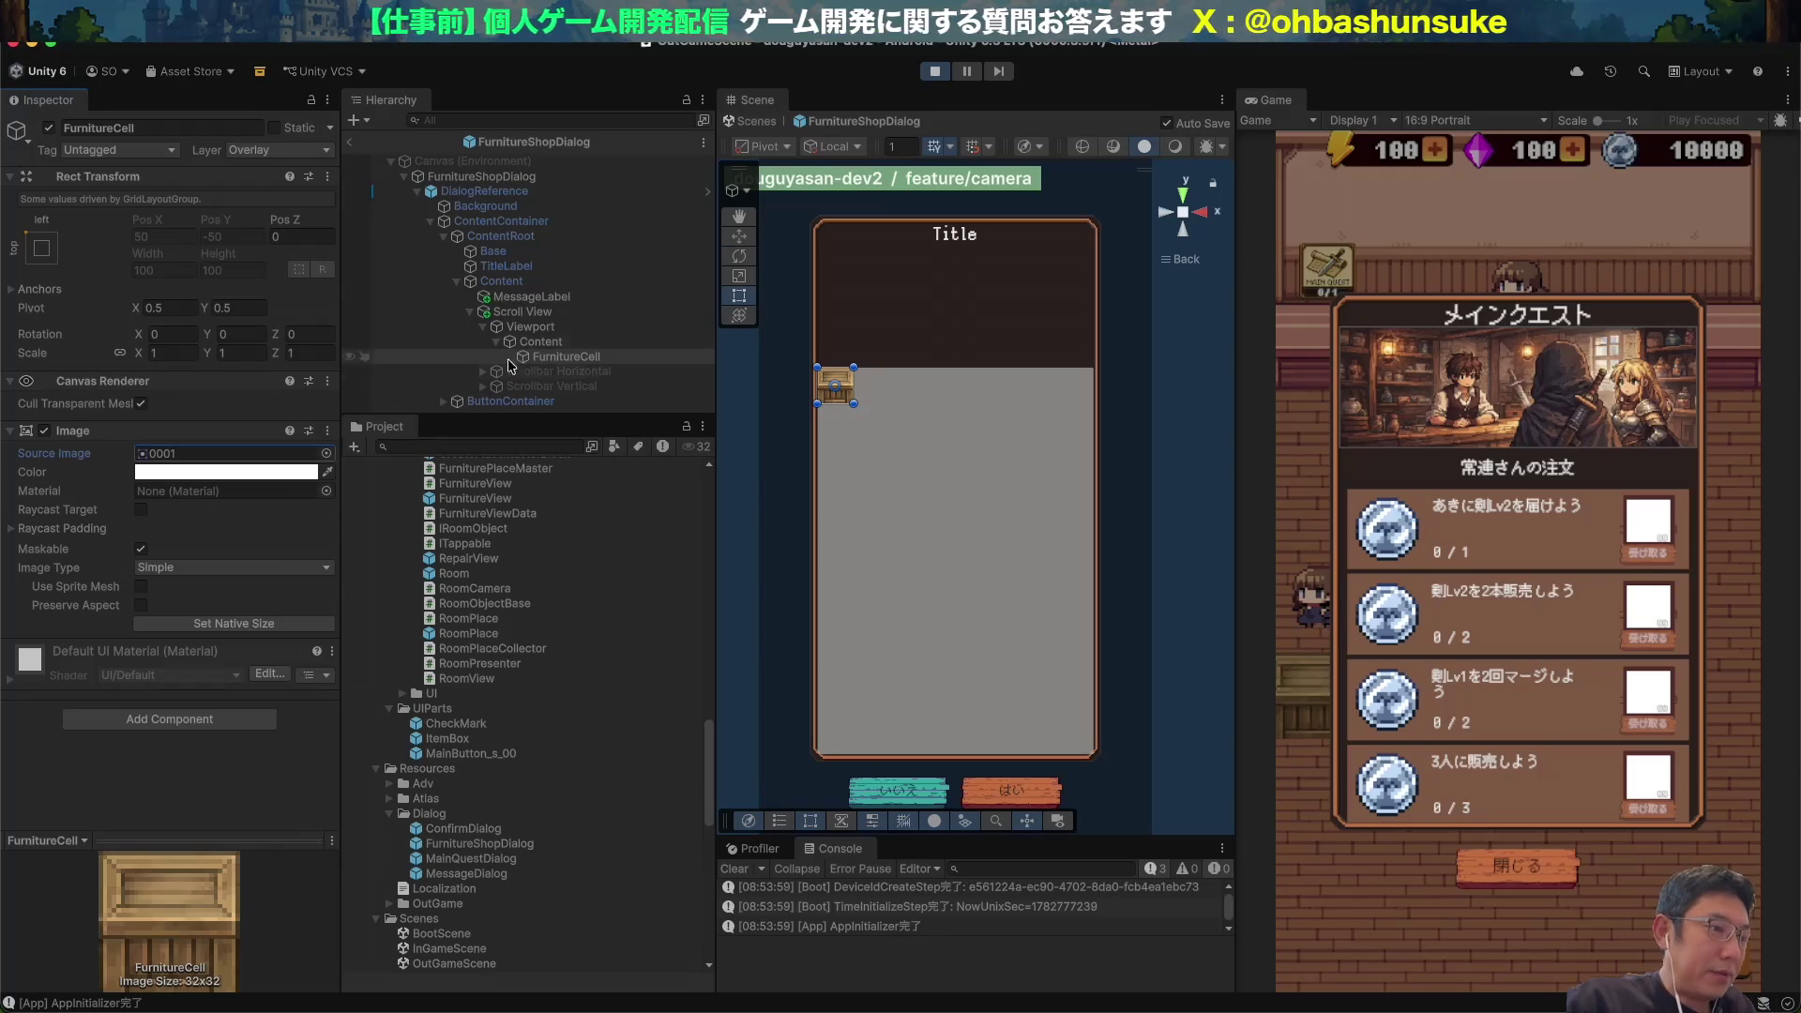
Create an empty child GameObject under FurnitureCell, adding then removing an Image.
{"action": "left_click", "coordinate": [527, 355]}
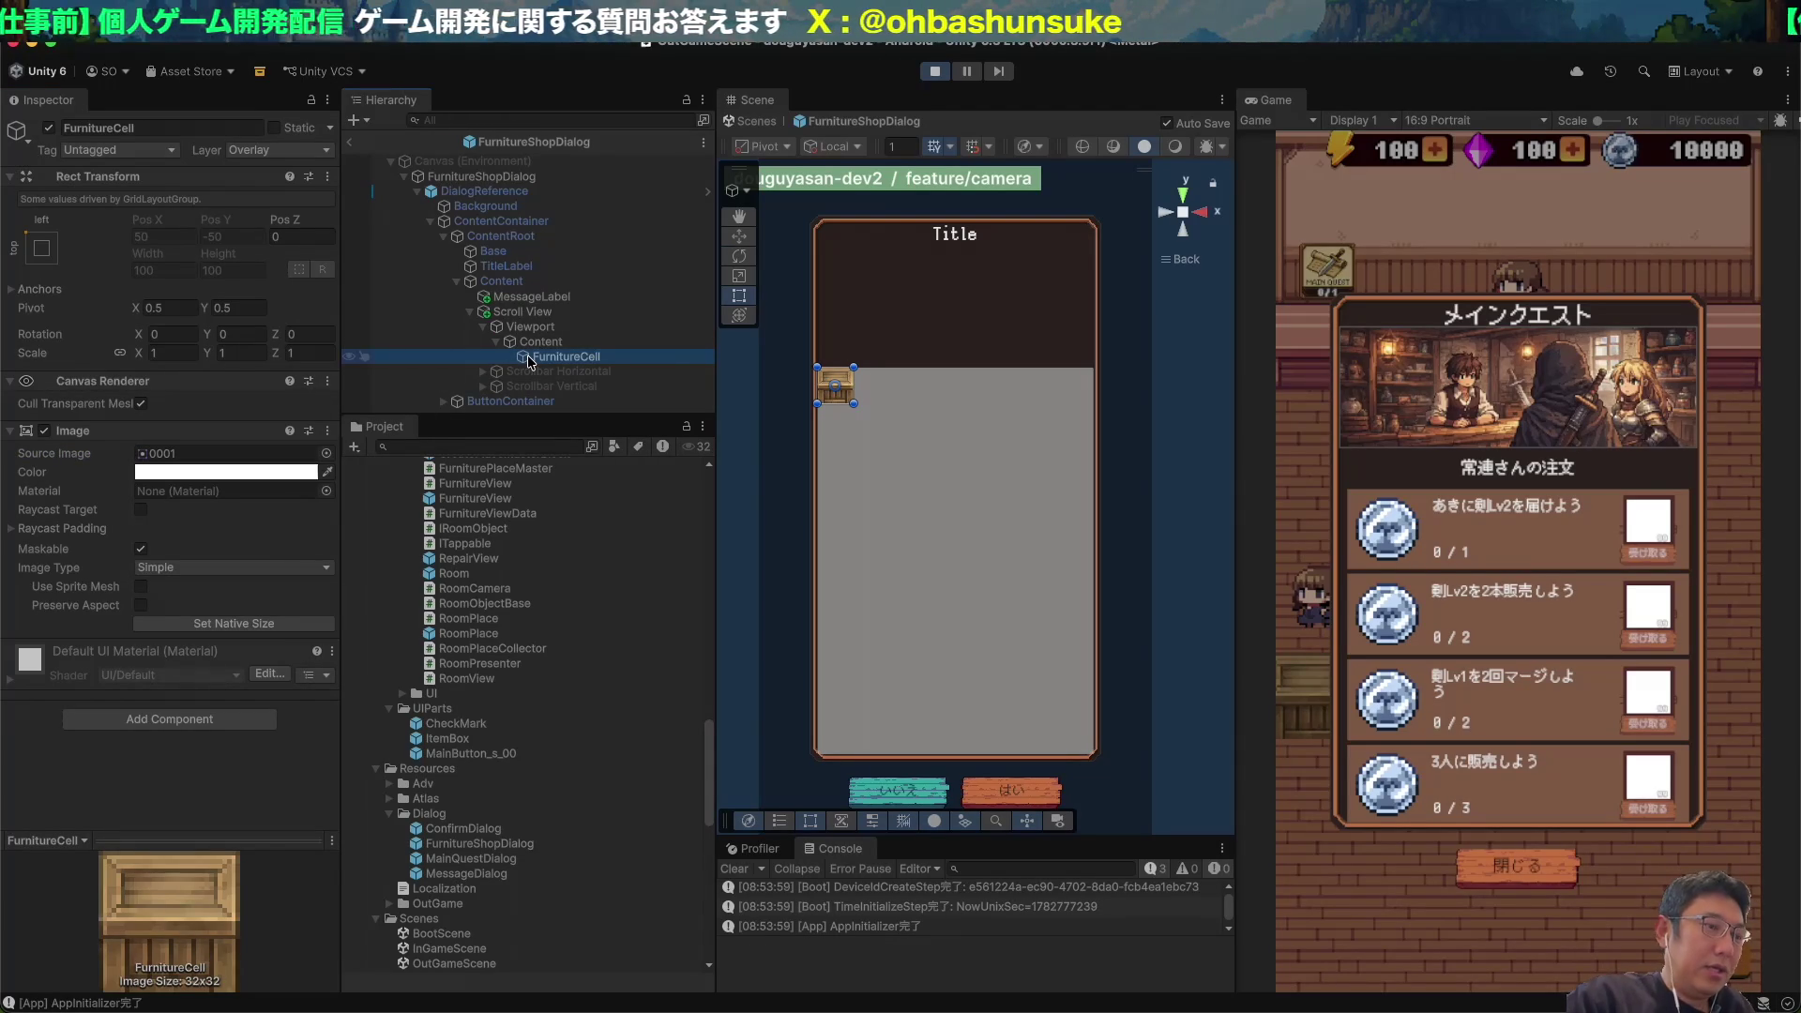
{"action": "key", "text": "alt+shift+n"}
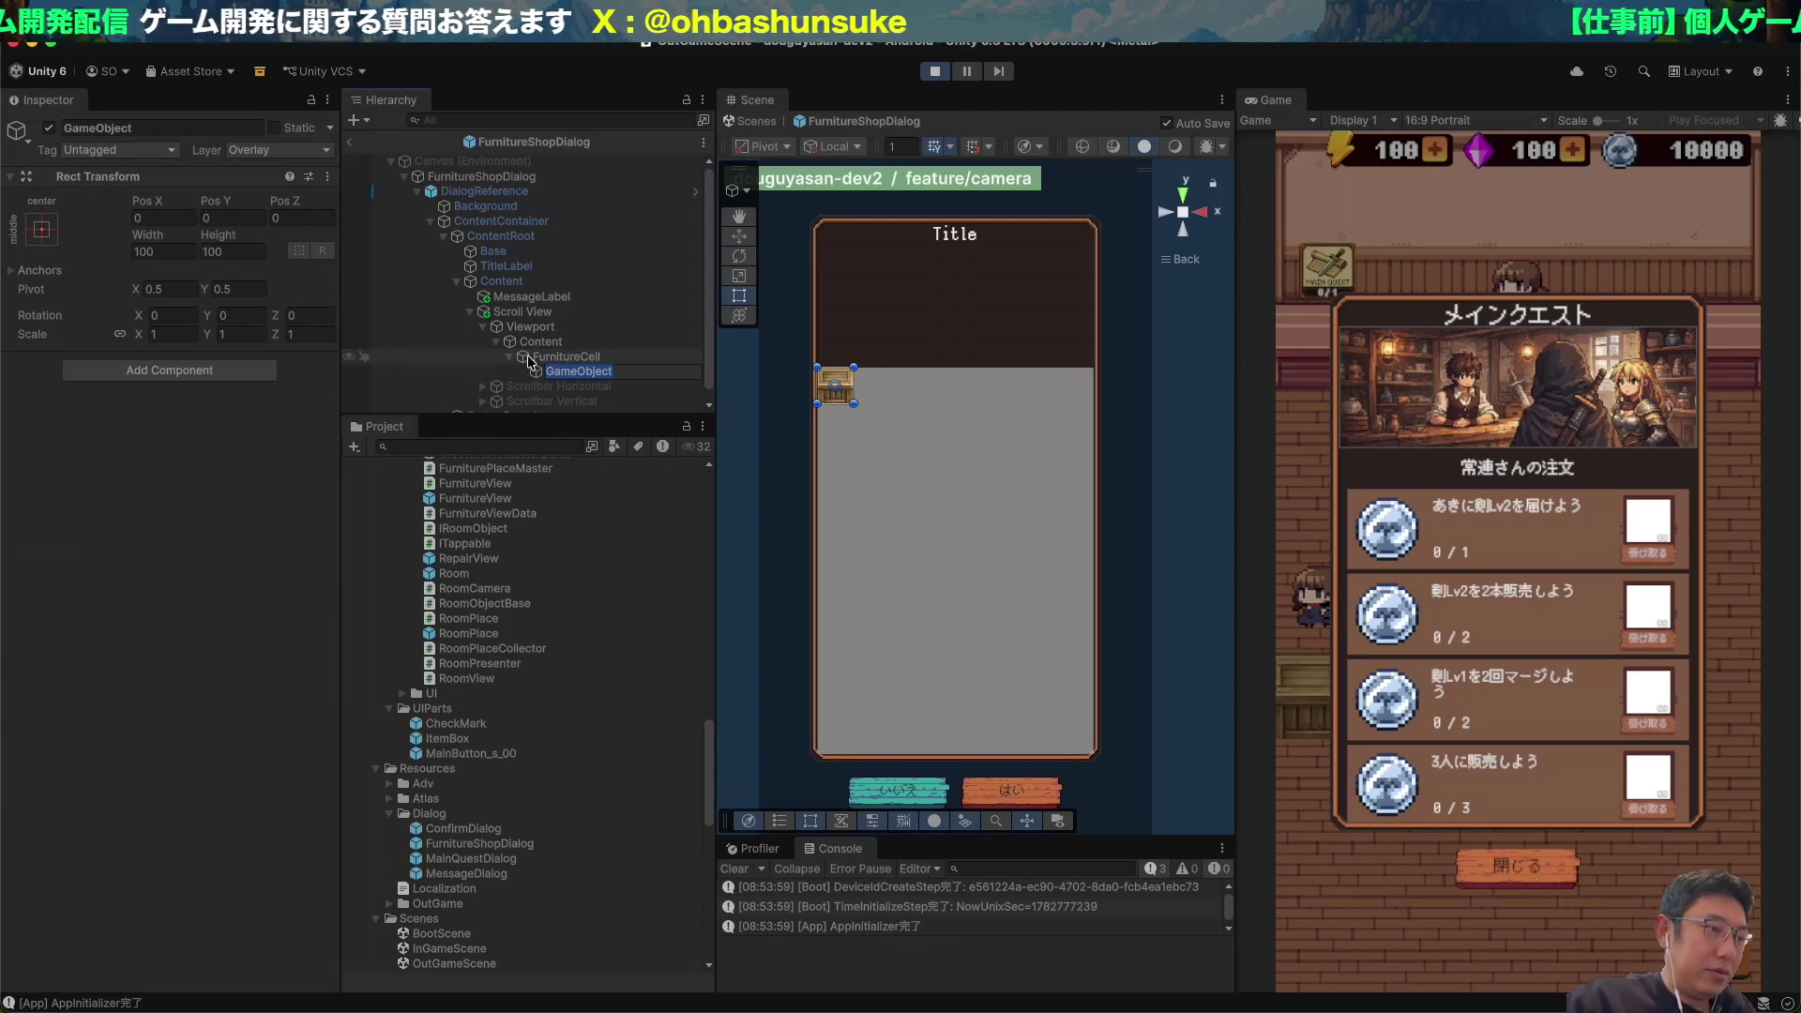
{"action": "left_click", "coordinate": [191, 372]}
{"action": "key", "text": "Return"}
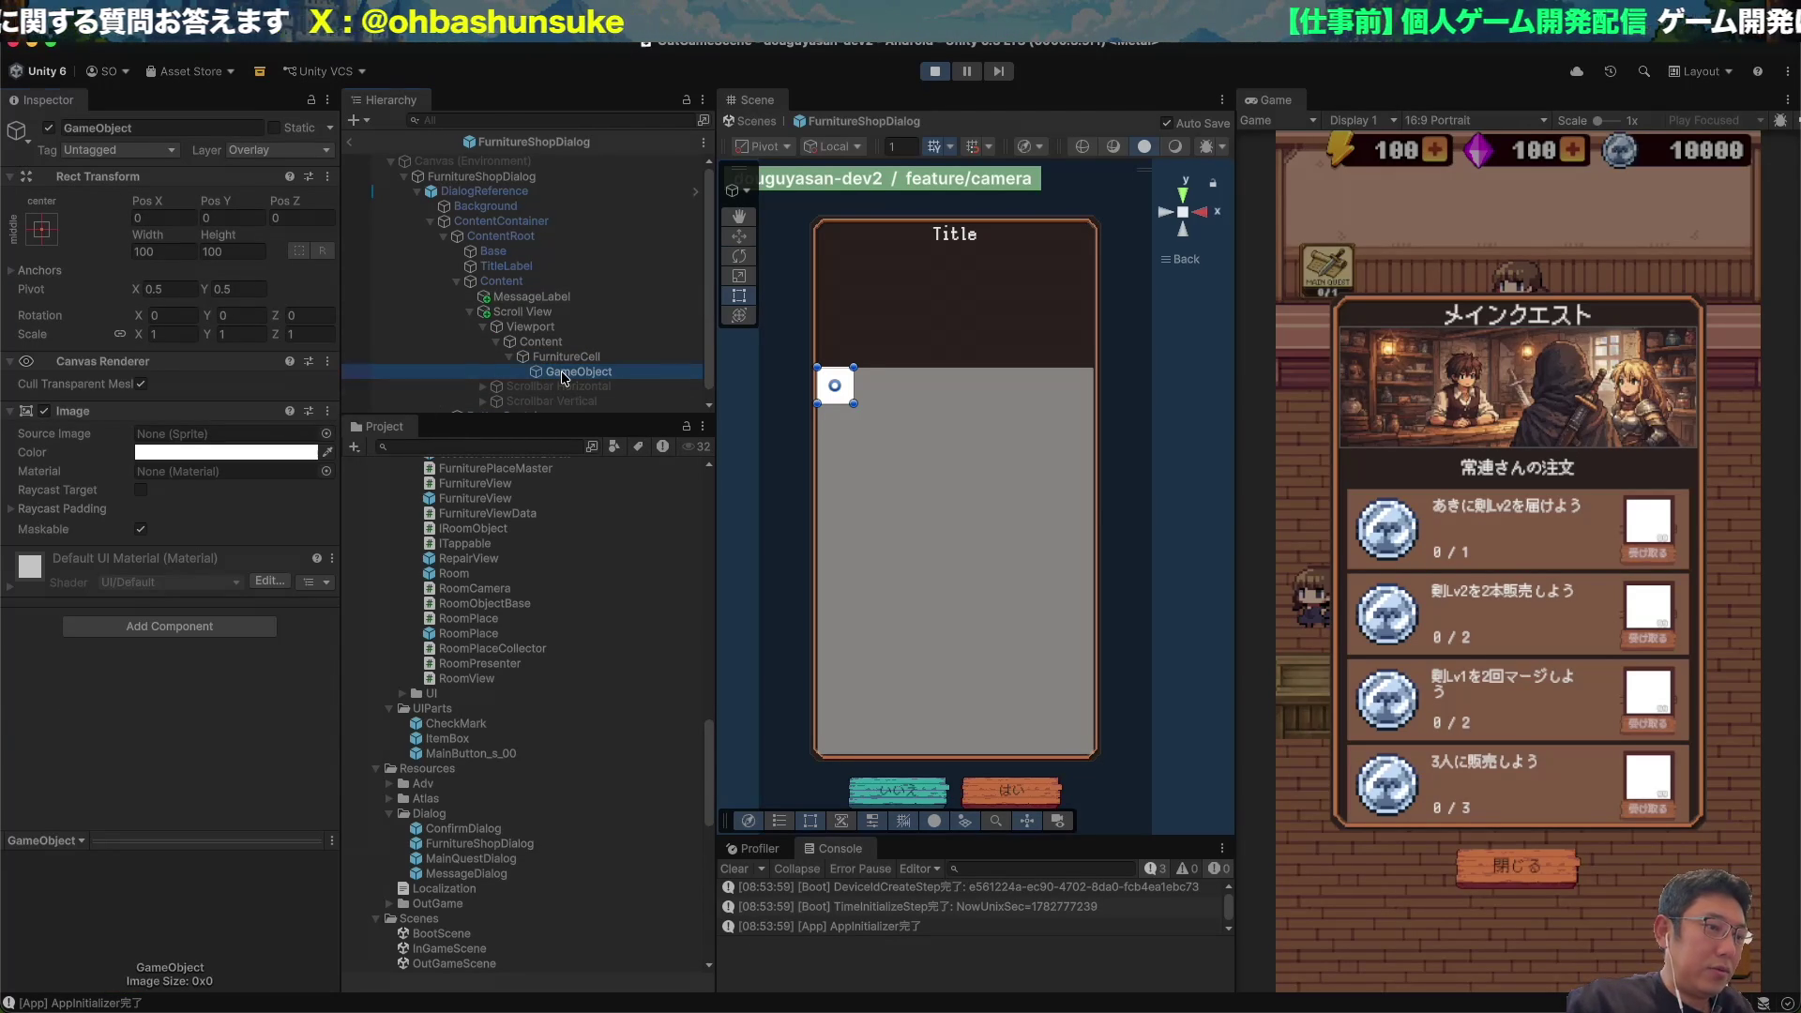
{"action": "left_click", "coordinate": [327, 411]}
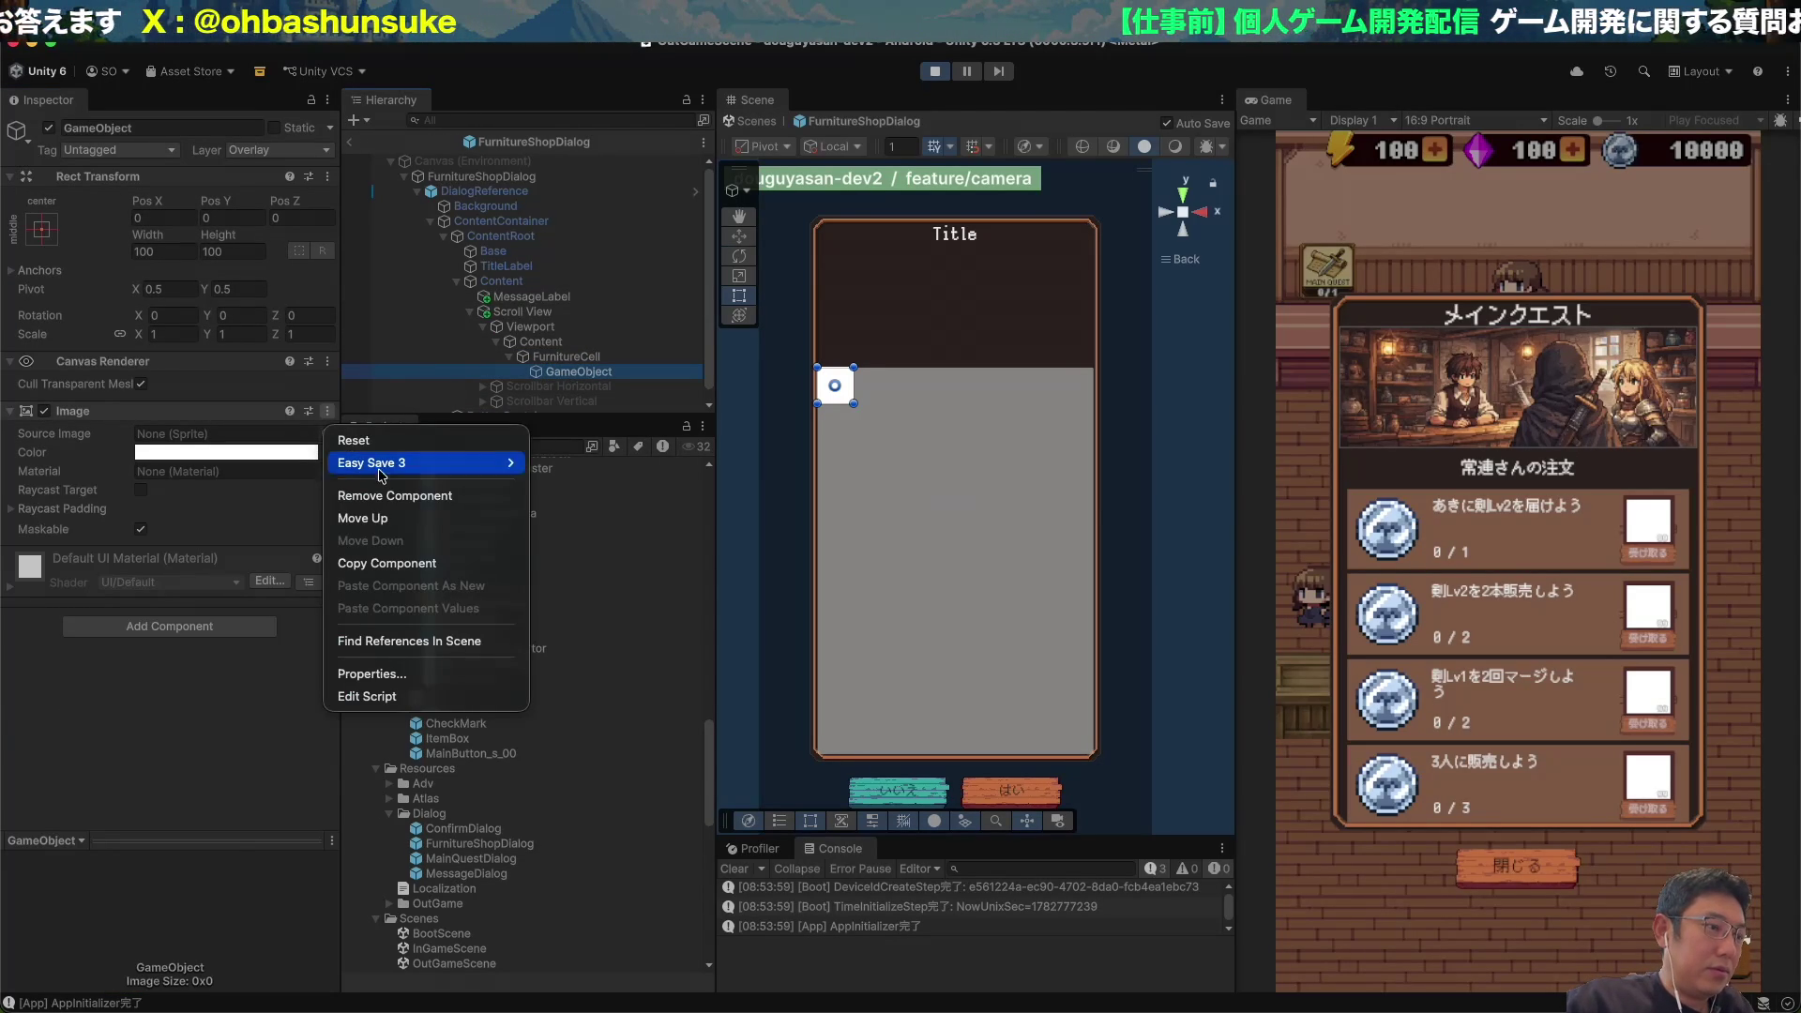
{"action": "left_click", "coordinate": [394, 495]}
{"action": "left_click", "coordinate": [566, 356]}
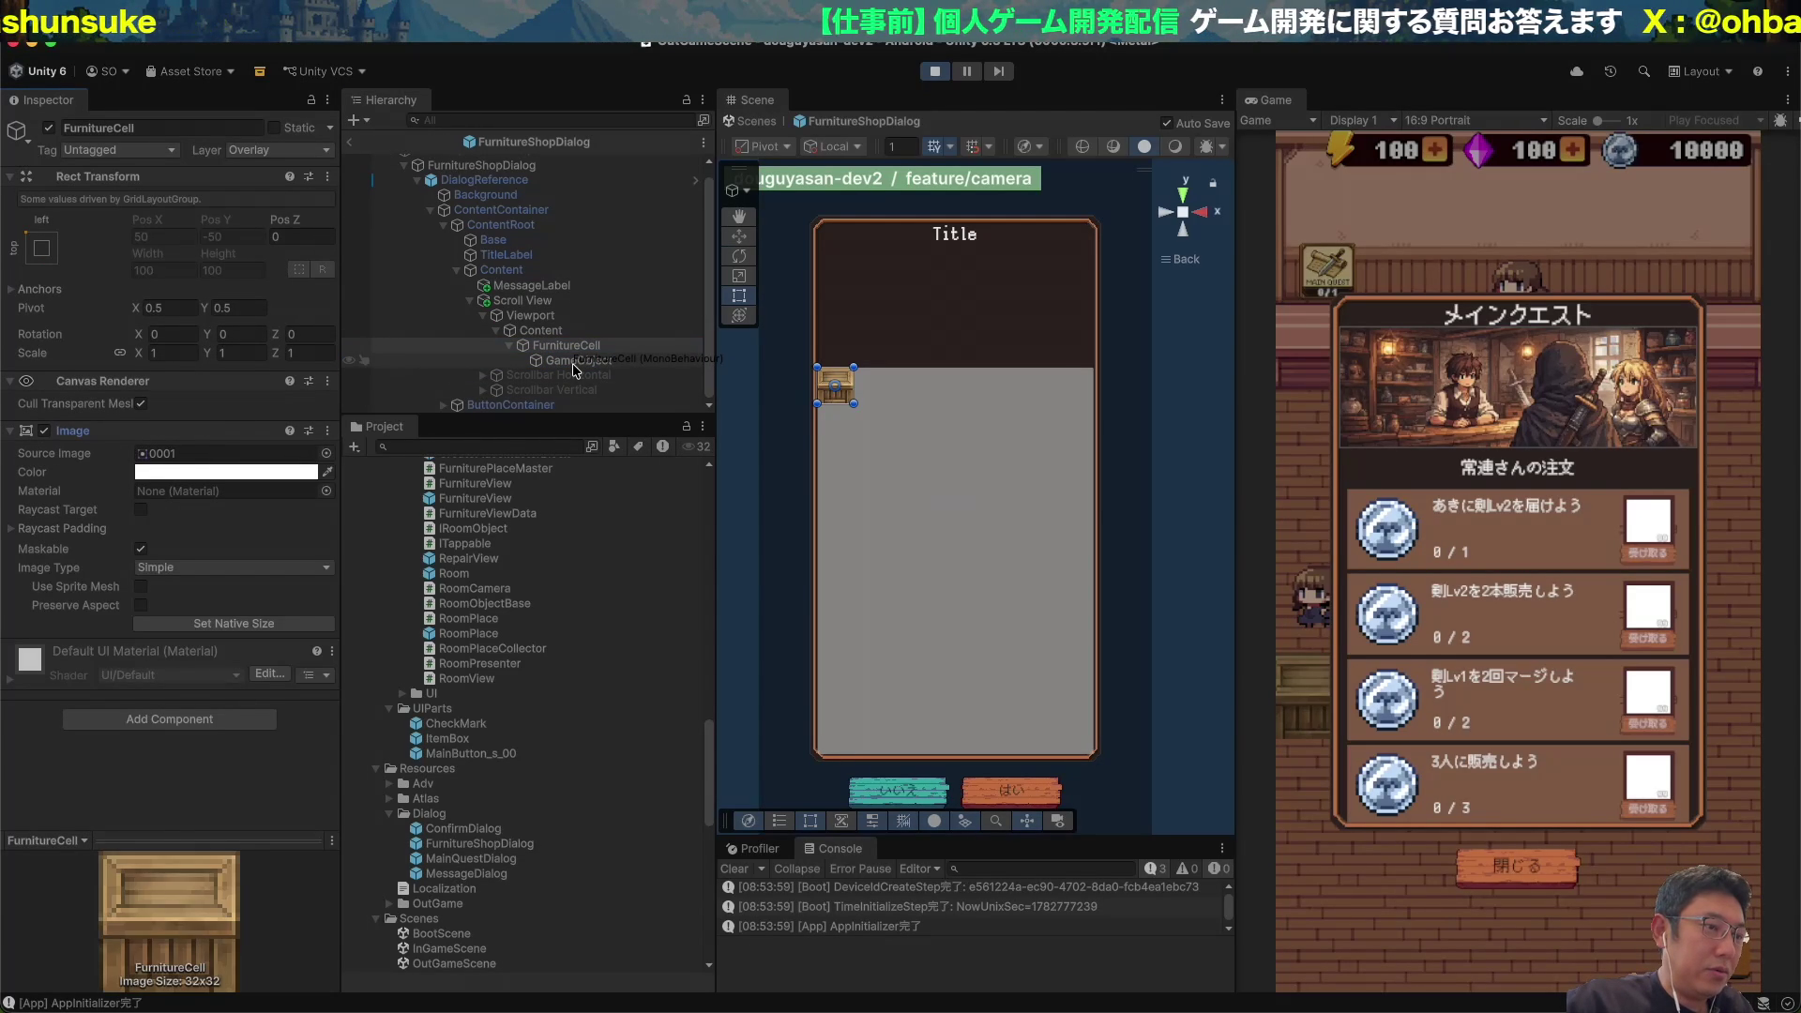
Remove FurnitureCell's Image and give the child GameObject an Image with sprite 0001.
{"action": "left_click", "coordinate": [327, 431]}
{"action": "left_click", "coordinate": [422, 511]}
{"action": "left_click", "coordinate": [579, 361]}
{"action": "left_click", "coordinate": [178, 420]}
{"action": "type", "text": "ima"}
{"action": "key", "text": "Return"}
{"action": "left_click", "coordinate": [326, 434]}
{"action": "key", "text": "Down"}
{"action": "key", "text": "Down"}
{"action": "key", "text": "Down"}
{"action": "key", "text": "Return"}
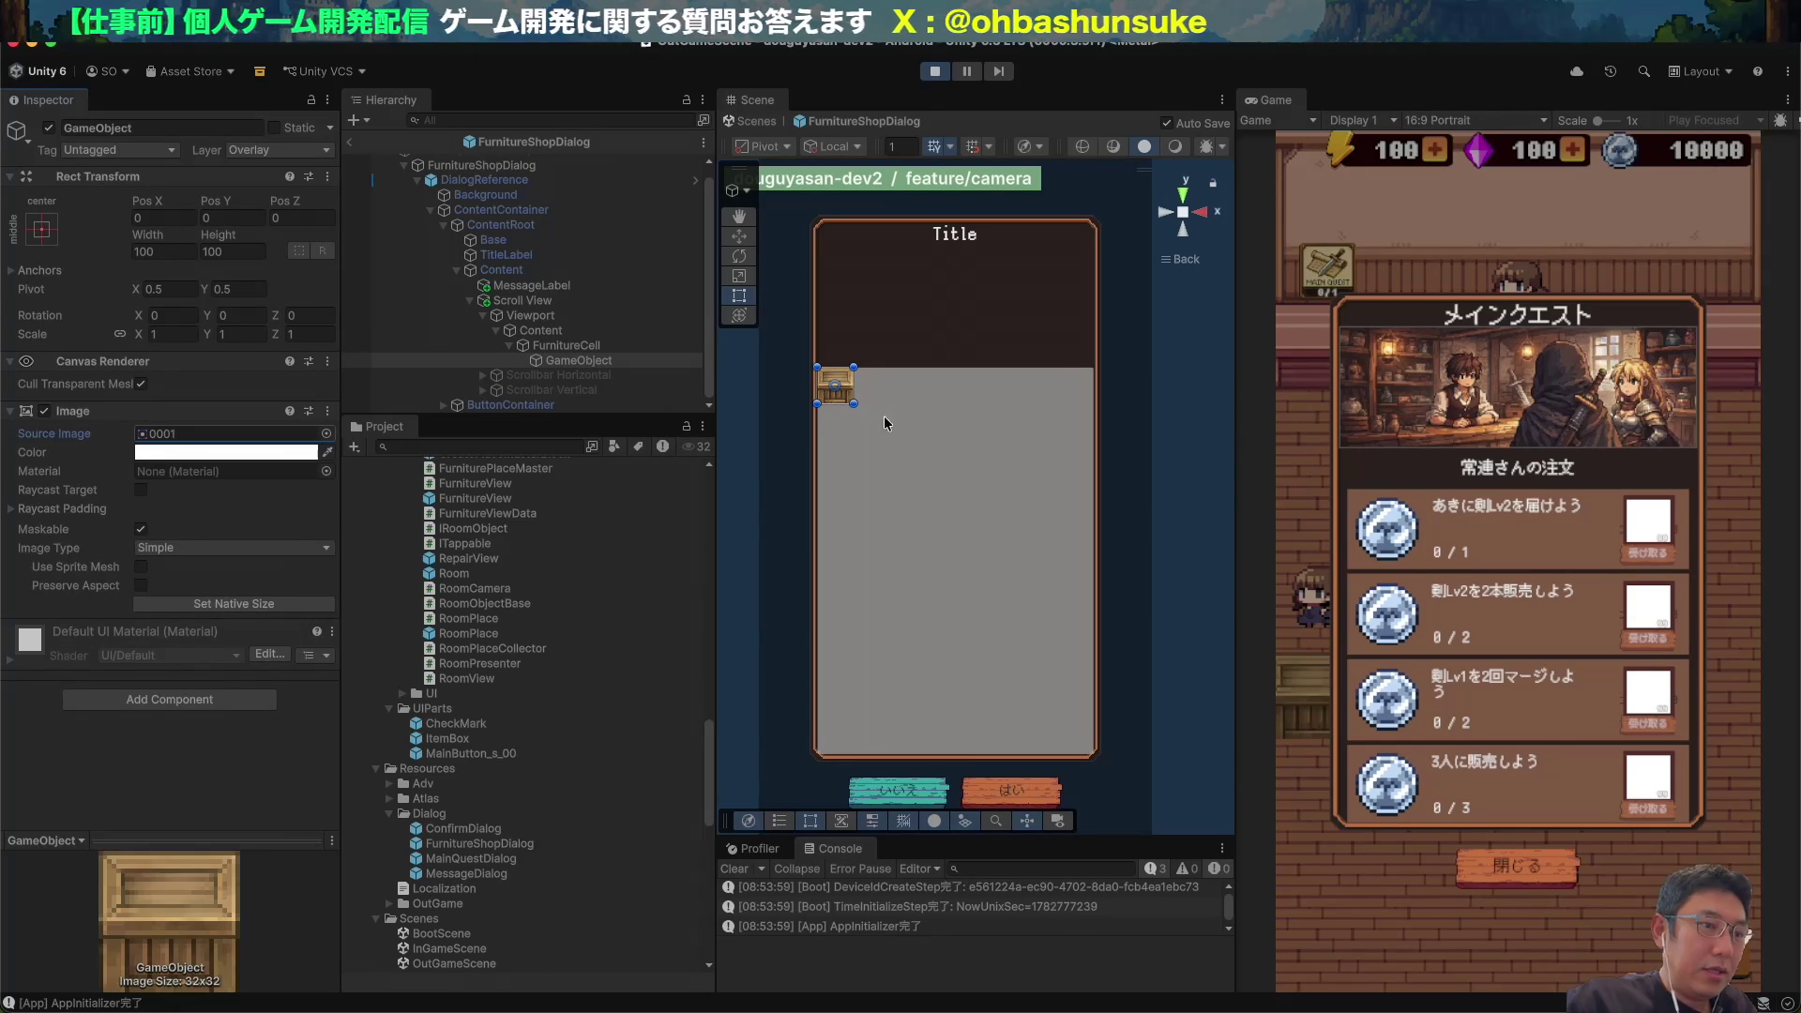
{"action": "left_click", "coordinate": [565, 346]}
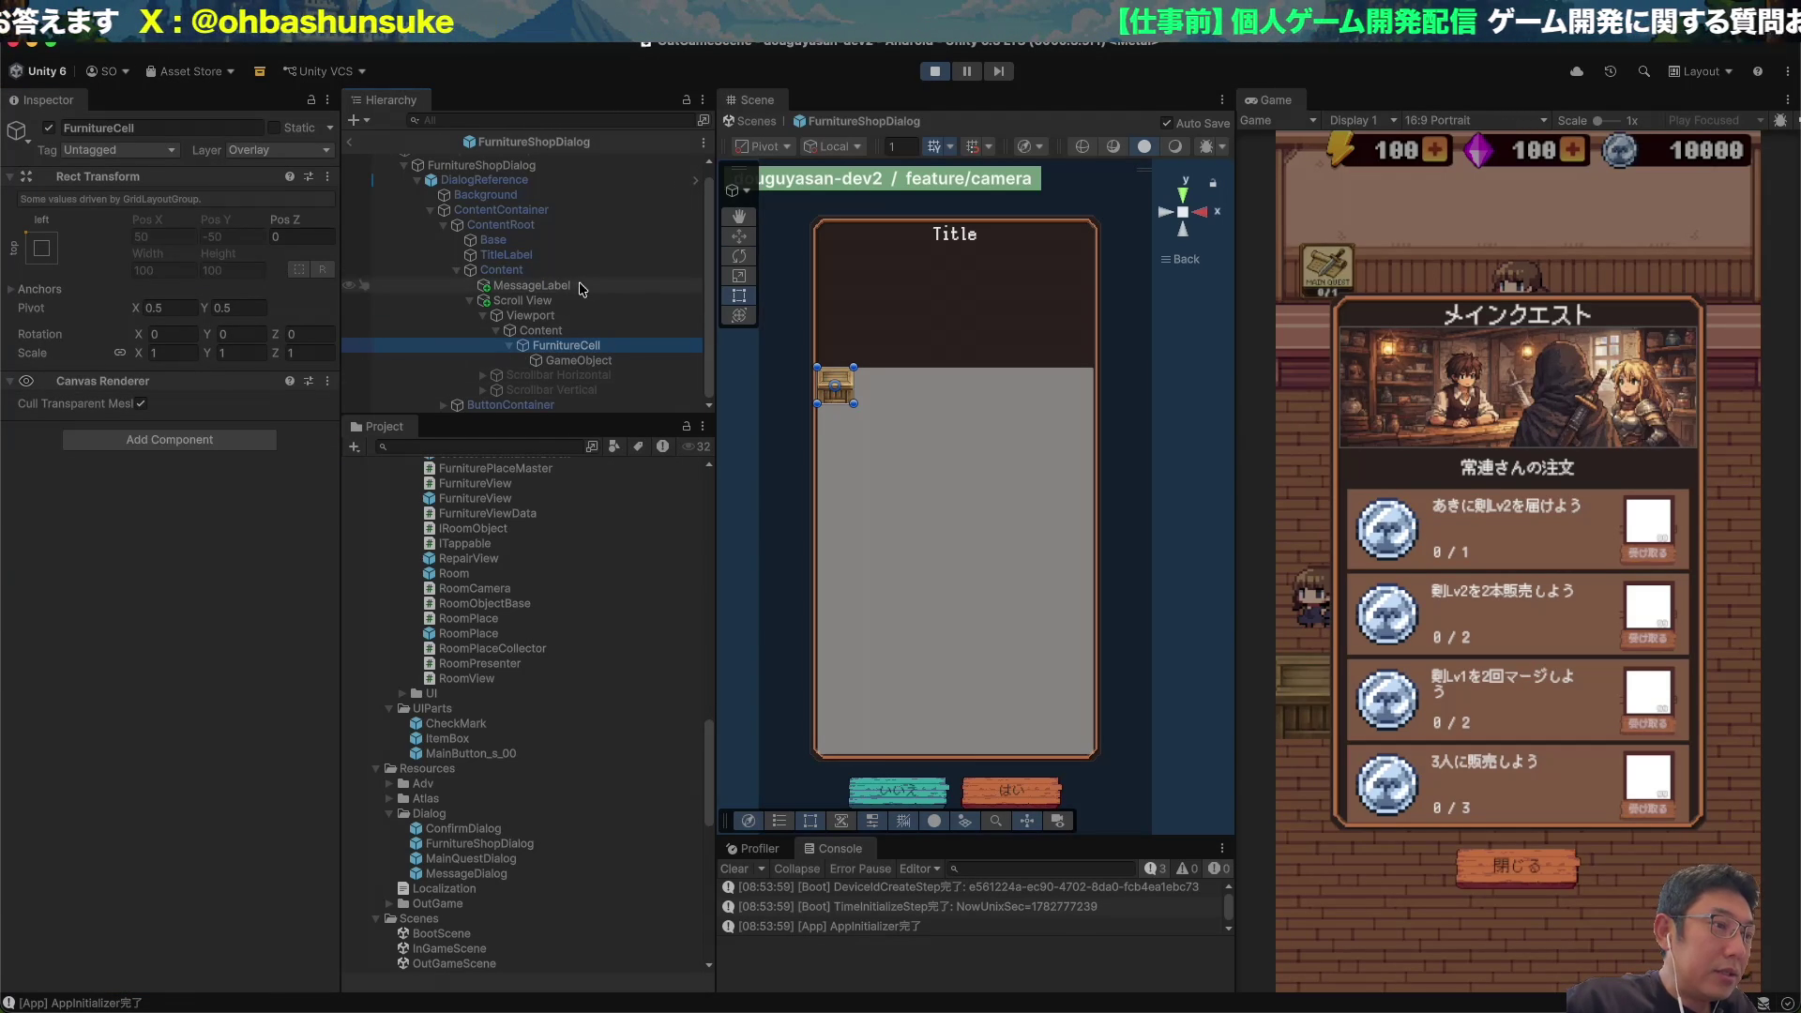
Add a white Image component to FurnitureCell.
{"action": "left_click", "coordinate": [564, 330]}
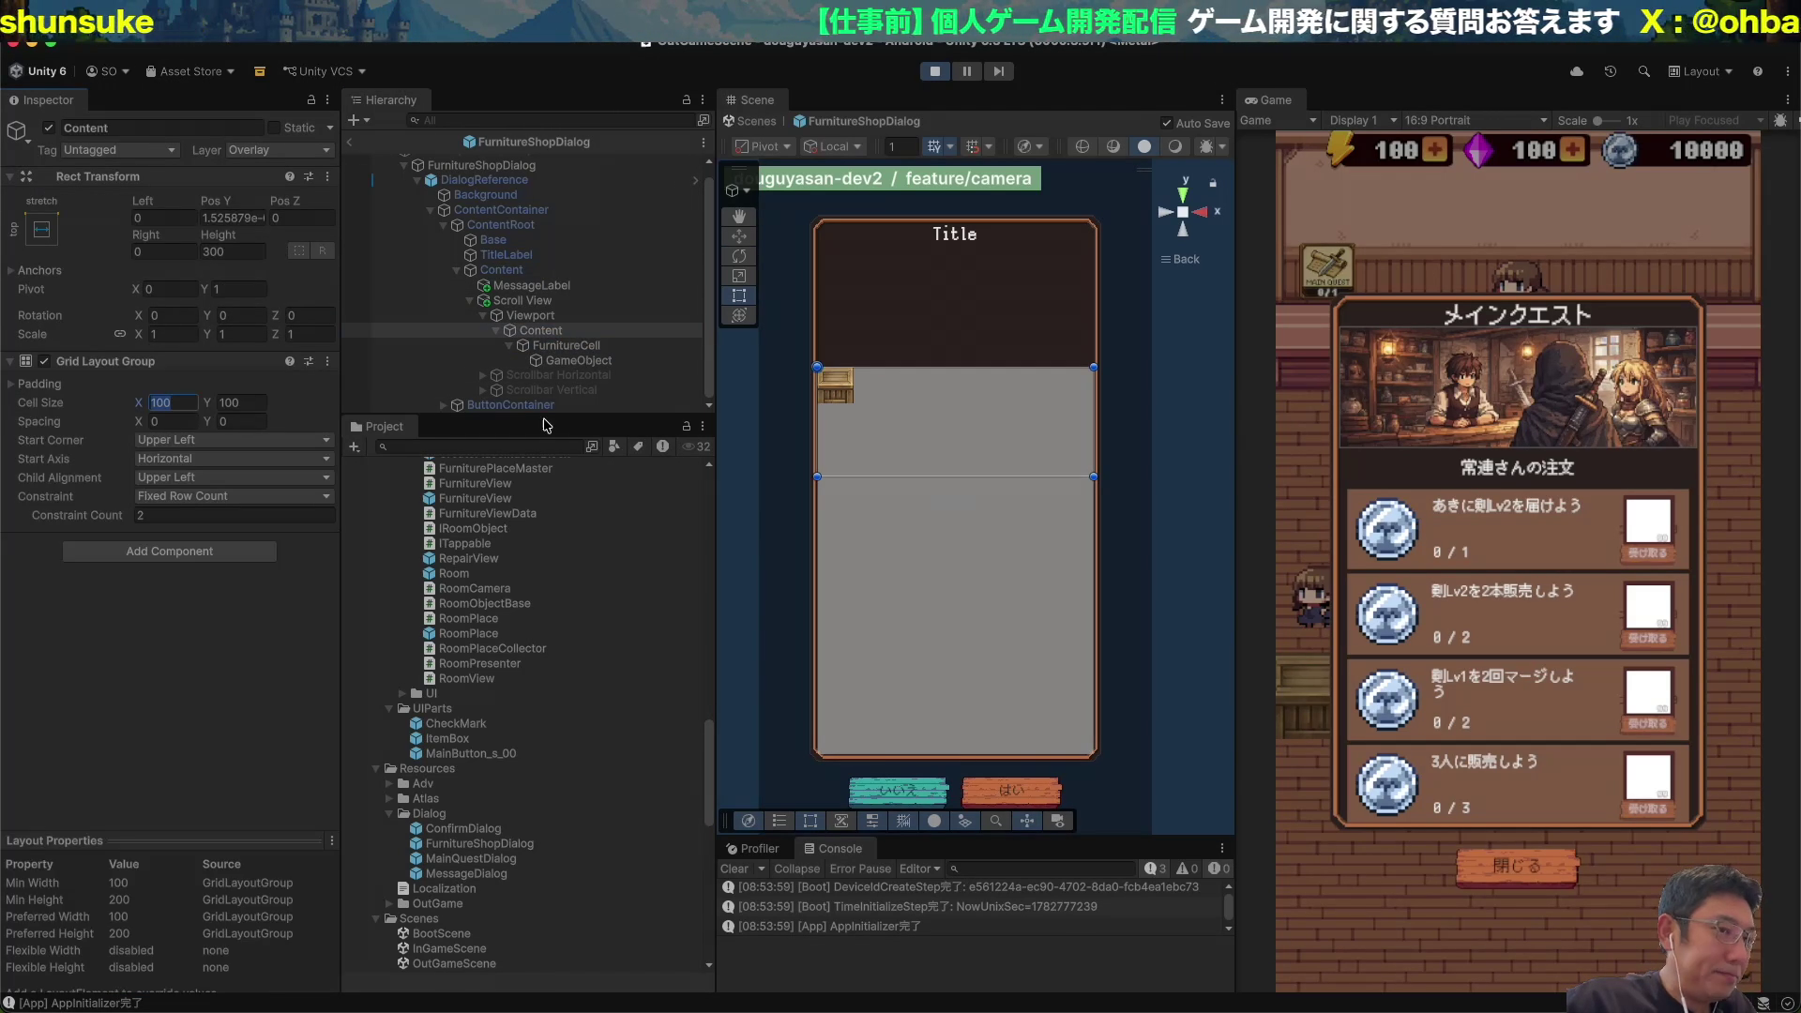
{"action": "left_click", "coordinate": [565, 345]}
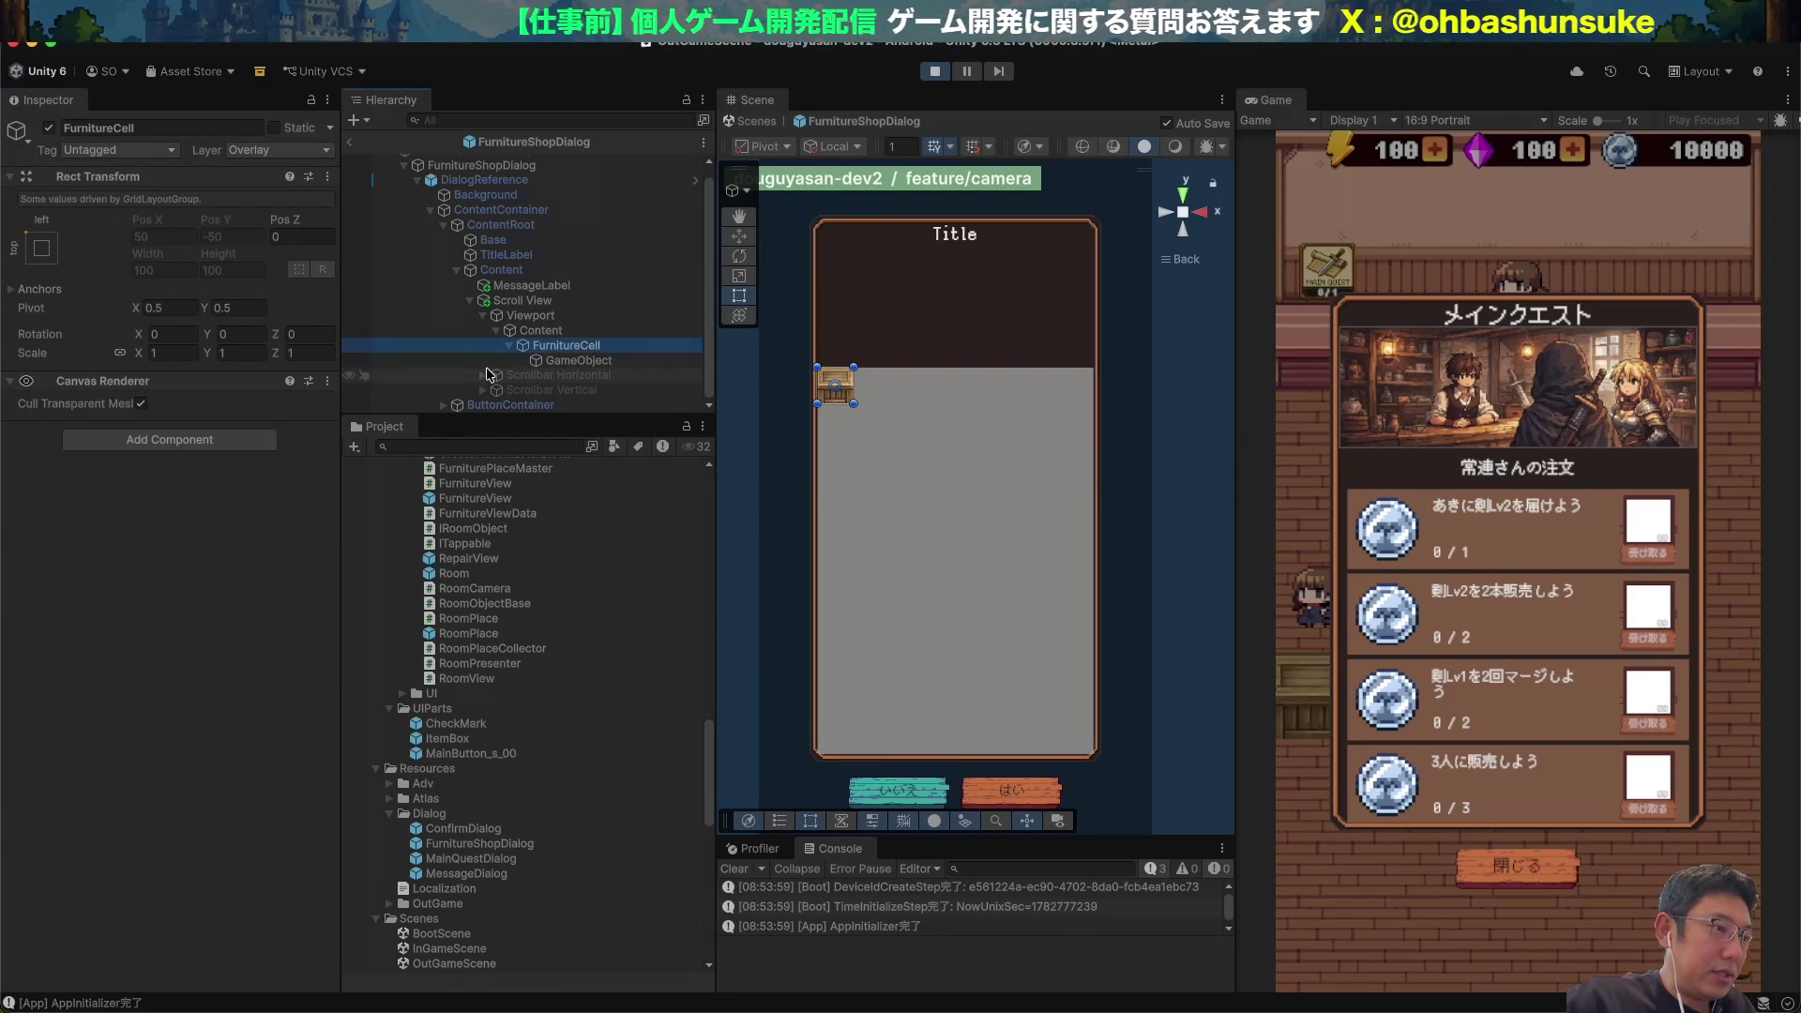
{"action": "left_click", "coordinate": [264, 439]}
{"action": "key", "text": "Return"}
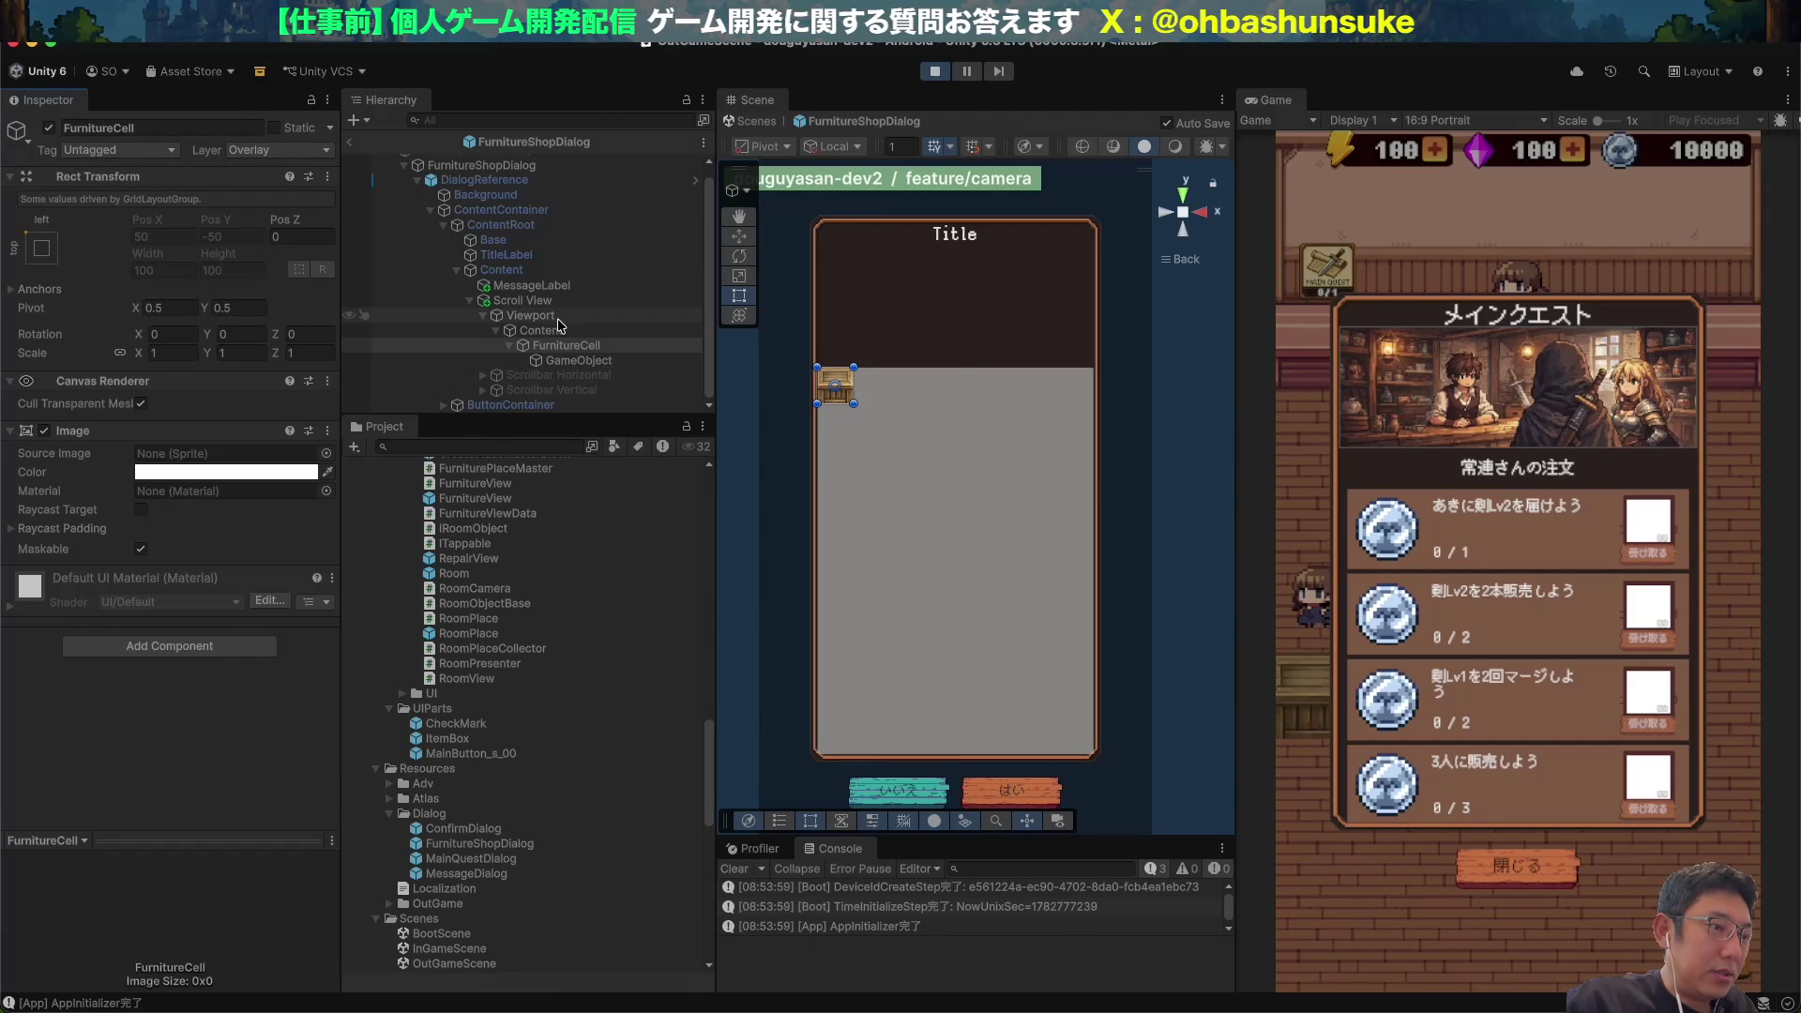
Set the Content grid layout's cell width to 360.
{"action": "left_click", "coordinate": [541, 331]}
{"action": "left_click", "coordinate": [177, 403]}
{"action": "type", "text": "400"}
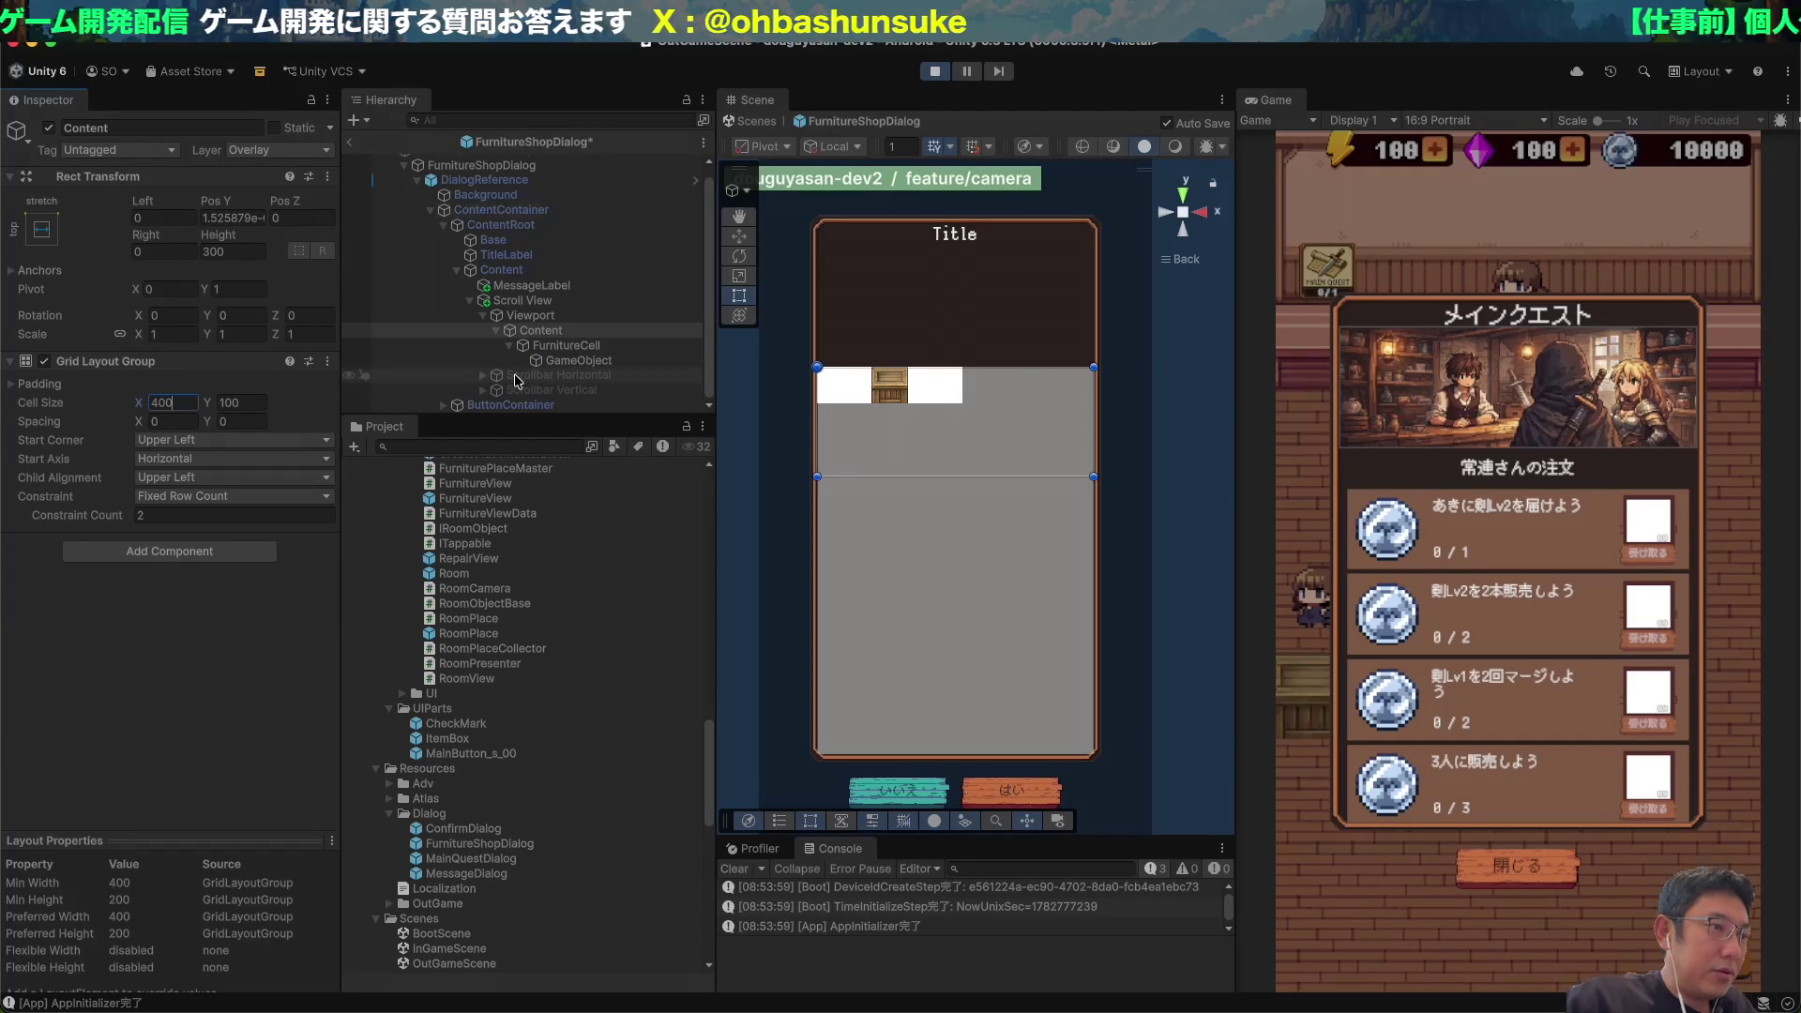
{"action": "left_click", "coordinate": [612, 298]}
{"action": "left_click", "coordinate": [612, 285]}
{"action": "key", "text": "Up"}
{"action": "key", "text": "Up"}
{"action": "key", "text": "Up"}
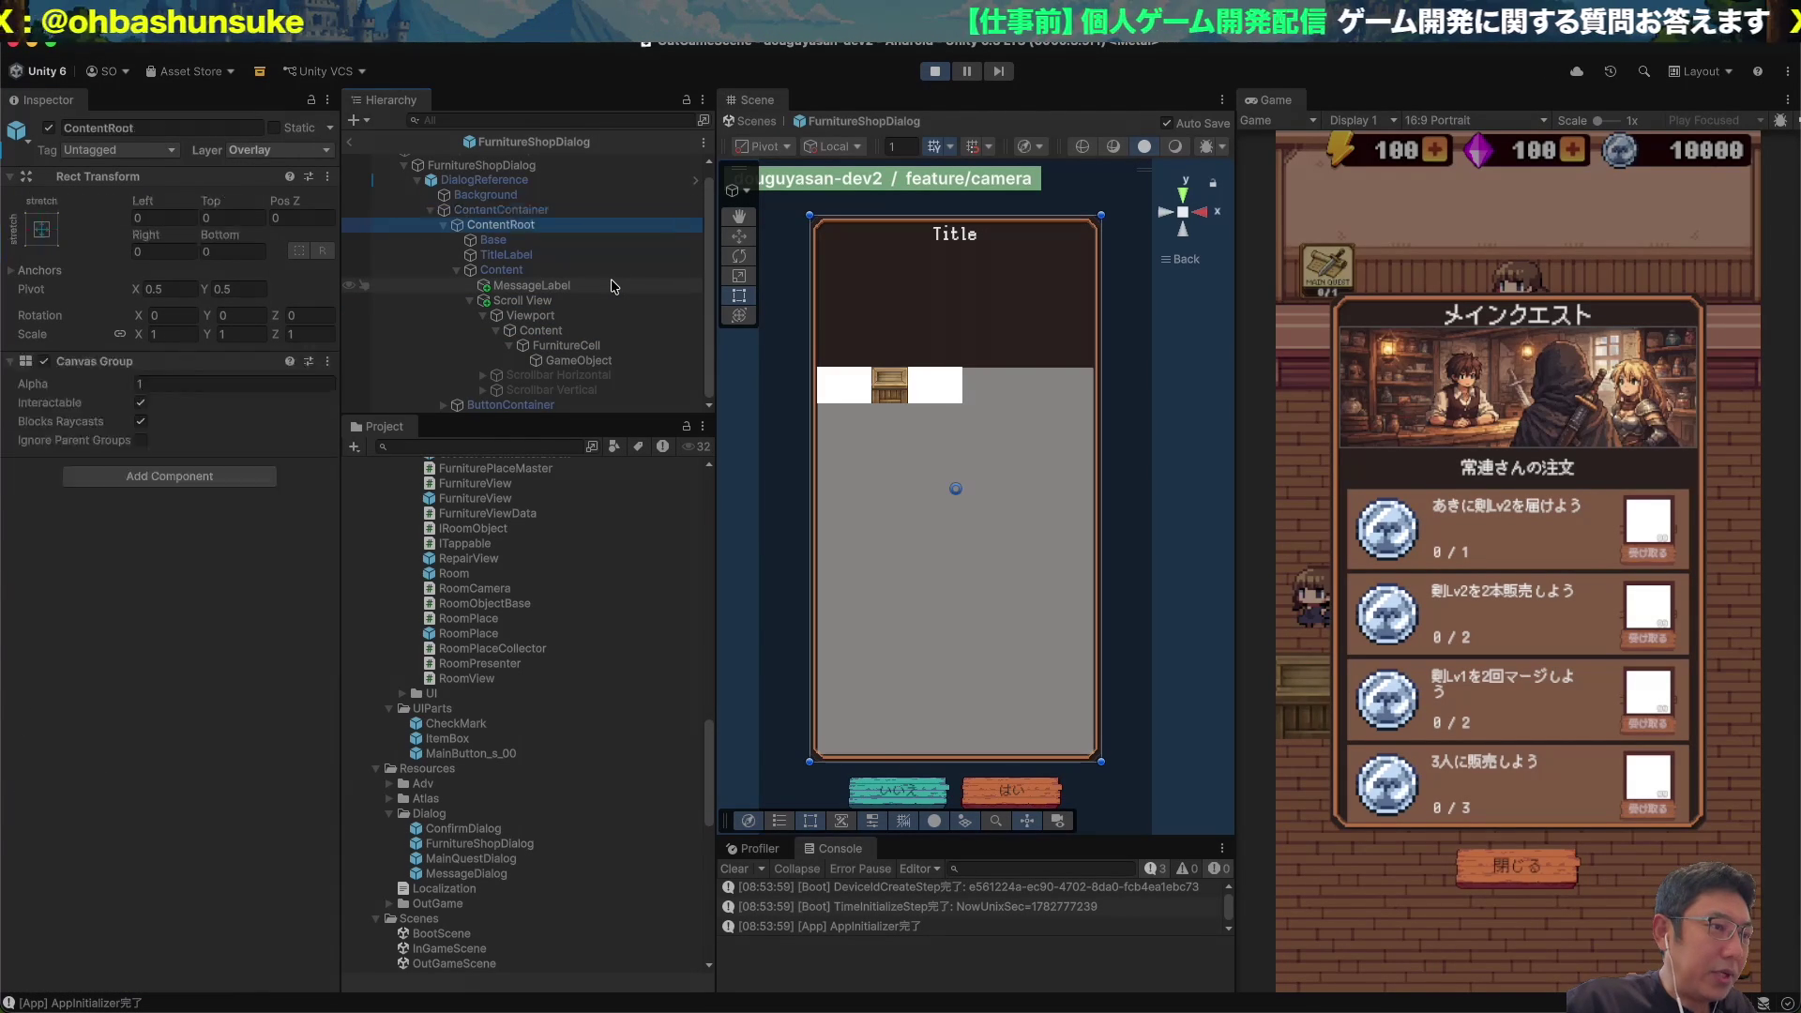
{"action": "left_click", "coordinate": [612, 285]}
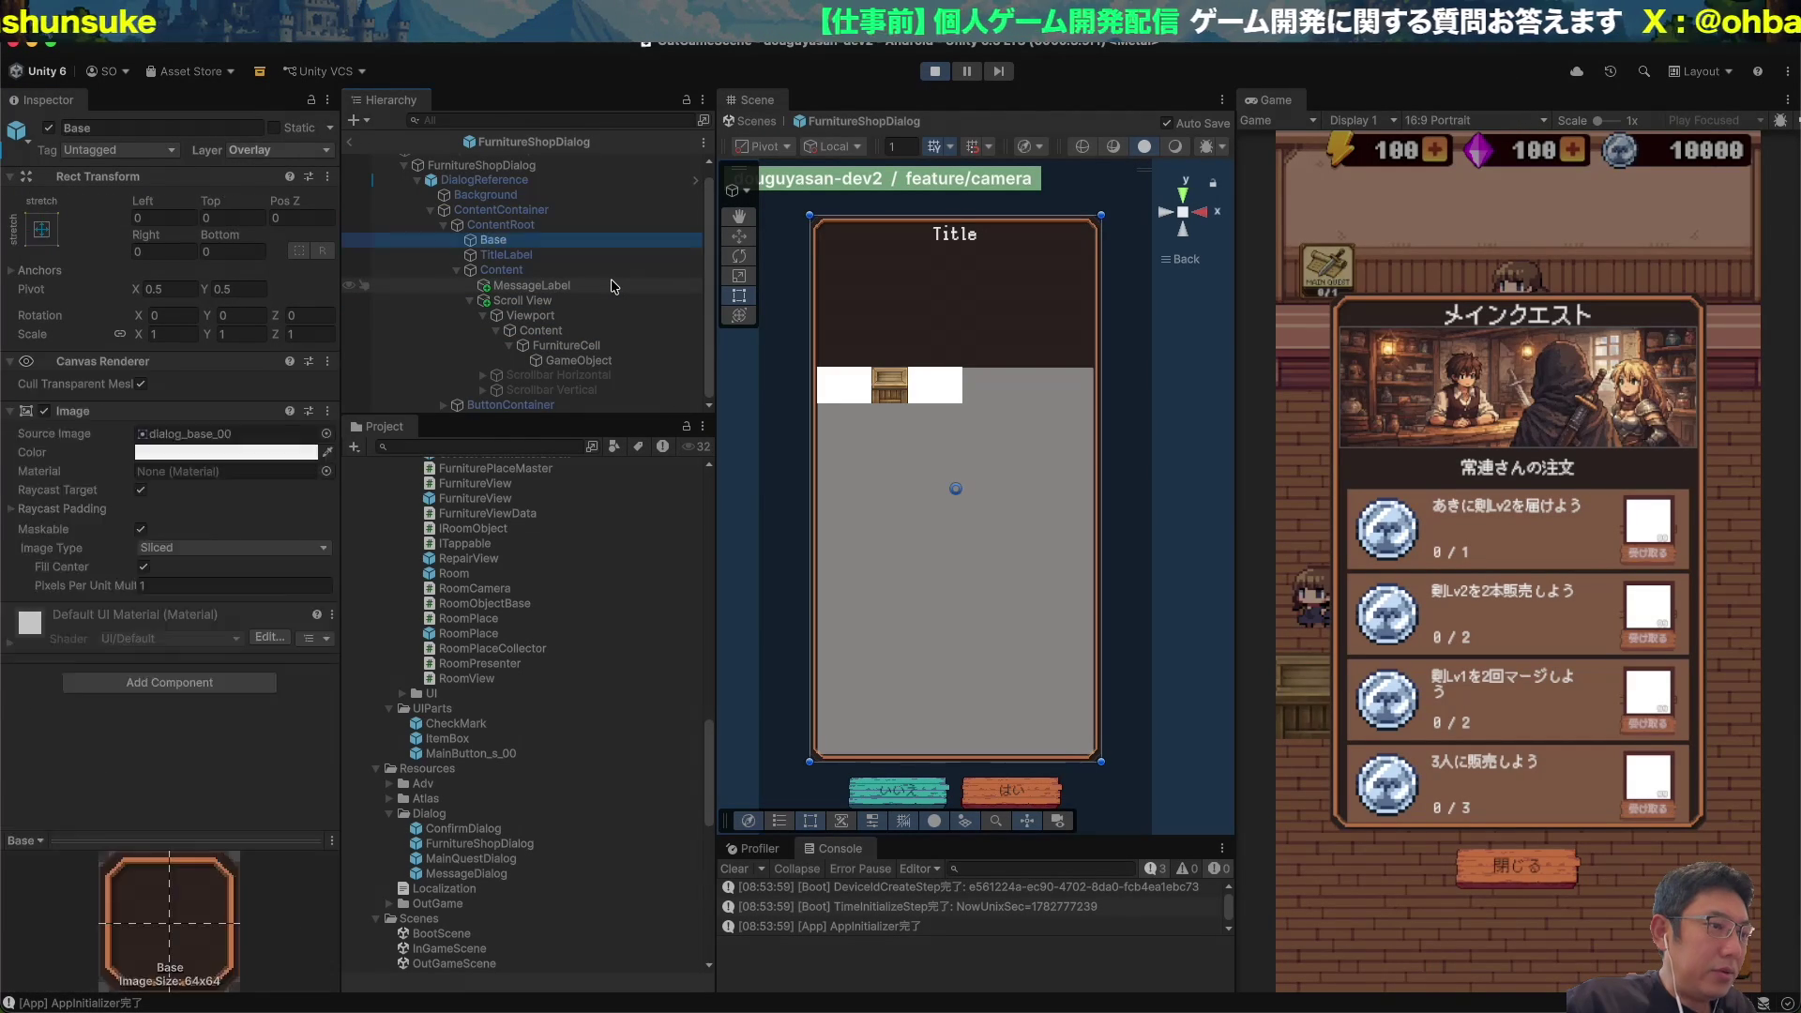
{"action": "left_click", "coordinate": [601, 300]}
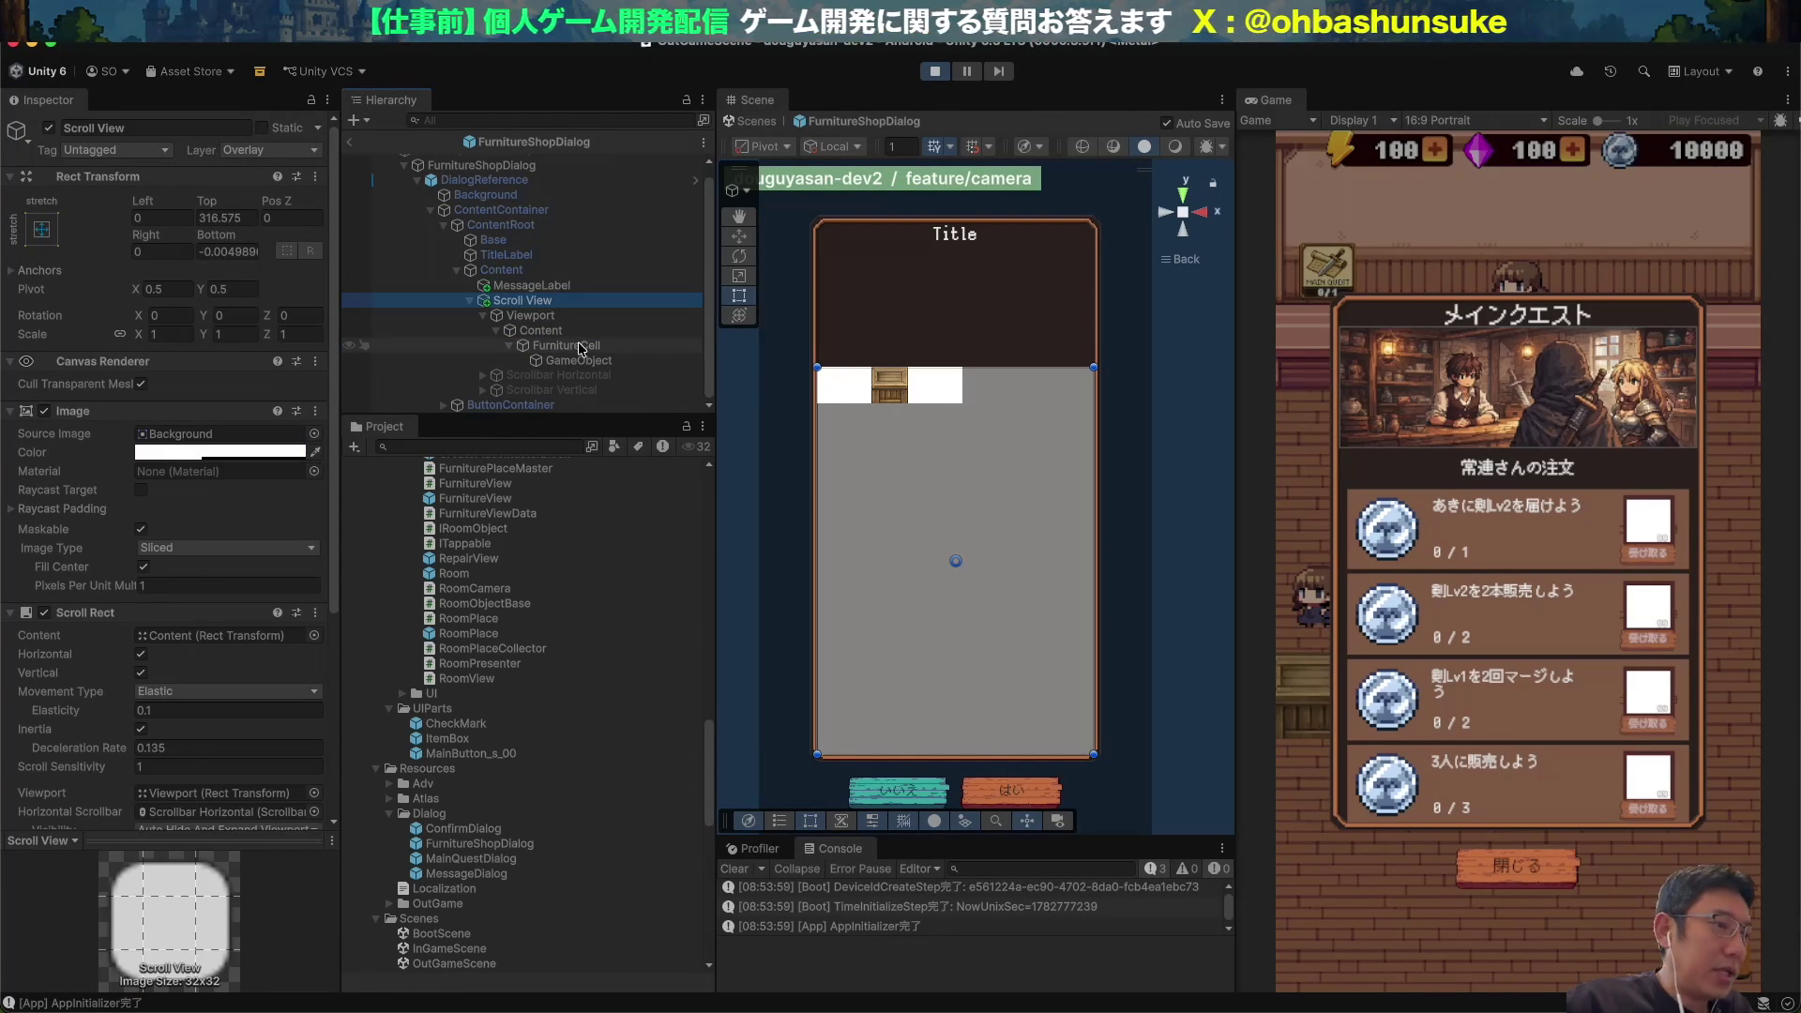
{"action": "left_click", "coordinate": [617, 345]}
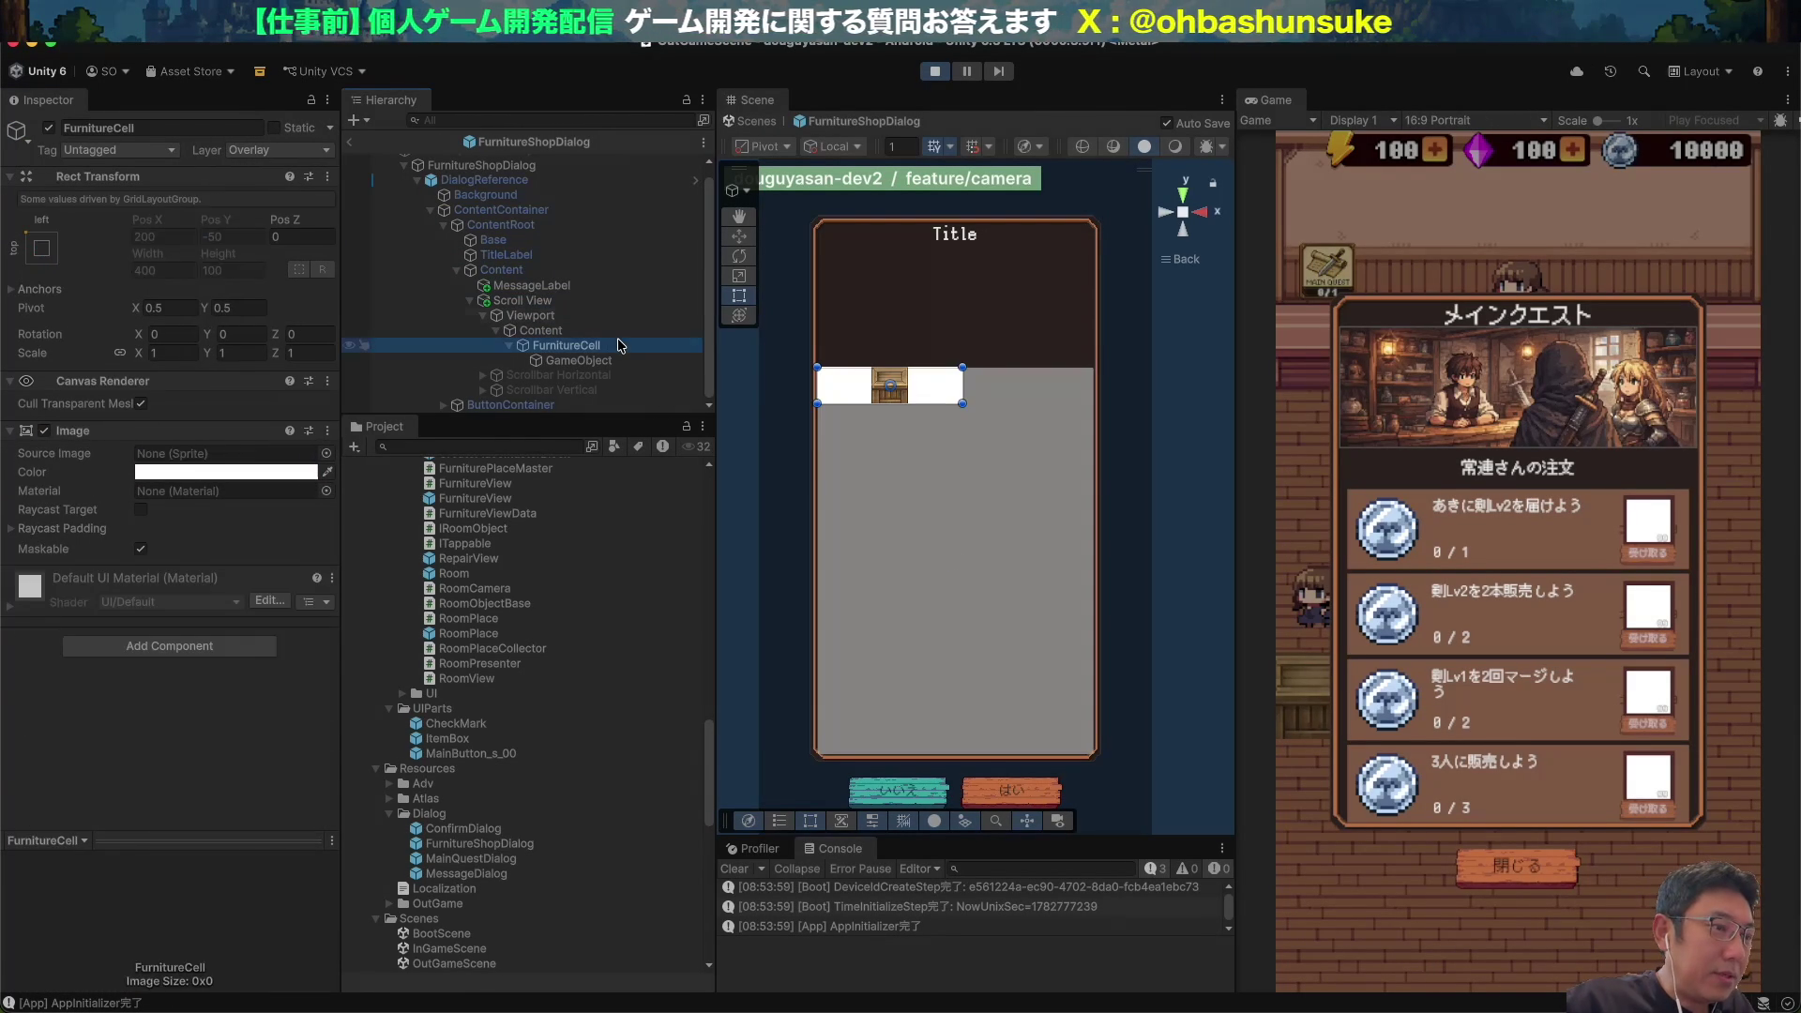
{"action": "left_click", "coordinate": [542, 330]}
{"action": "left_click", "coordinate": [189, 401]}
{"action": "type", "text": "360"}
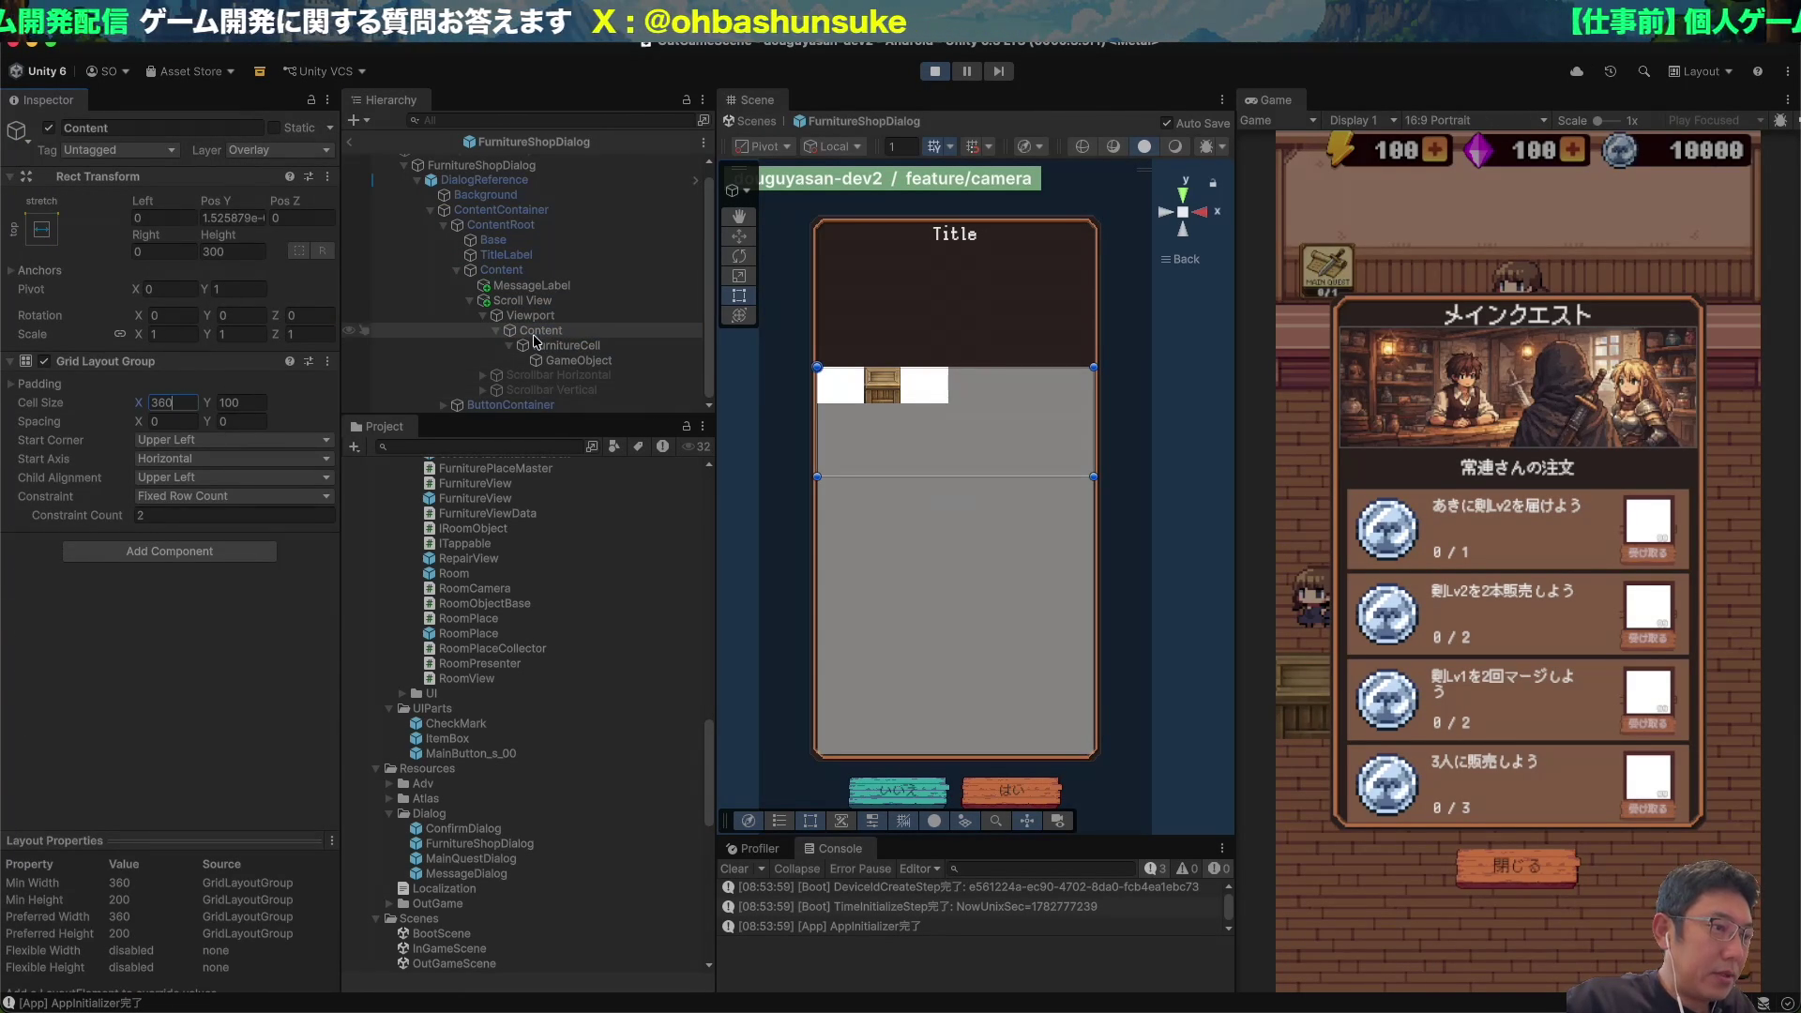
Save FurnitureCell as a prefab in the FurnitureShop folder and duplicate it.
{"action": "left_click", "coordinate": [581, 345]}
{"action": "scroll", "coordinate": [435, 621], "scroll_direction": "up", "scroll_amount": 1}
{"action": "scroll", "coordinate": [435, 621], "scroll_direction": "up", "scroll_amount": 10}
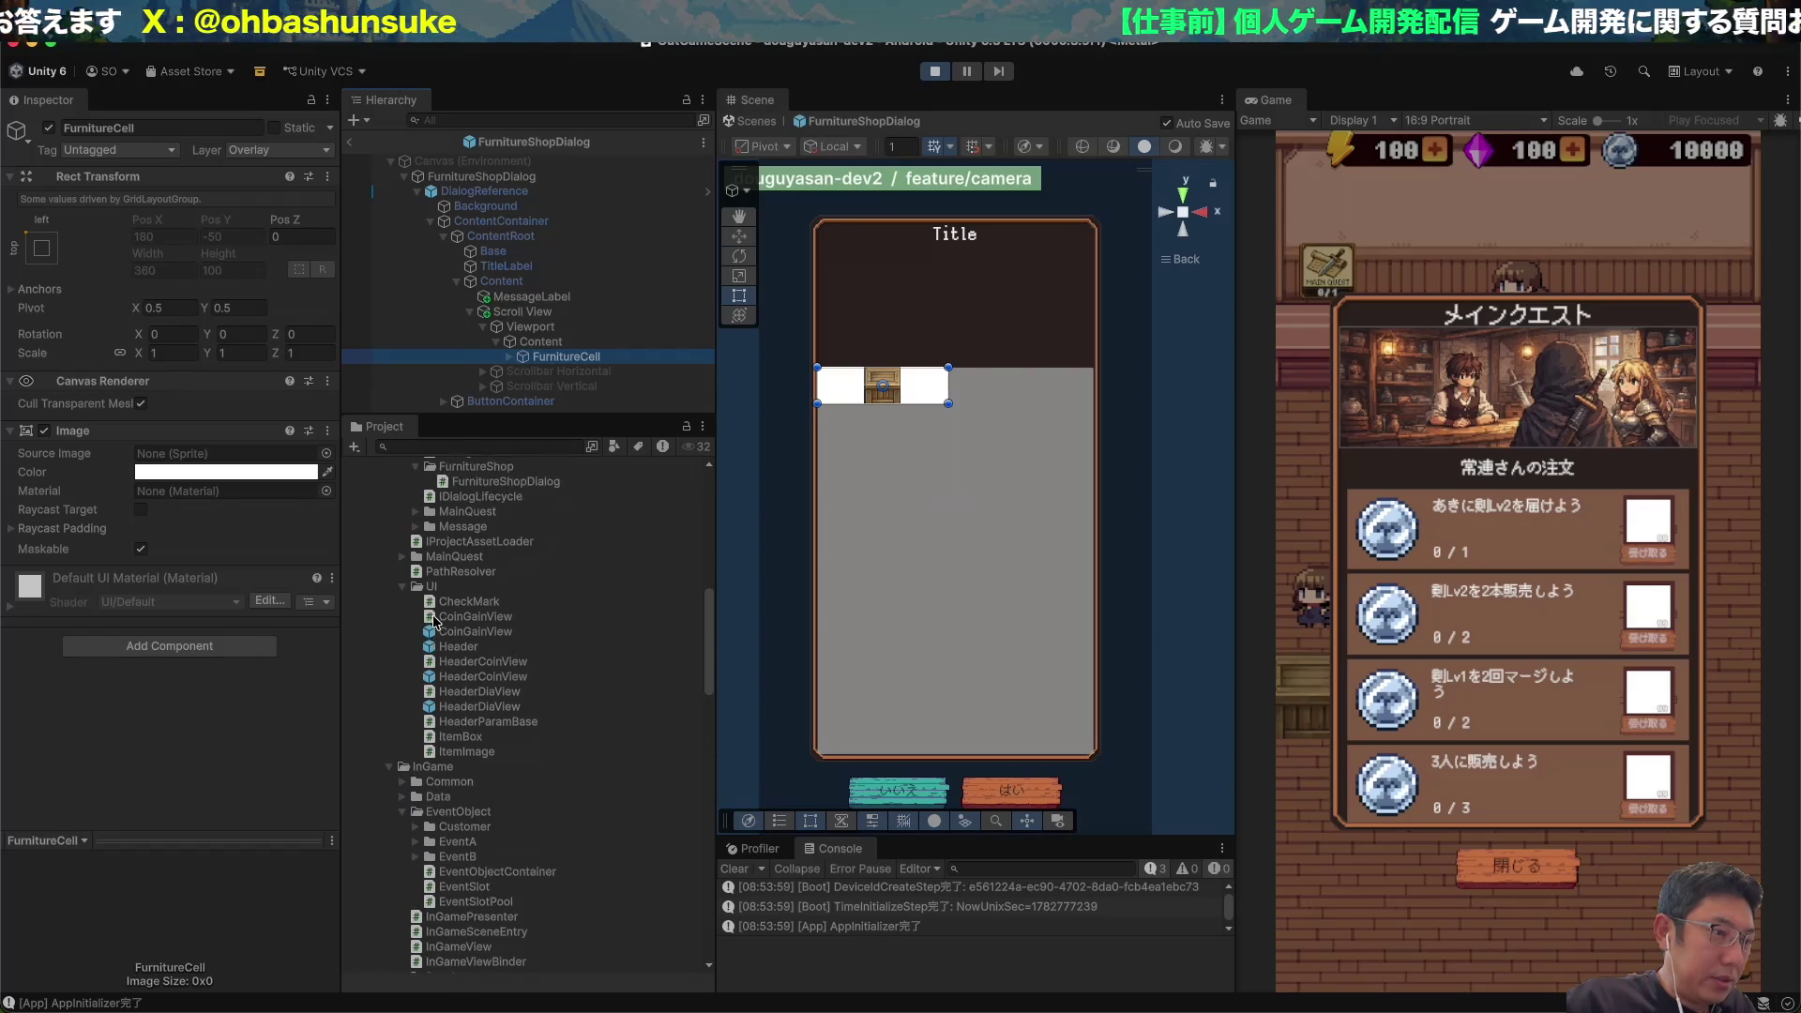
{"action": "scroll", "coordinate": [470, 544], "scroll_direction": "up", "scroll_amount": 3}
{"action": "left_click_drag", "start_coordinate": [469, 544], "coordinate": [469, 544]}
{"action": "key", "text": "ctrl+d"}
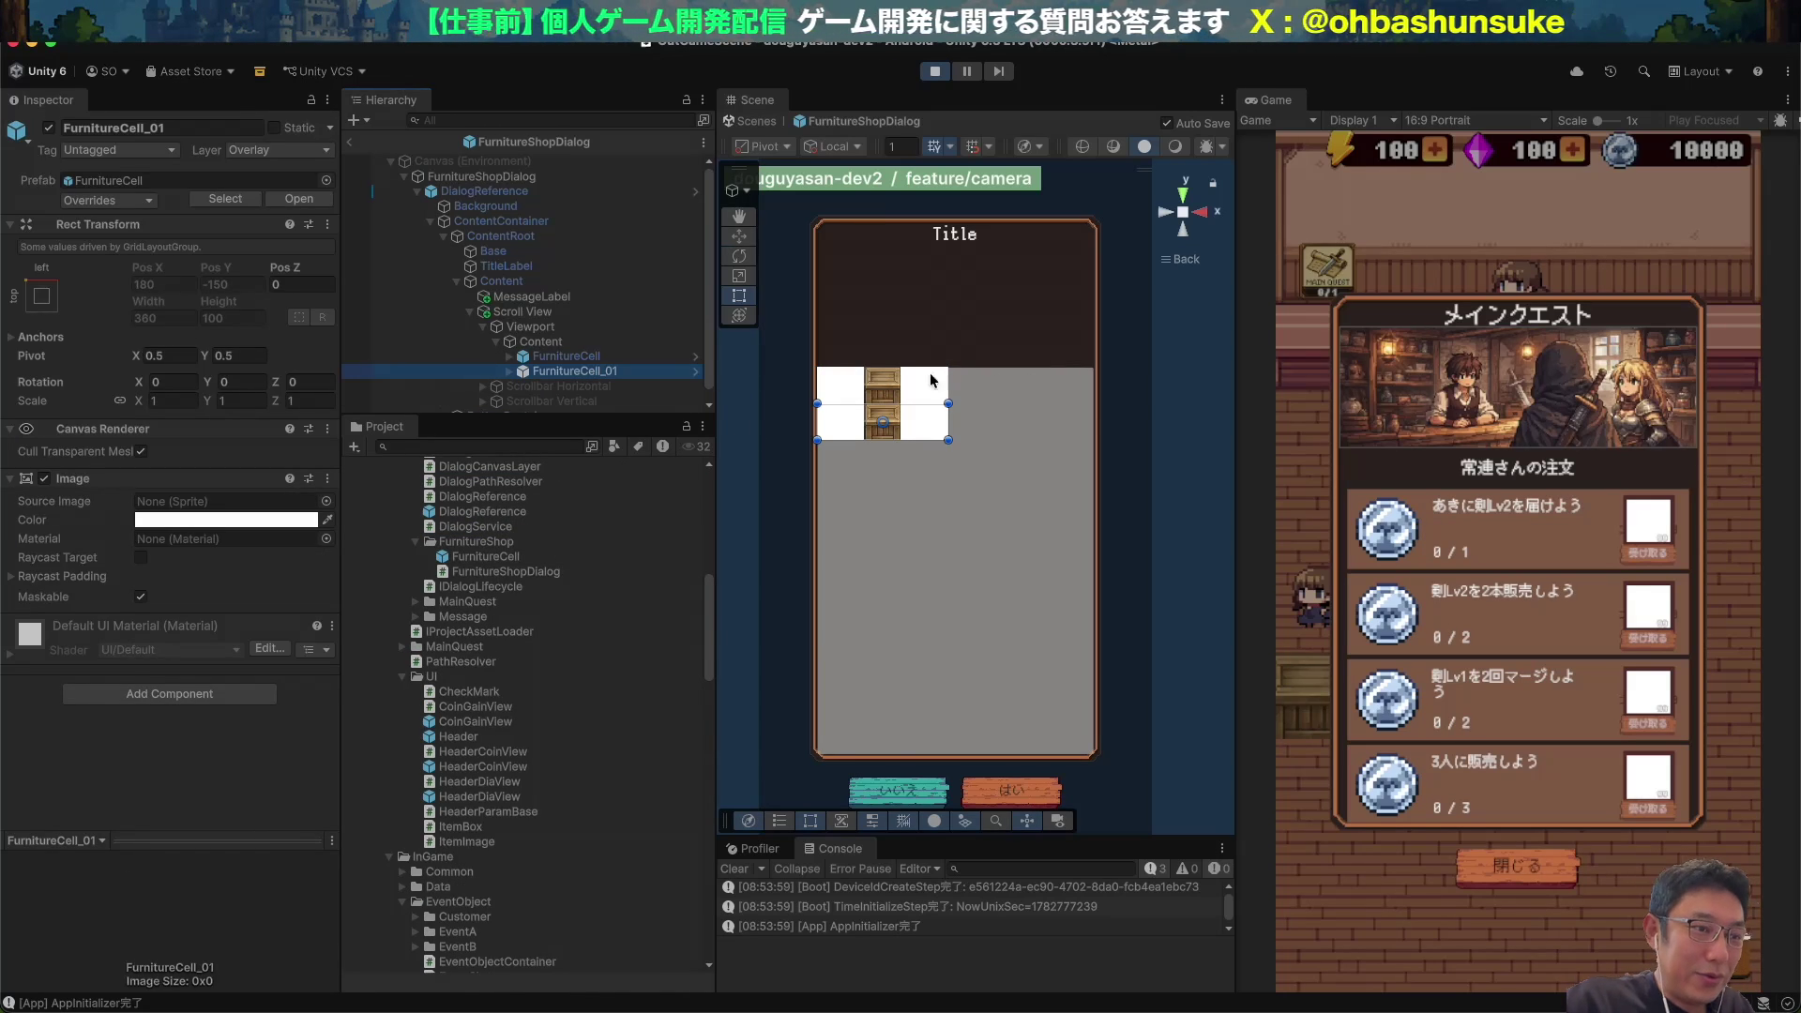
Set the Content grid's cell height to 300 and cell spacing to 20 by 20.
{"action": "left_click", "coordinate": [549, 357]}
{"action": "left_click", "coordinate": [657, 343]}
{"action": "left_click", "coordinate": [252, 402]}
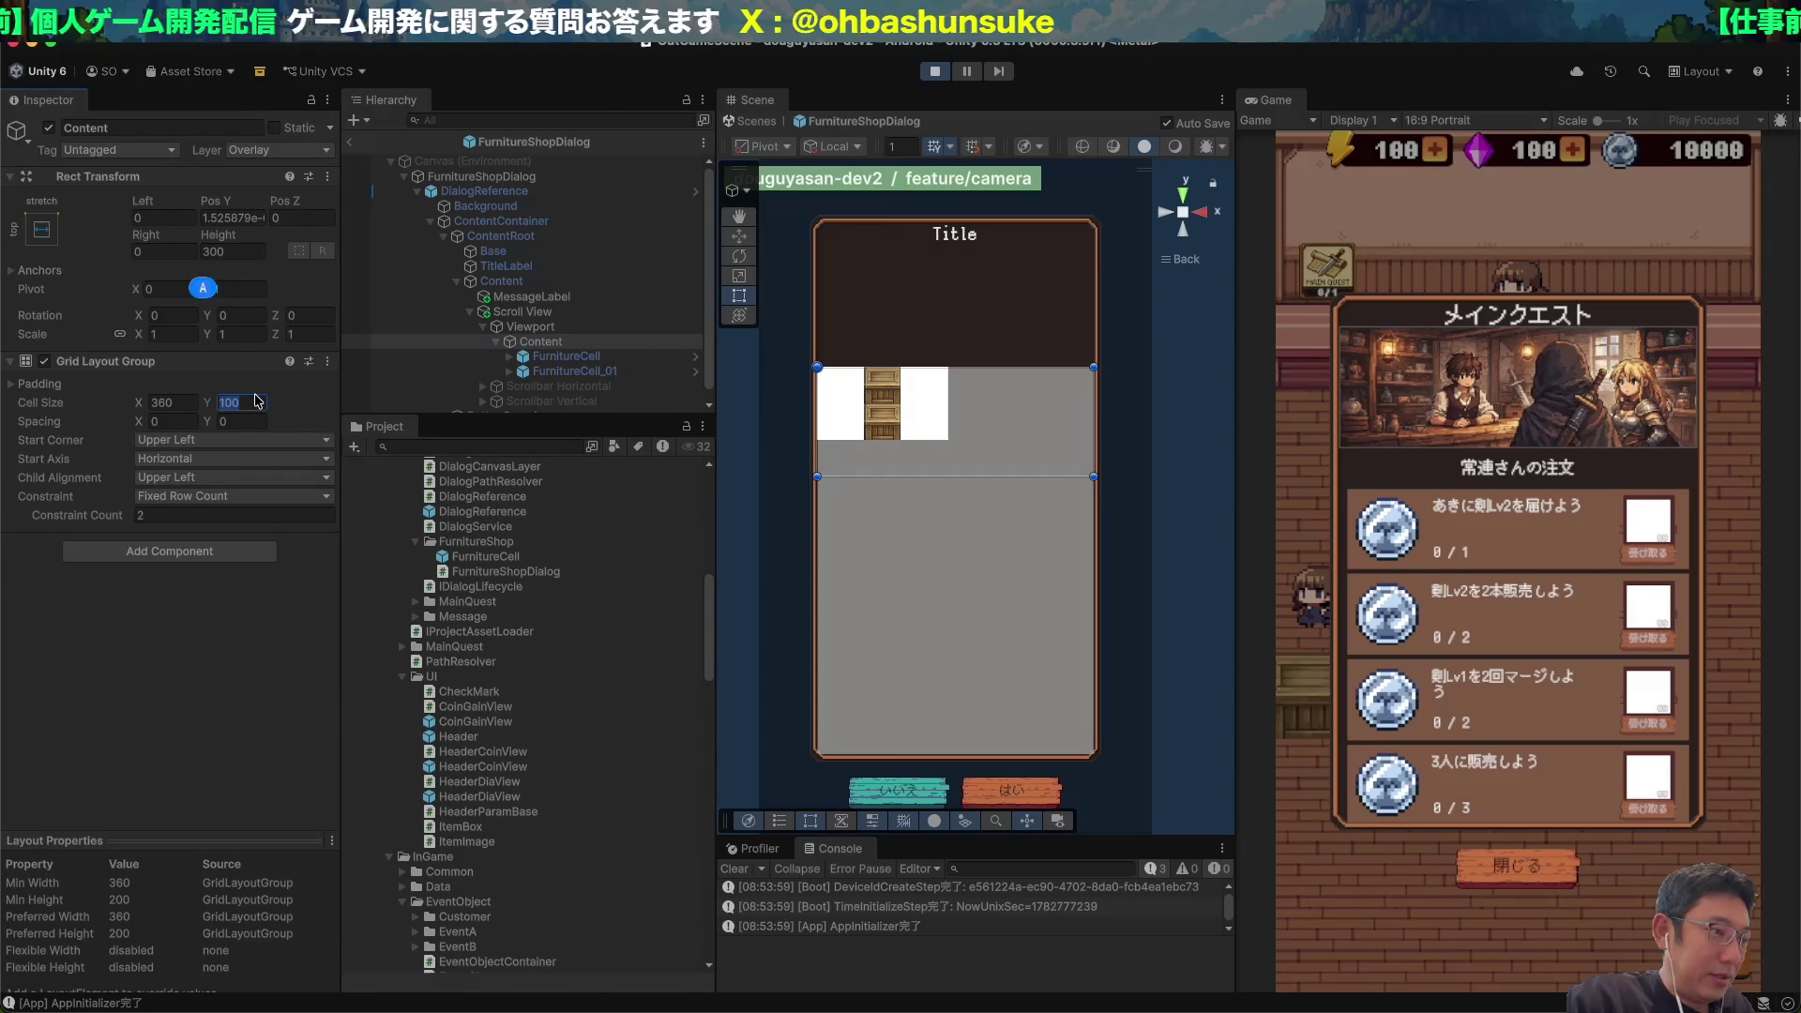
{"action": "type", "text": "400"}
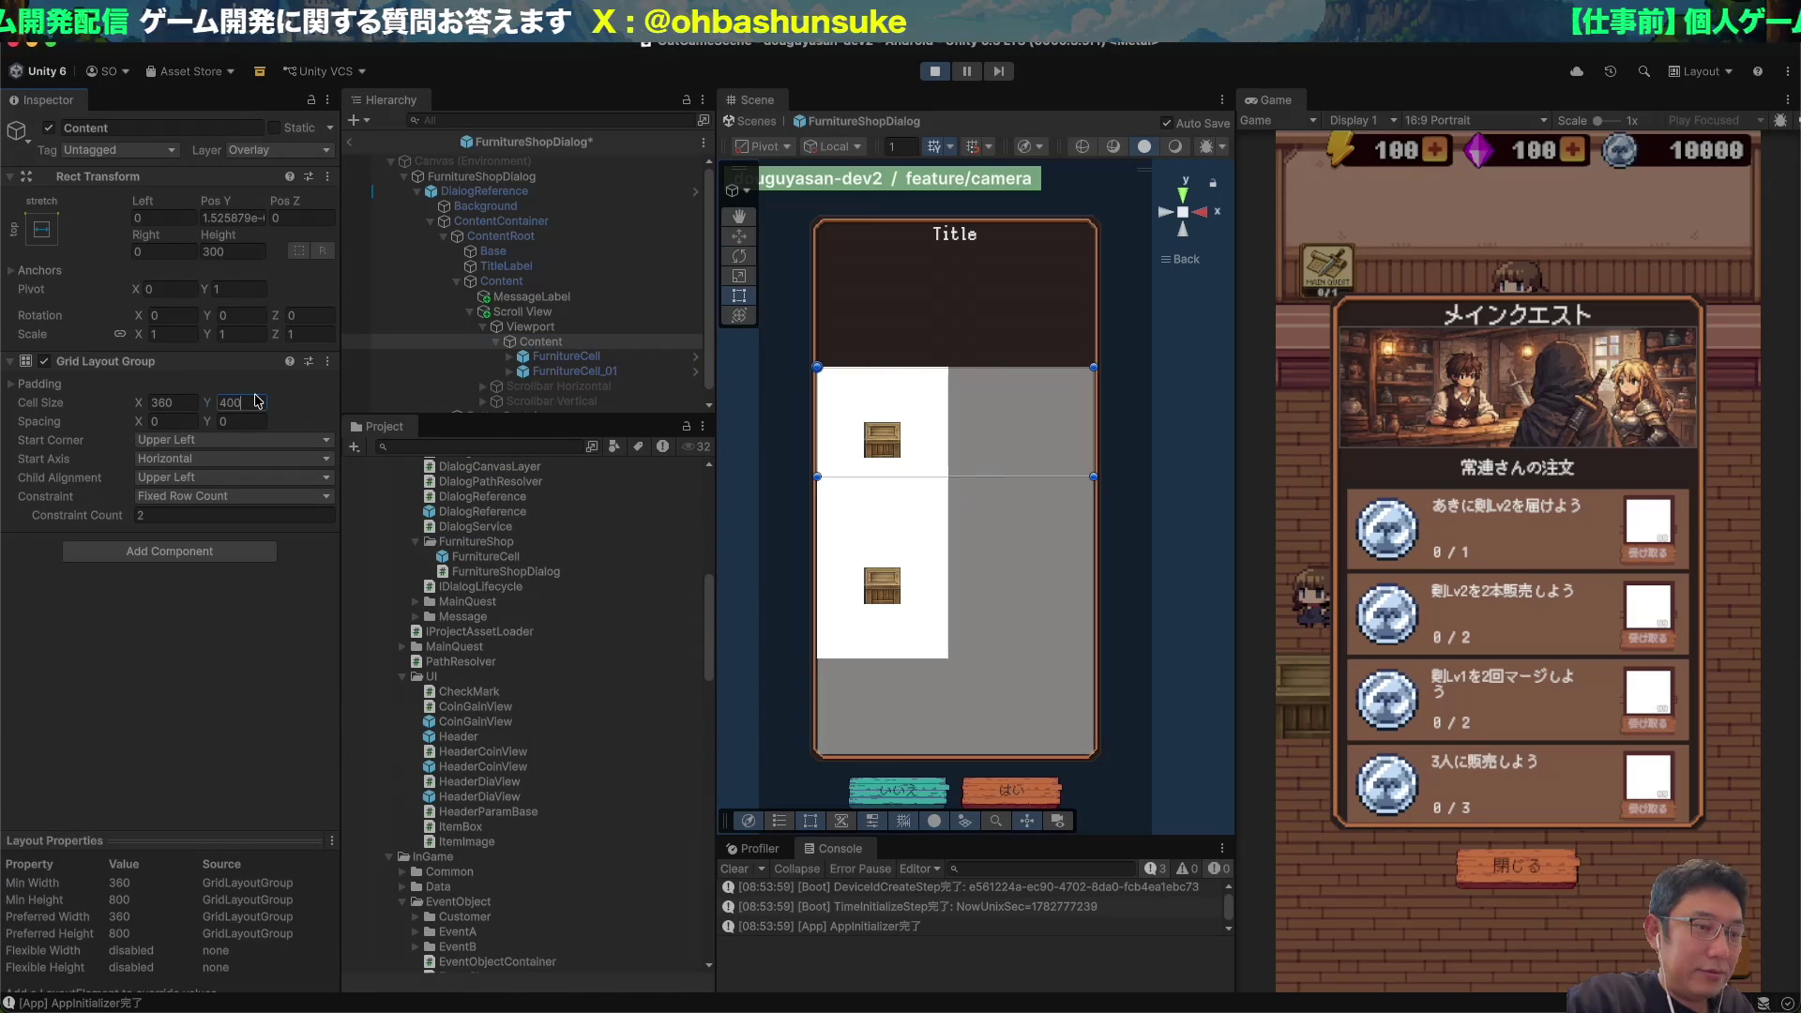
{"action": "key", "text": "BackSpace"}
{"action": "key", "text": "BackSpace"}
{"action": "key", "text": "BackSpace"}
{"action": "type", "text": "300"}
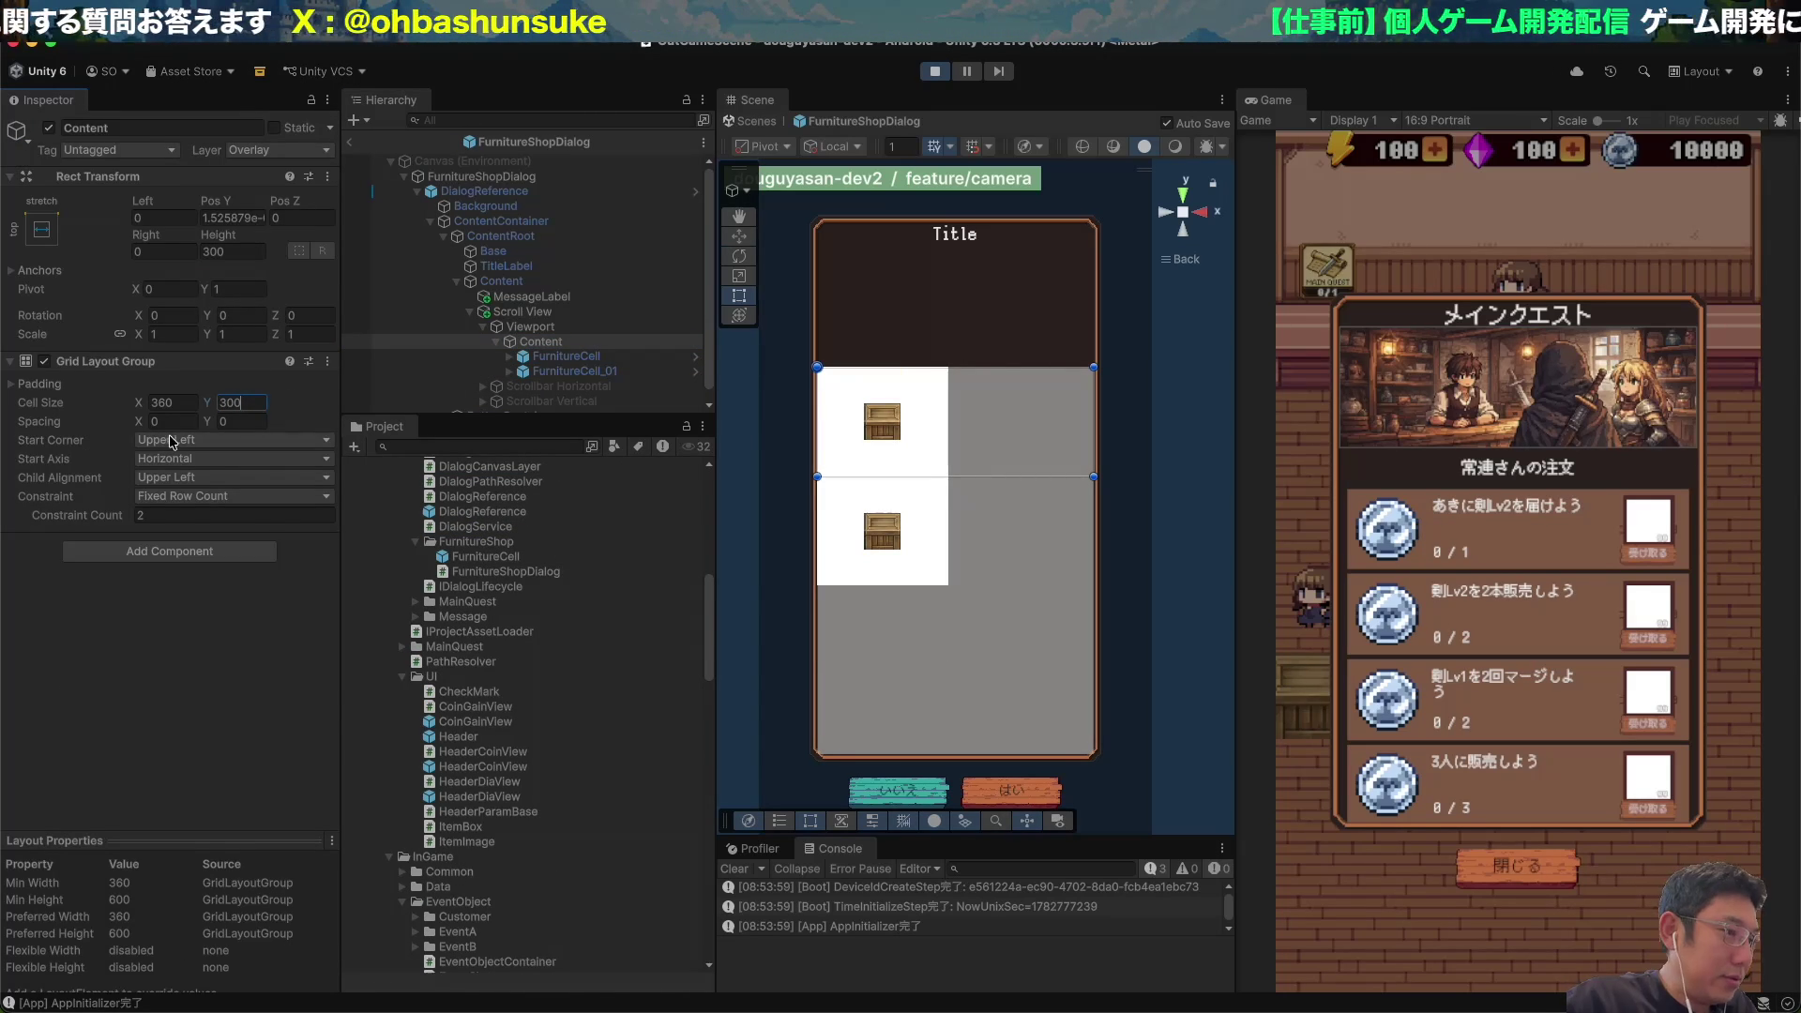
{"action": "left_click", "coordinate": [53, 385]}
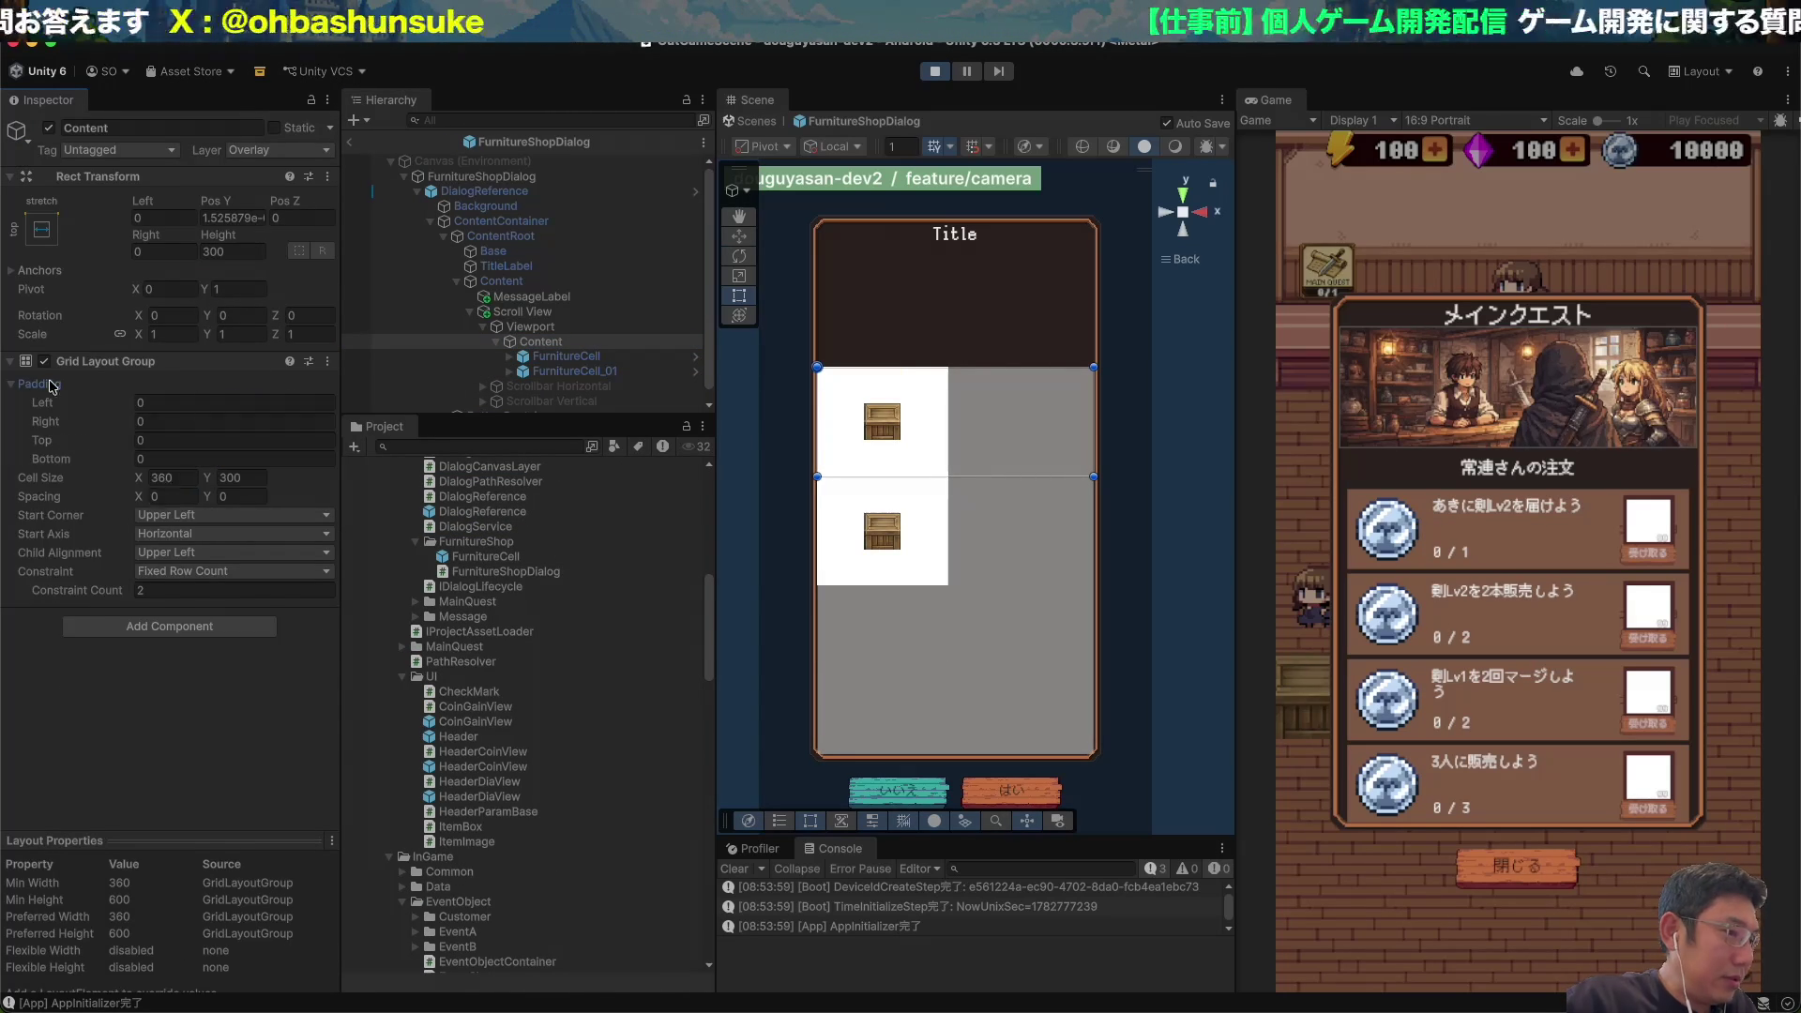
{"action": "left_click", "coordinate": [170, 494]}
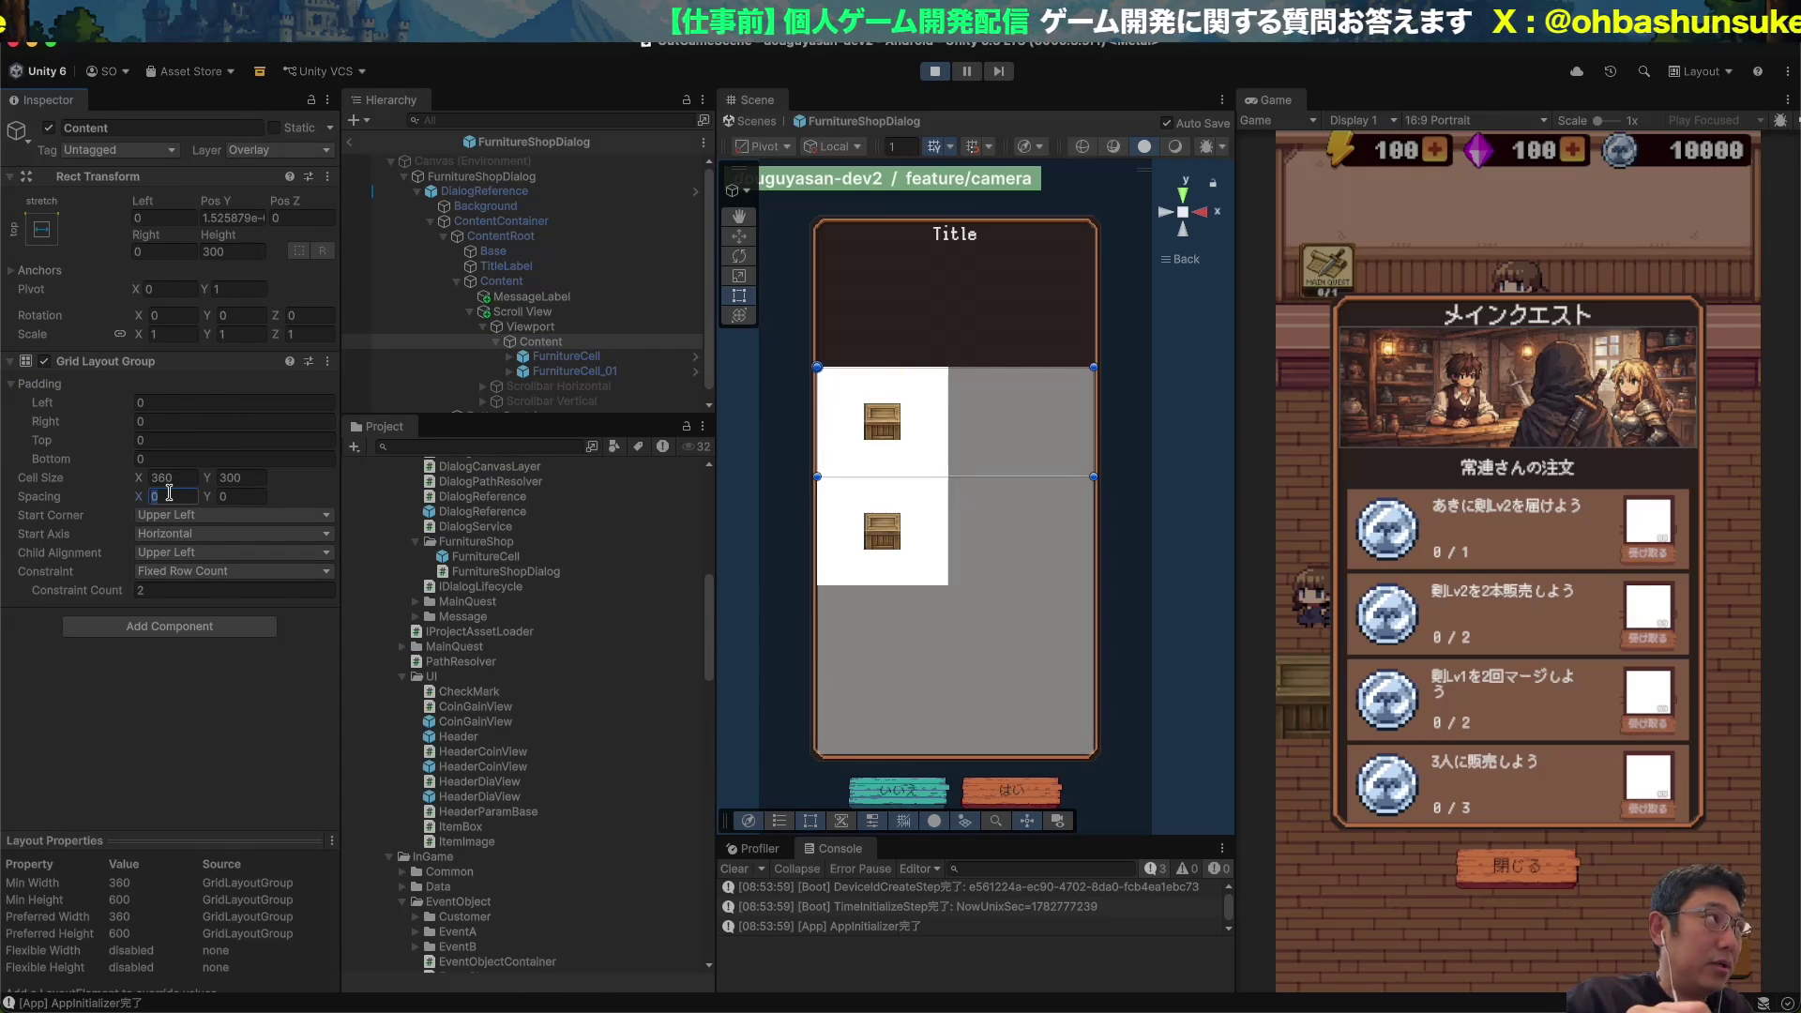
{"action": "type", "text": "20"}
{"action": "key", "text": "Tab"}
{"action": "type", "text": "20"}
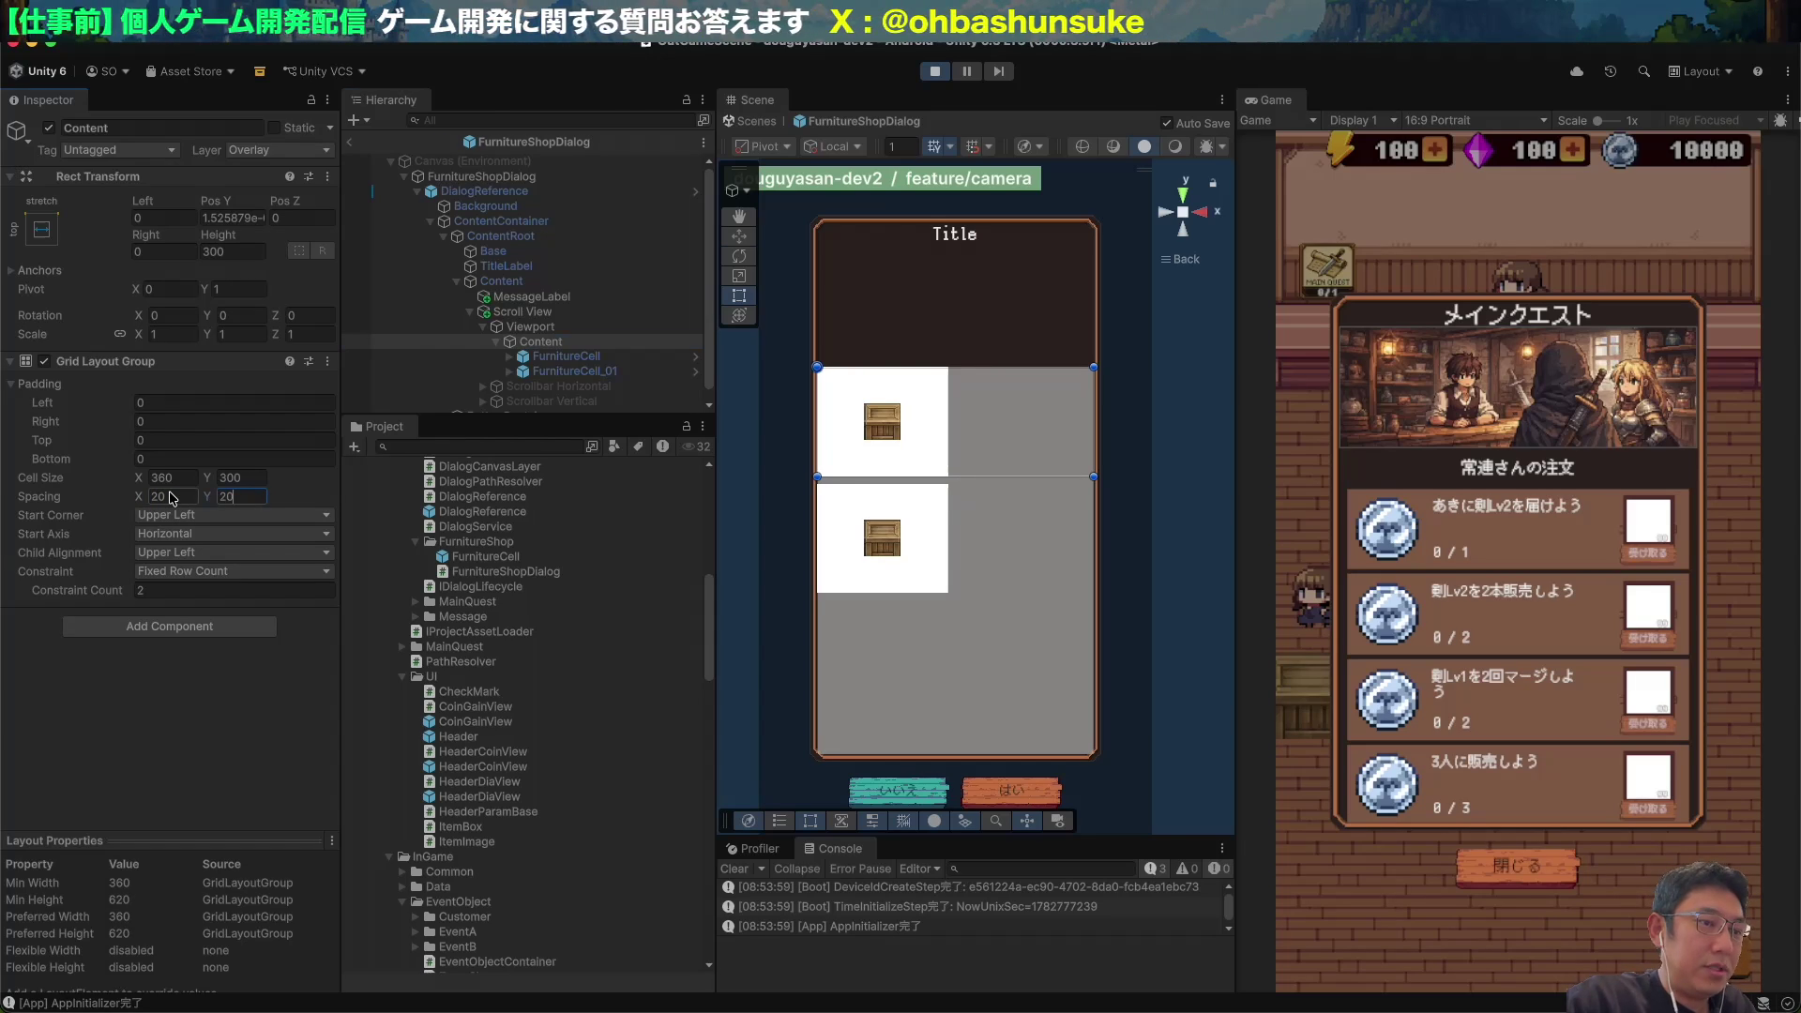
Set the Viewport's Z position to 0.
{"action": "left_click", "coordinate": [546, 329]}
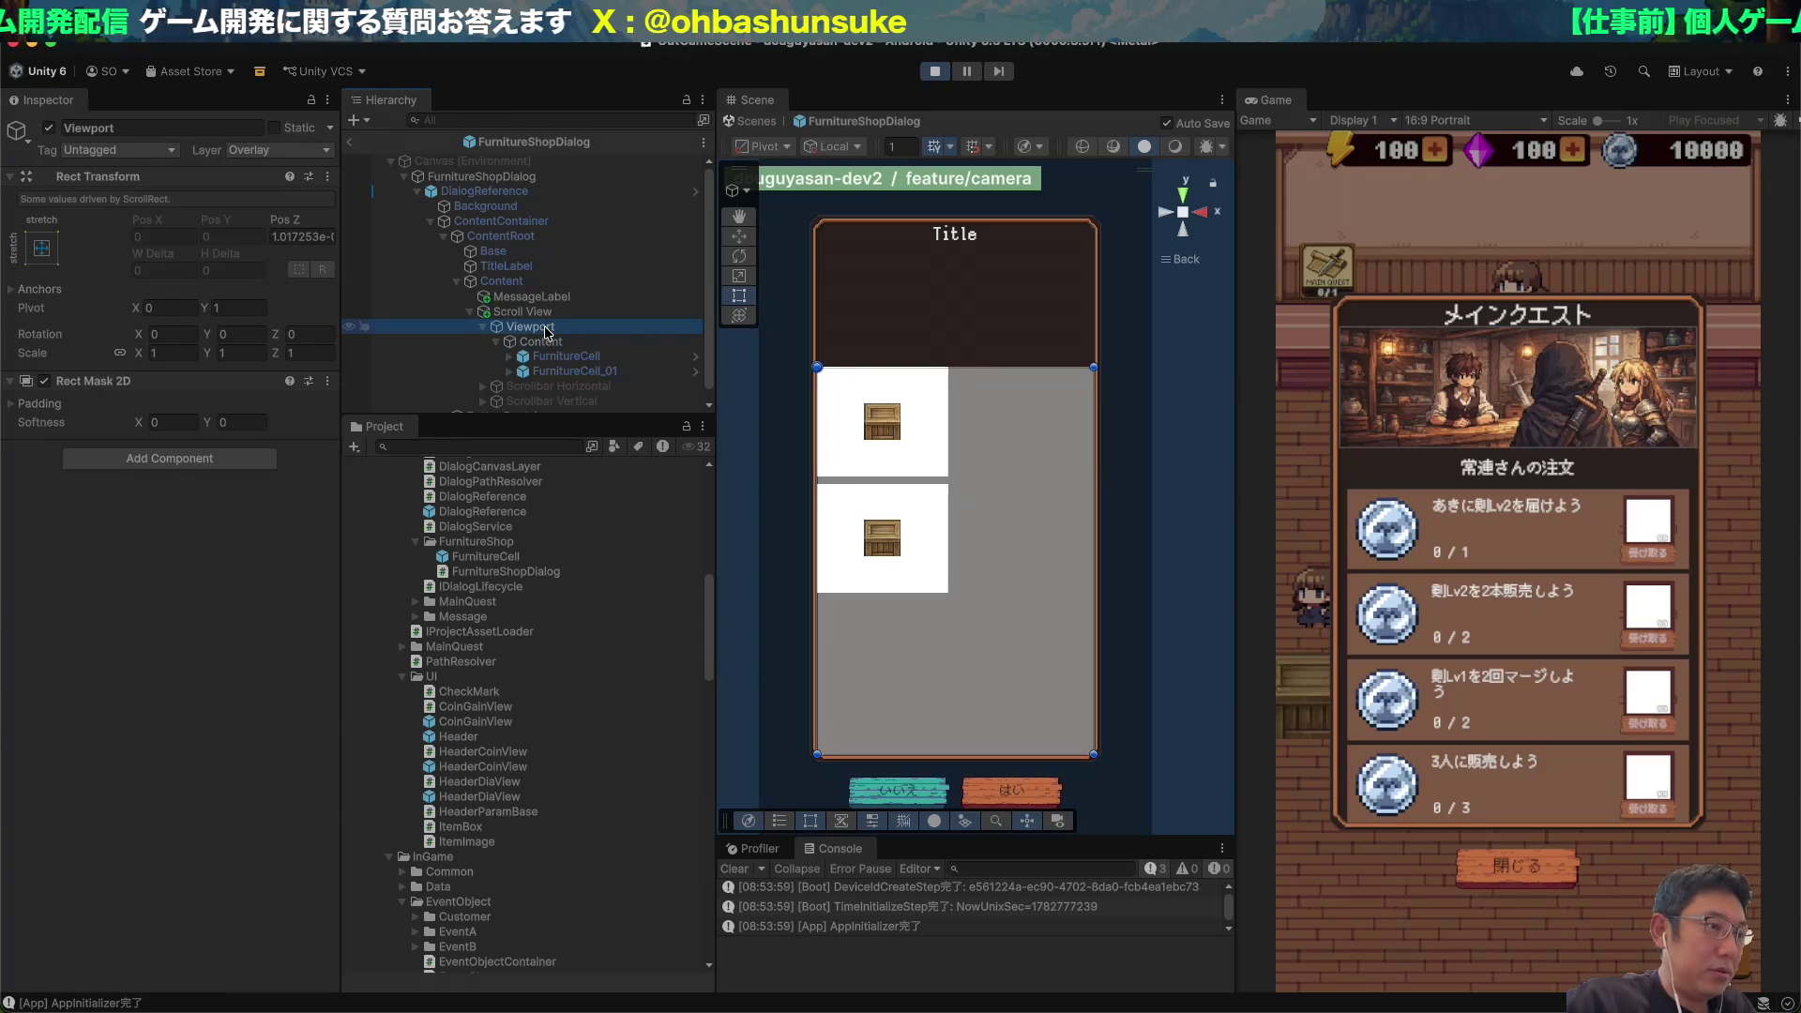
{"action": "left_click", "coordinate": [302, 236]}
{"action": "type", "text": "0"}
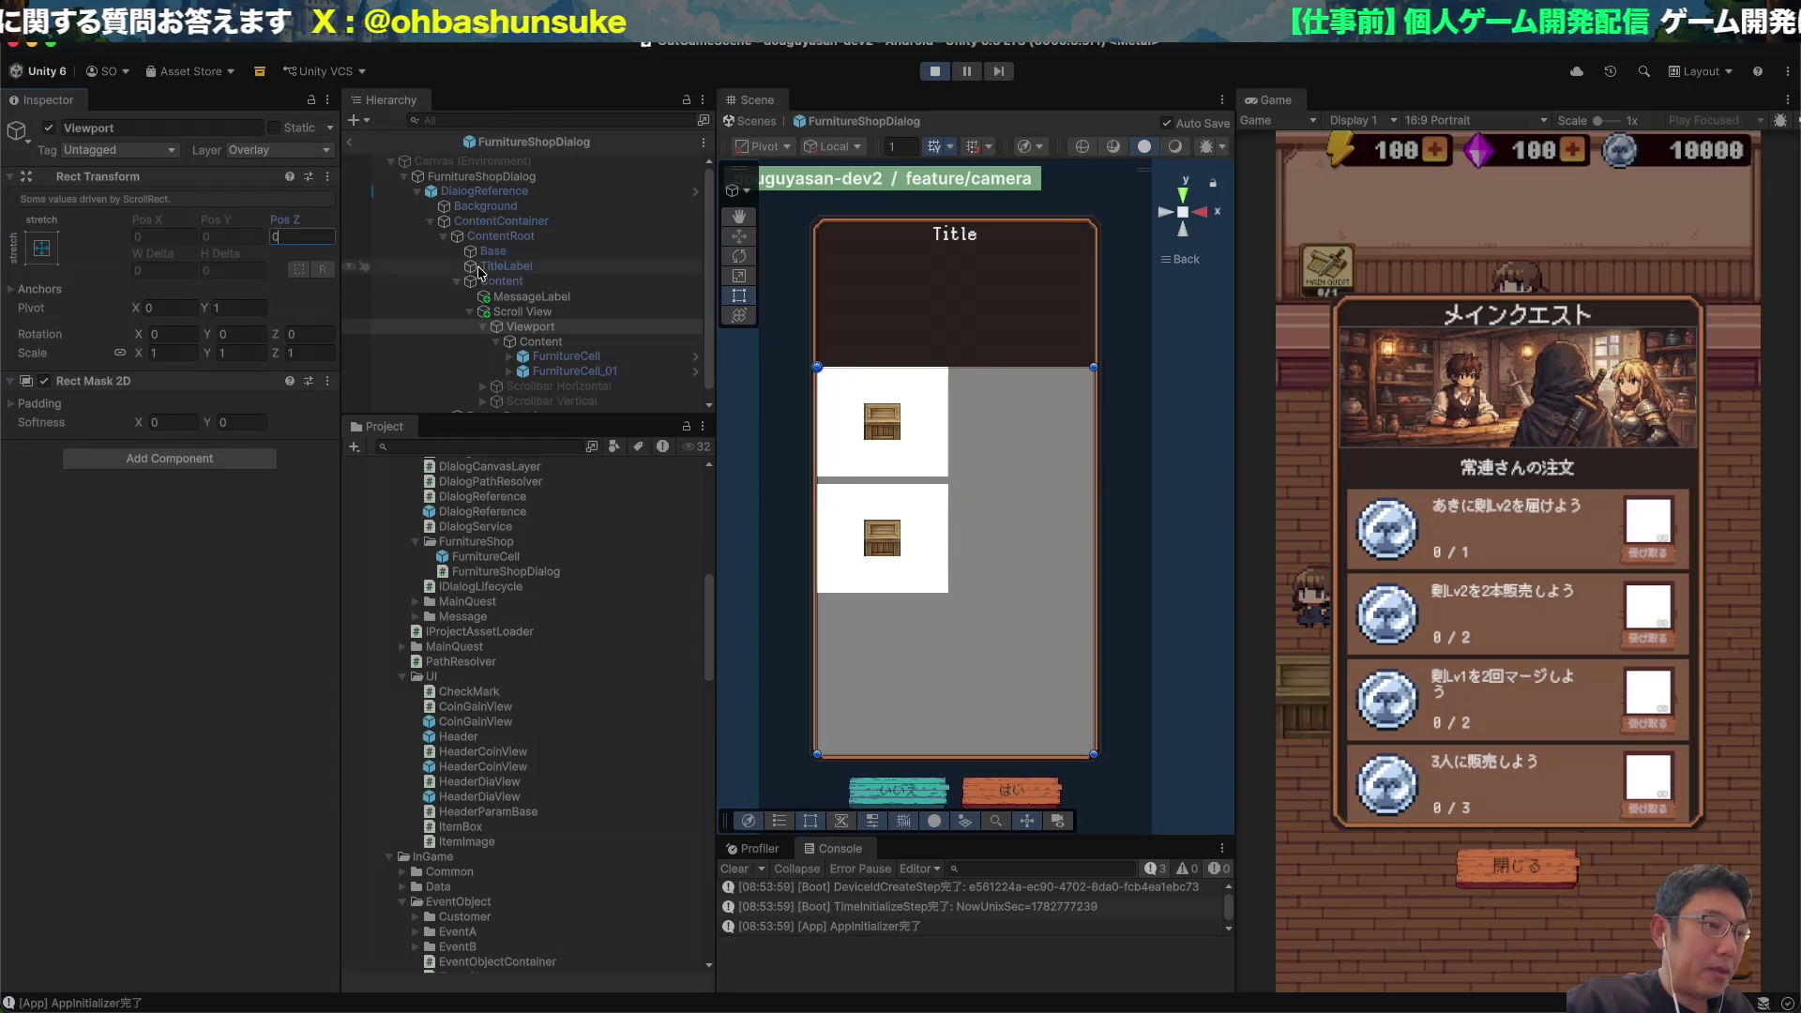
{"action": "left_click", "coordinate": [525, 311]}
Constrain the grid to Fixed Column Count and add another FurnitureCell copy.
{"action": "scroll", "coordinate": [228, 710], "scroll_direction": "down", "scroll_amount": 5}
{"action": "left_click", "coordinate": [540, 342]}
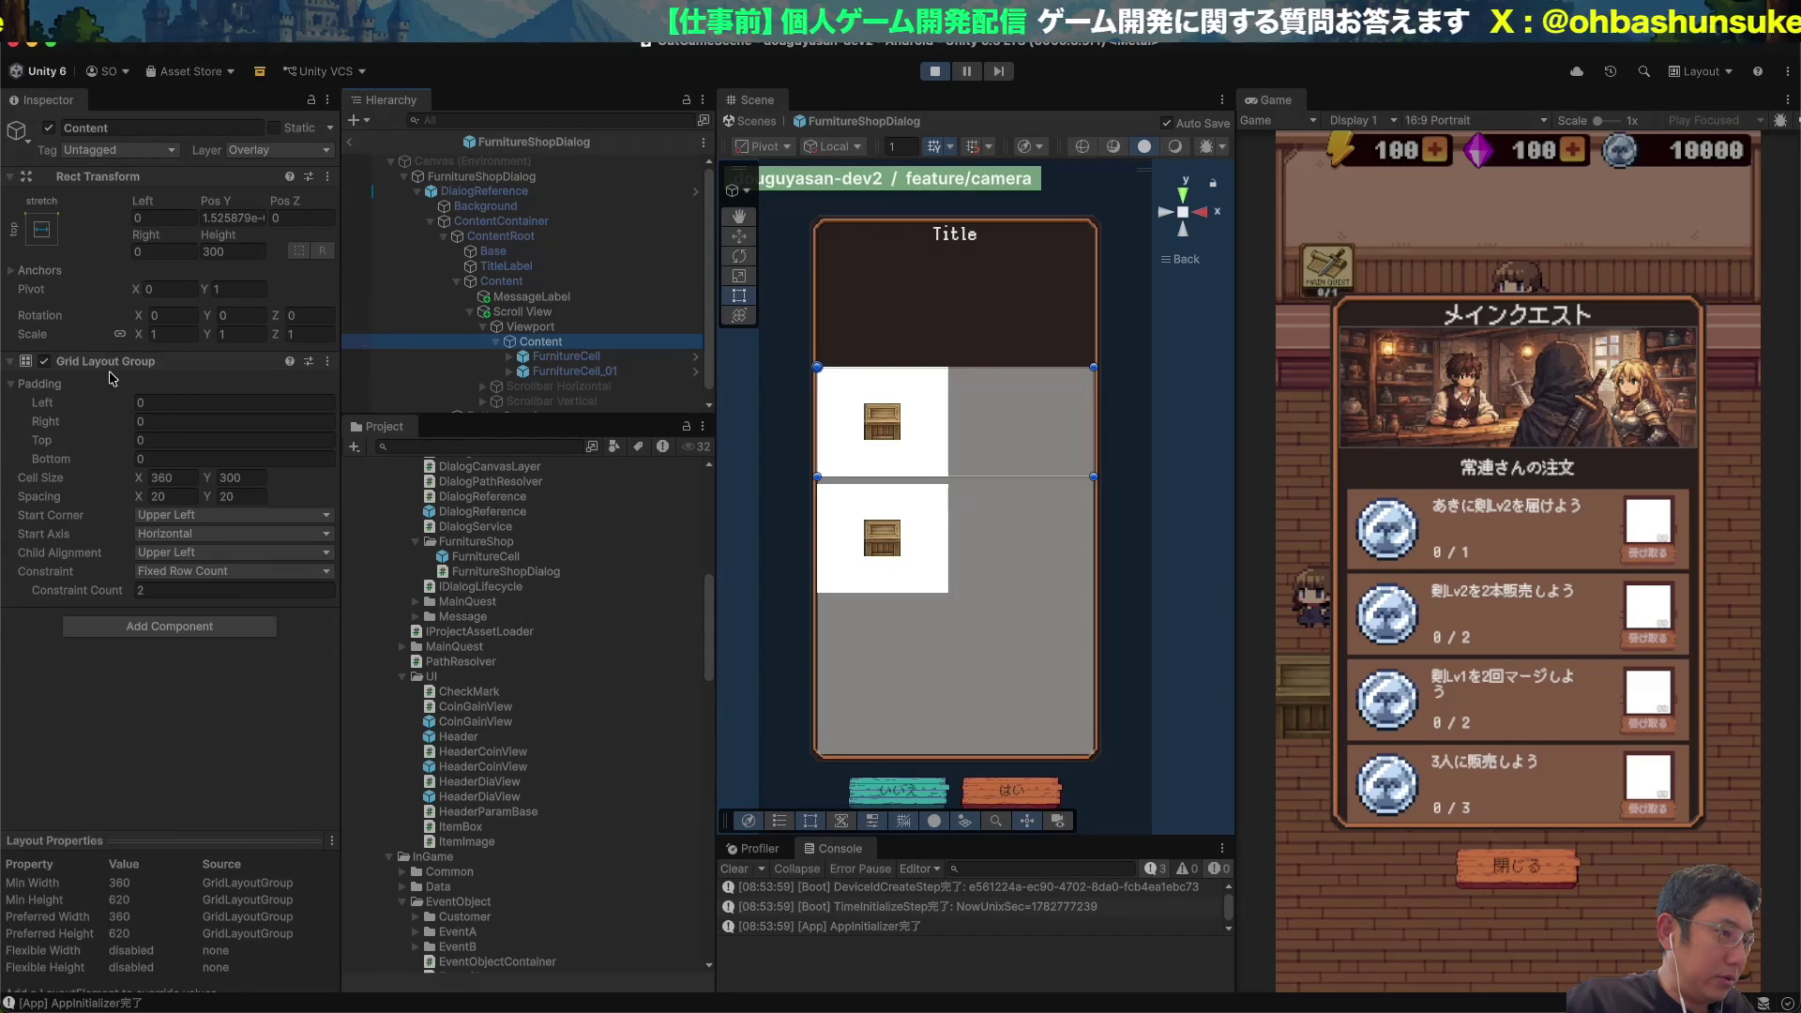
{"action": "left_click", "coordinate": [215, 572]}
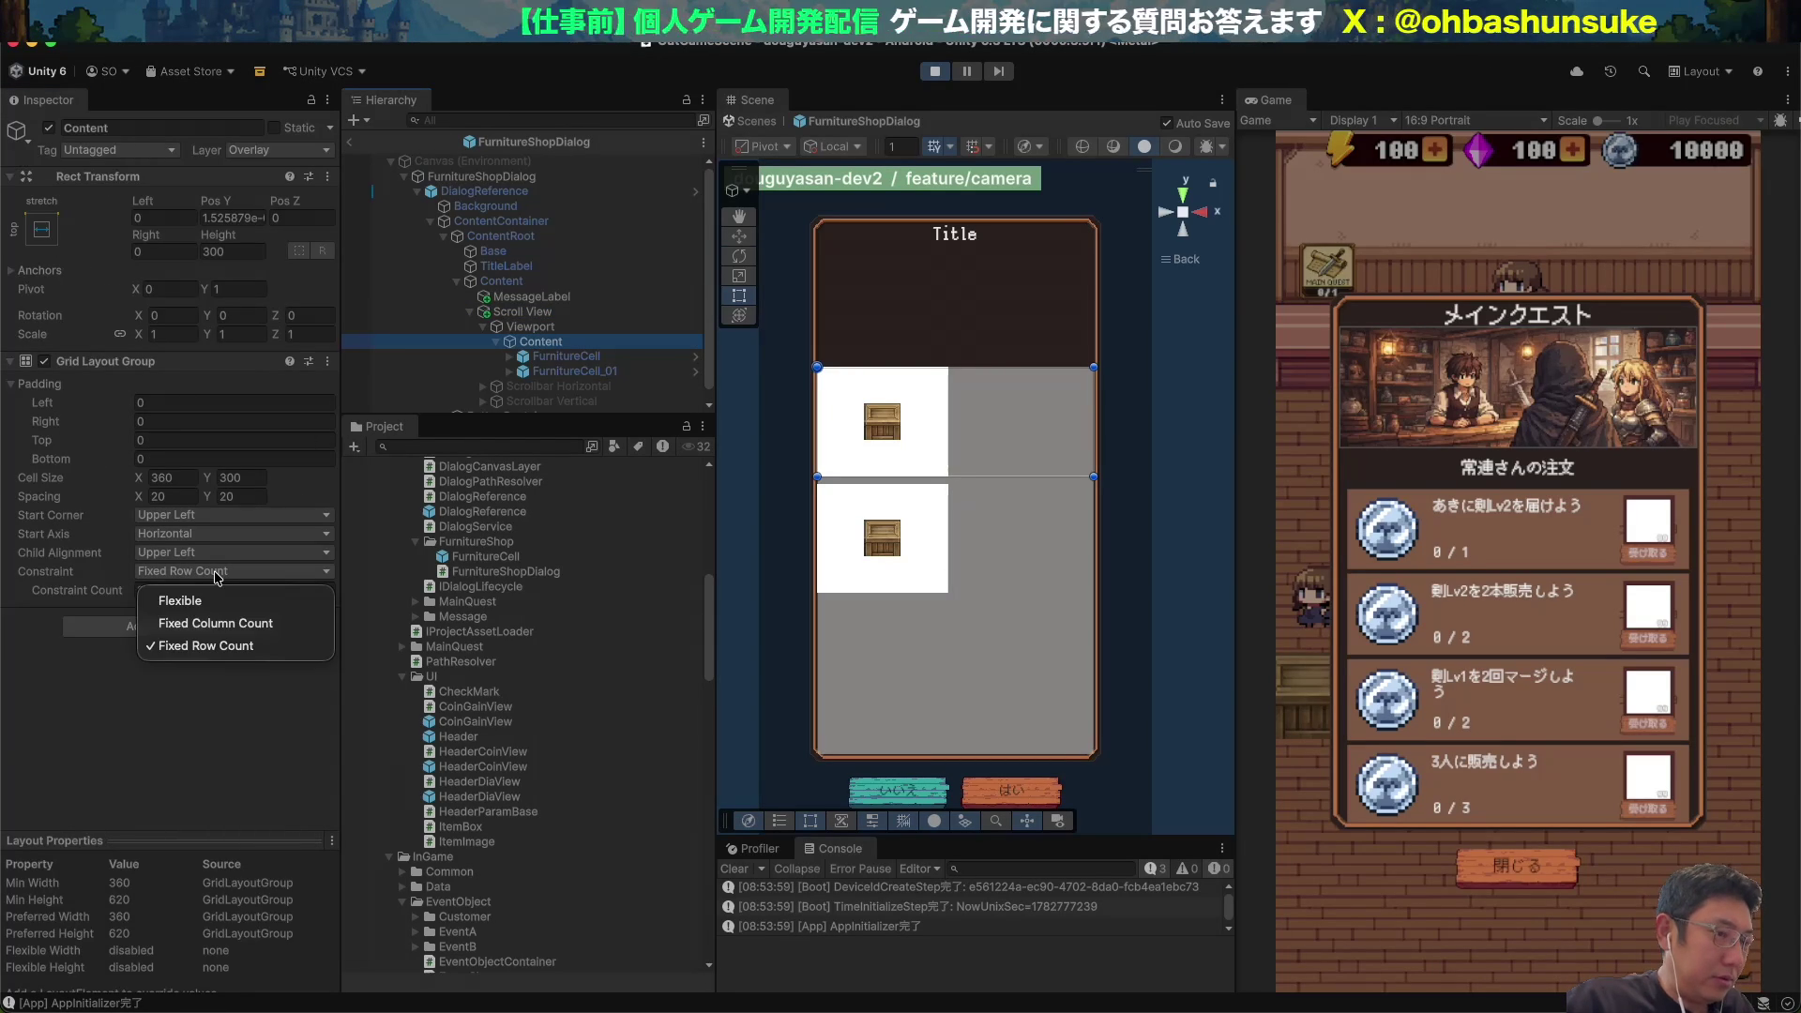
{"action": "left_click", "coordinate": [215, 623]}
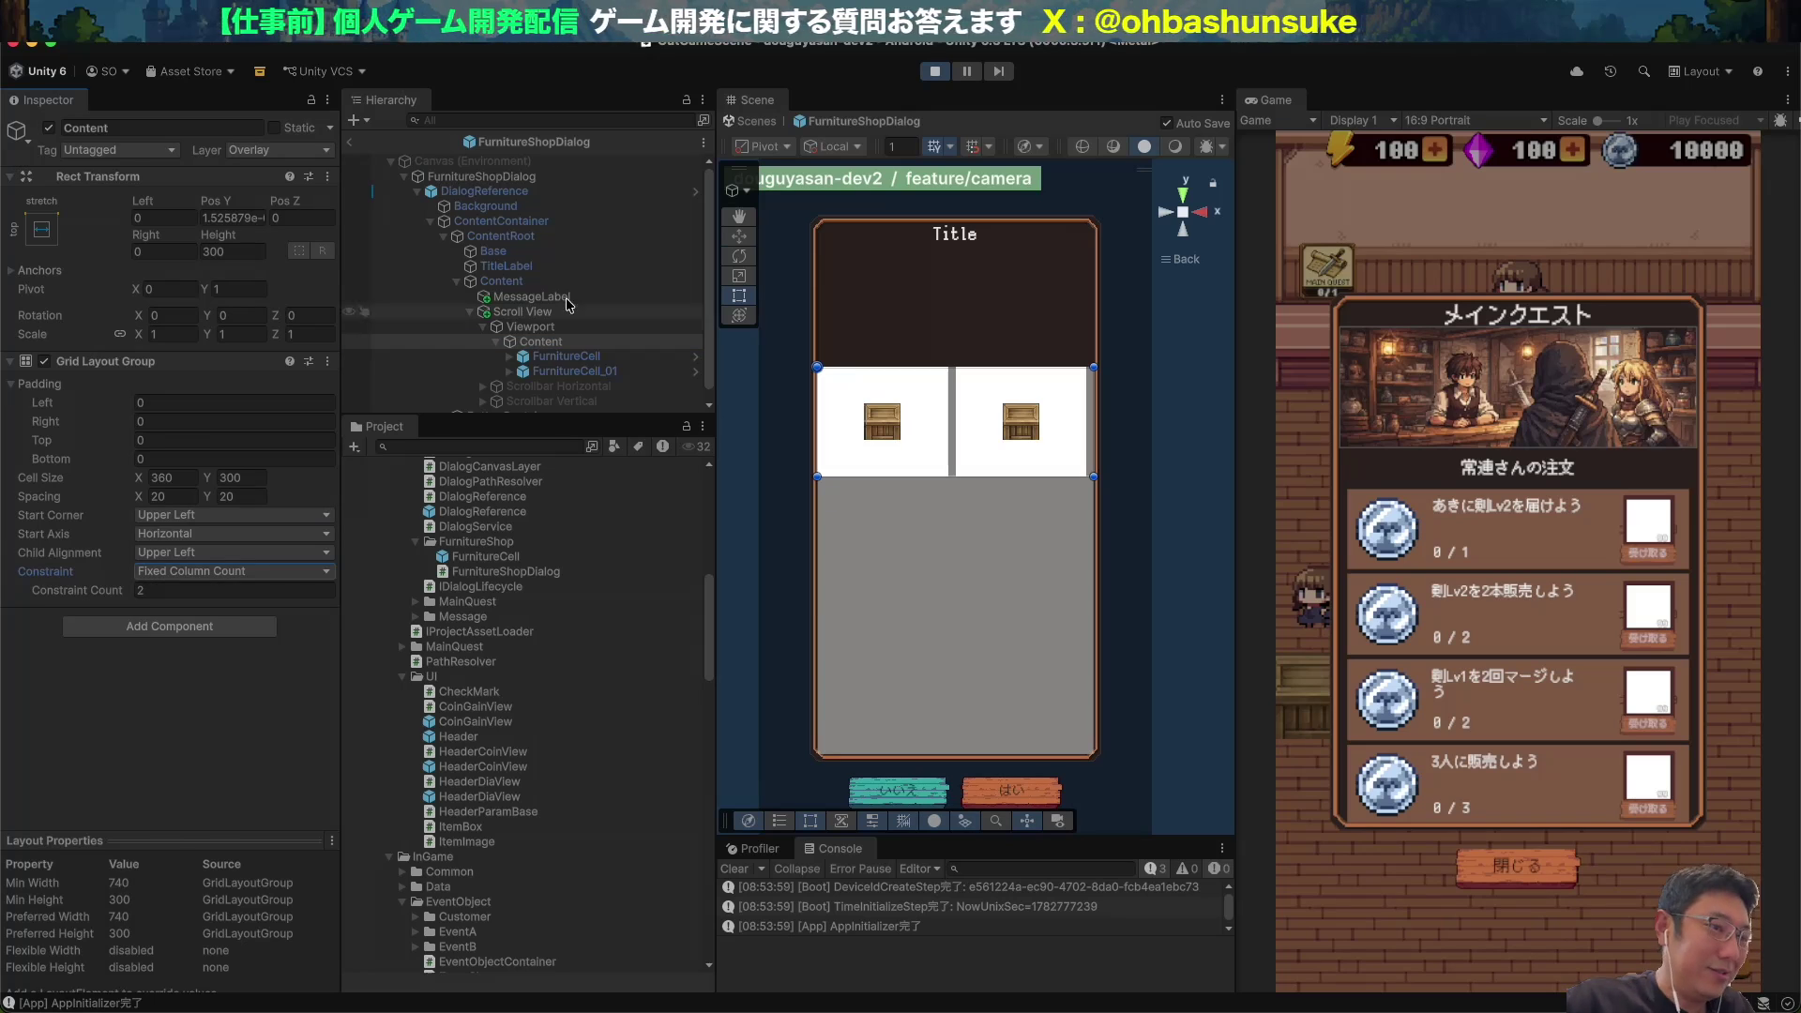
{"action": "left_click", "coordinate": [507, 343]}
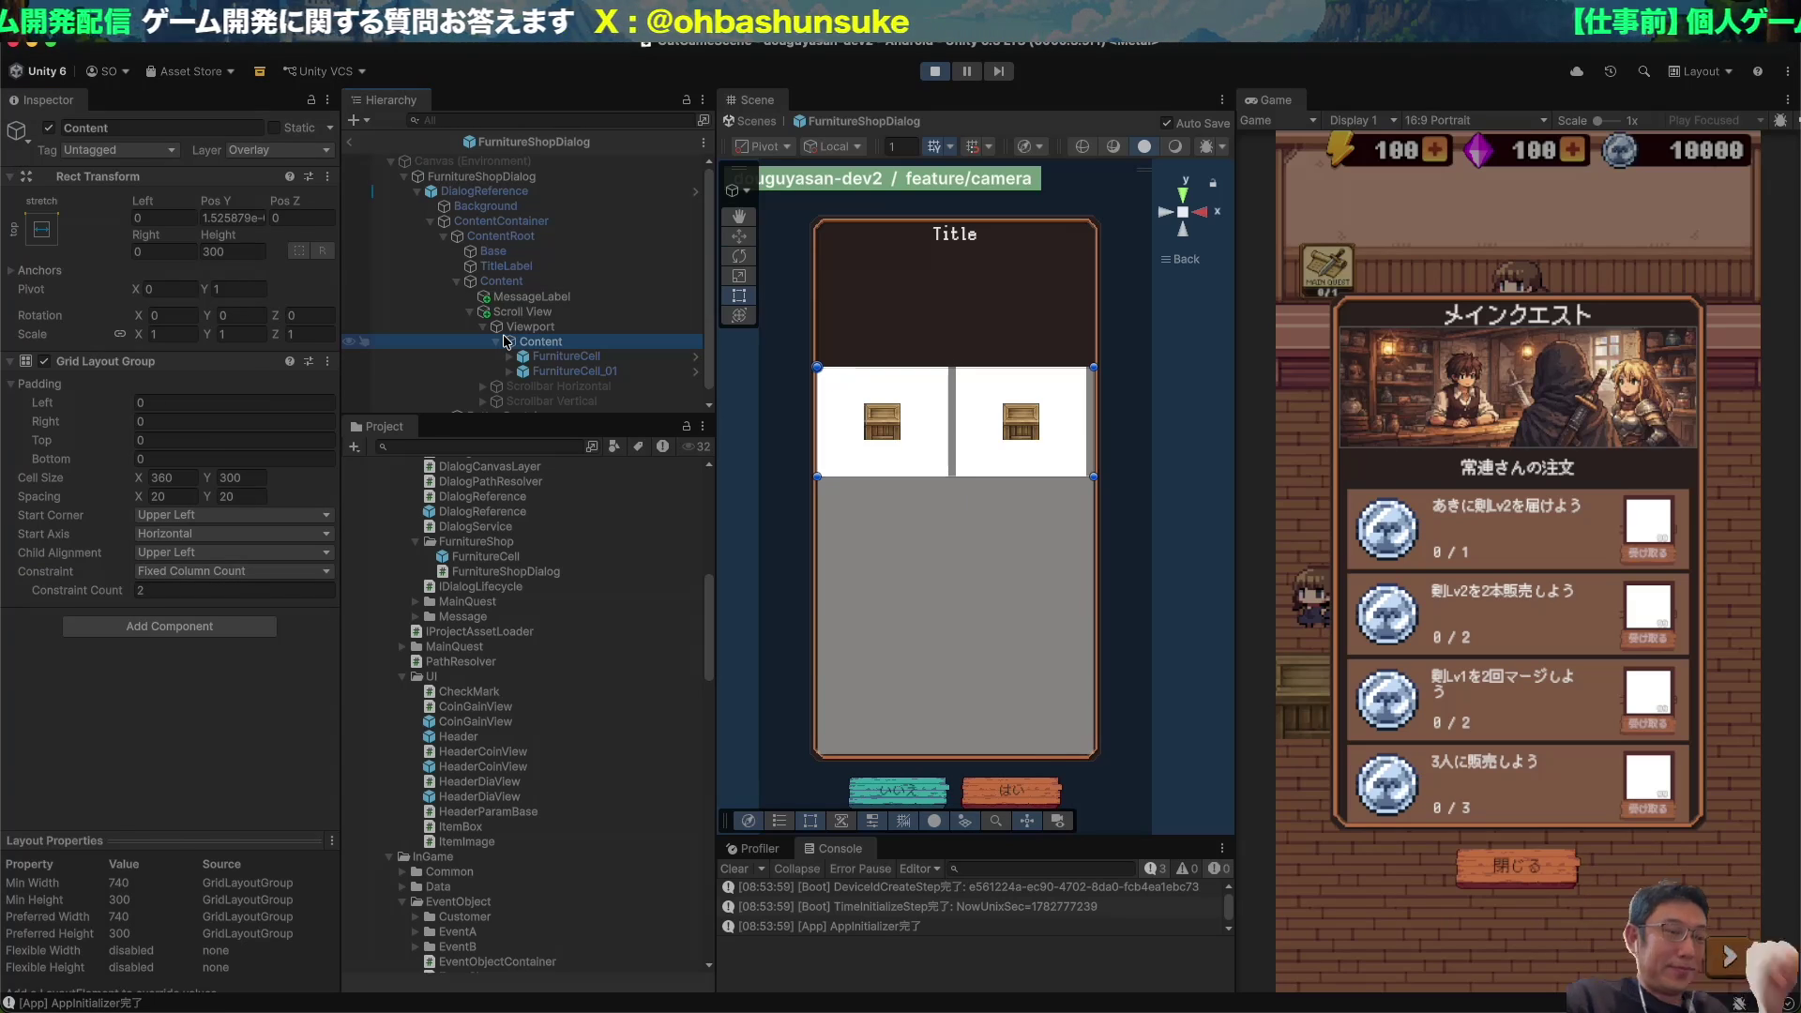
{"action": "key", "text": "ctrl+d"}
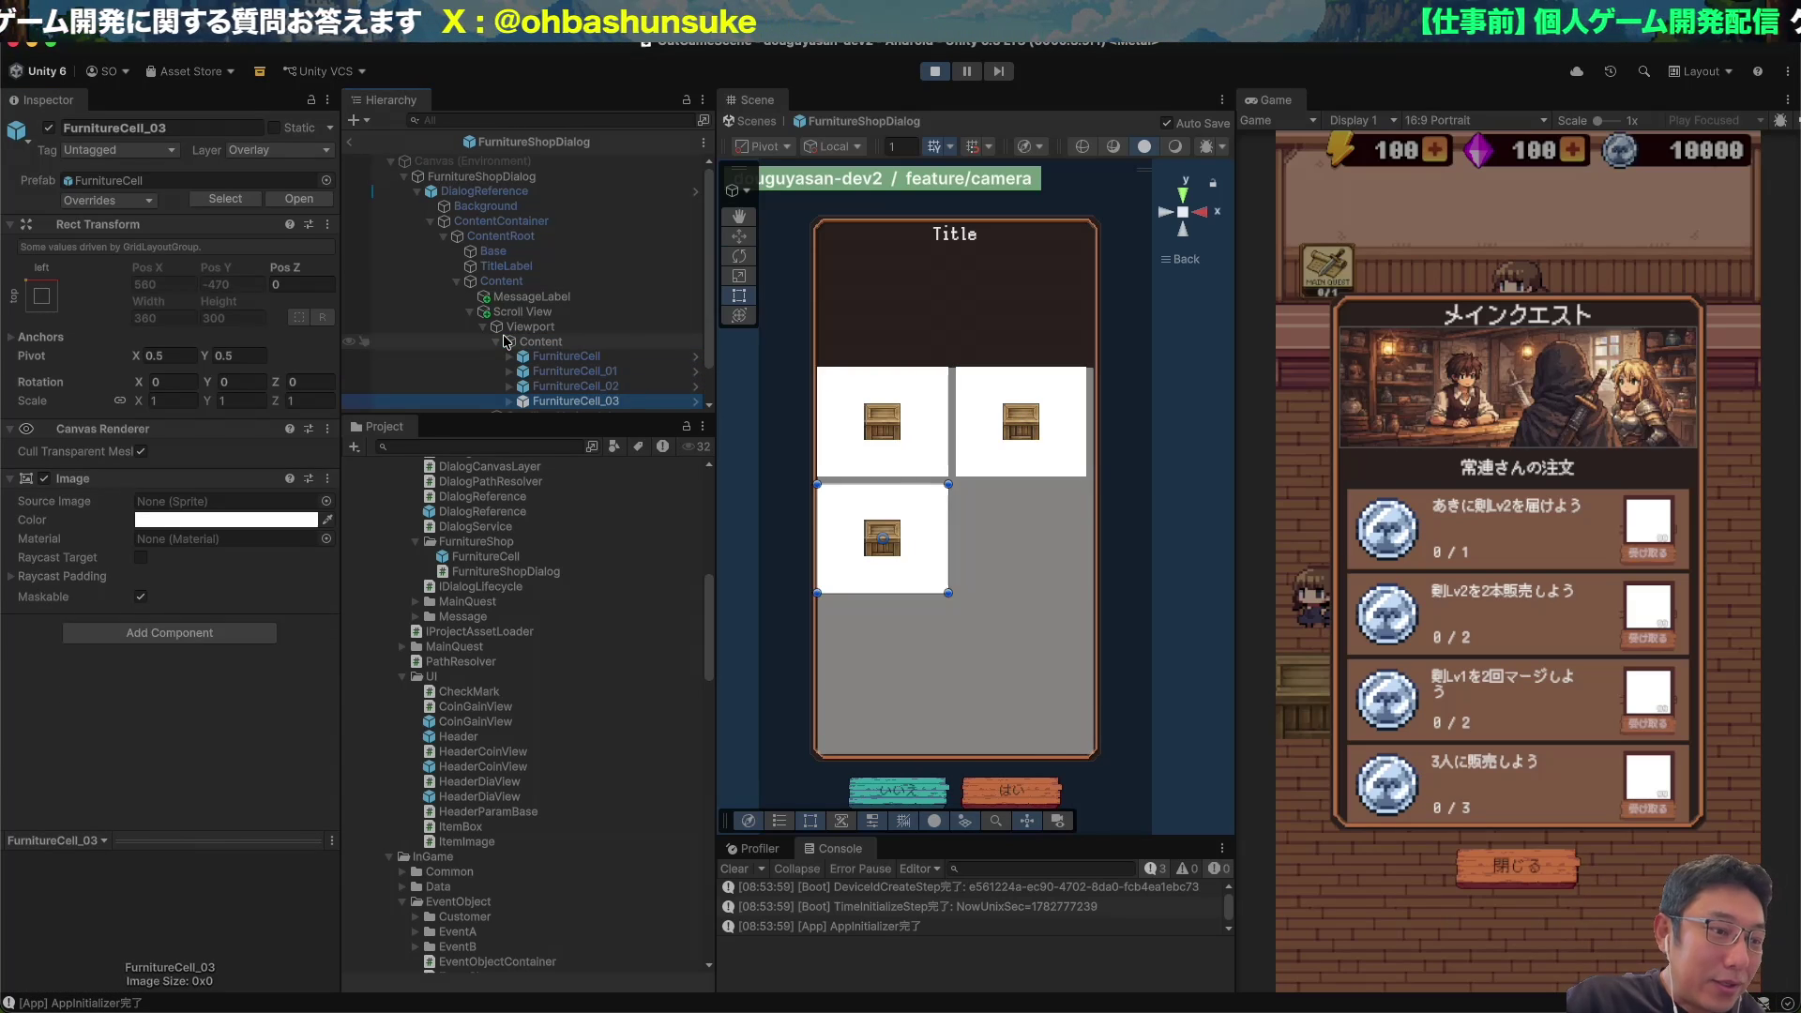
Add one more FurnitureCell copy, enlarge the Hierarchy panel, and select Content.
{"action": "key", "text": "ctrl+d"}
{"action": "key", "text": "ctrl+d"}
{"action": "key", "text": "ctrl+d"}
{"action": "key", "text": "ctrl+d"}
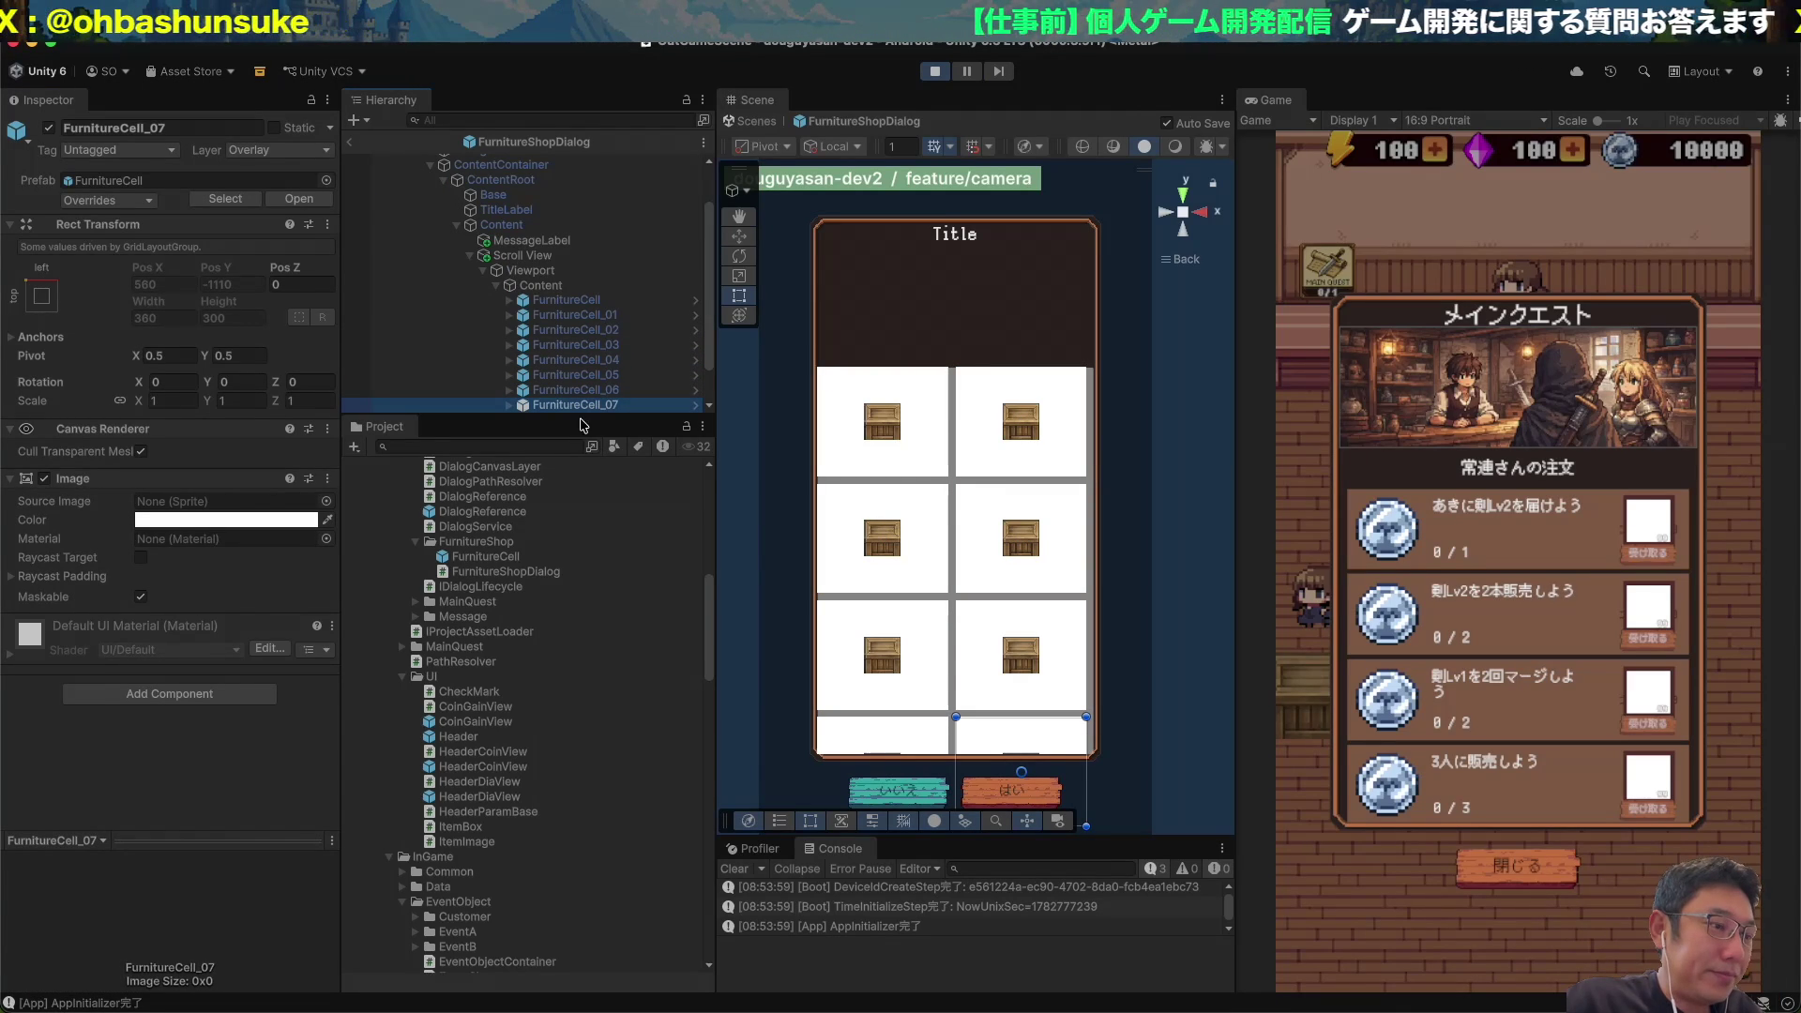
{"action": "mouse_move", "coordinate": [528, 415]}
{"action": "left_mouse_down"}
{"action": "mouse_move", "coordinate": [528, 590]}
{"action": "mouse_move", "coordinate": [528, 541]}
{"action": "left_mouse_up"}
{"action": "left_click", "coordinate": [572, 346]}
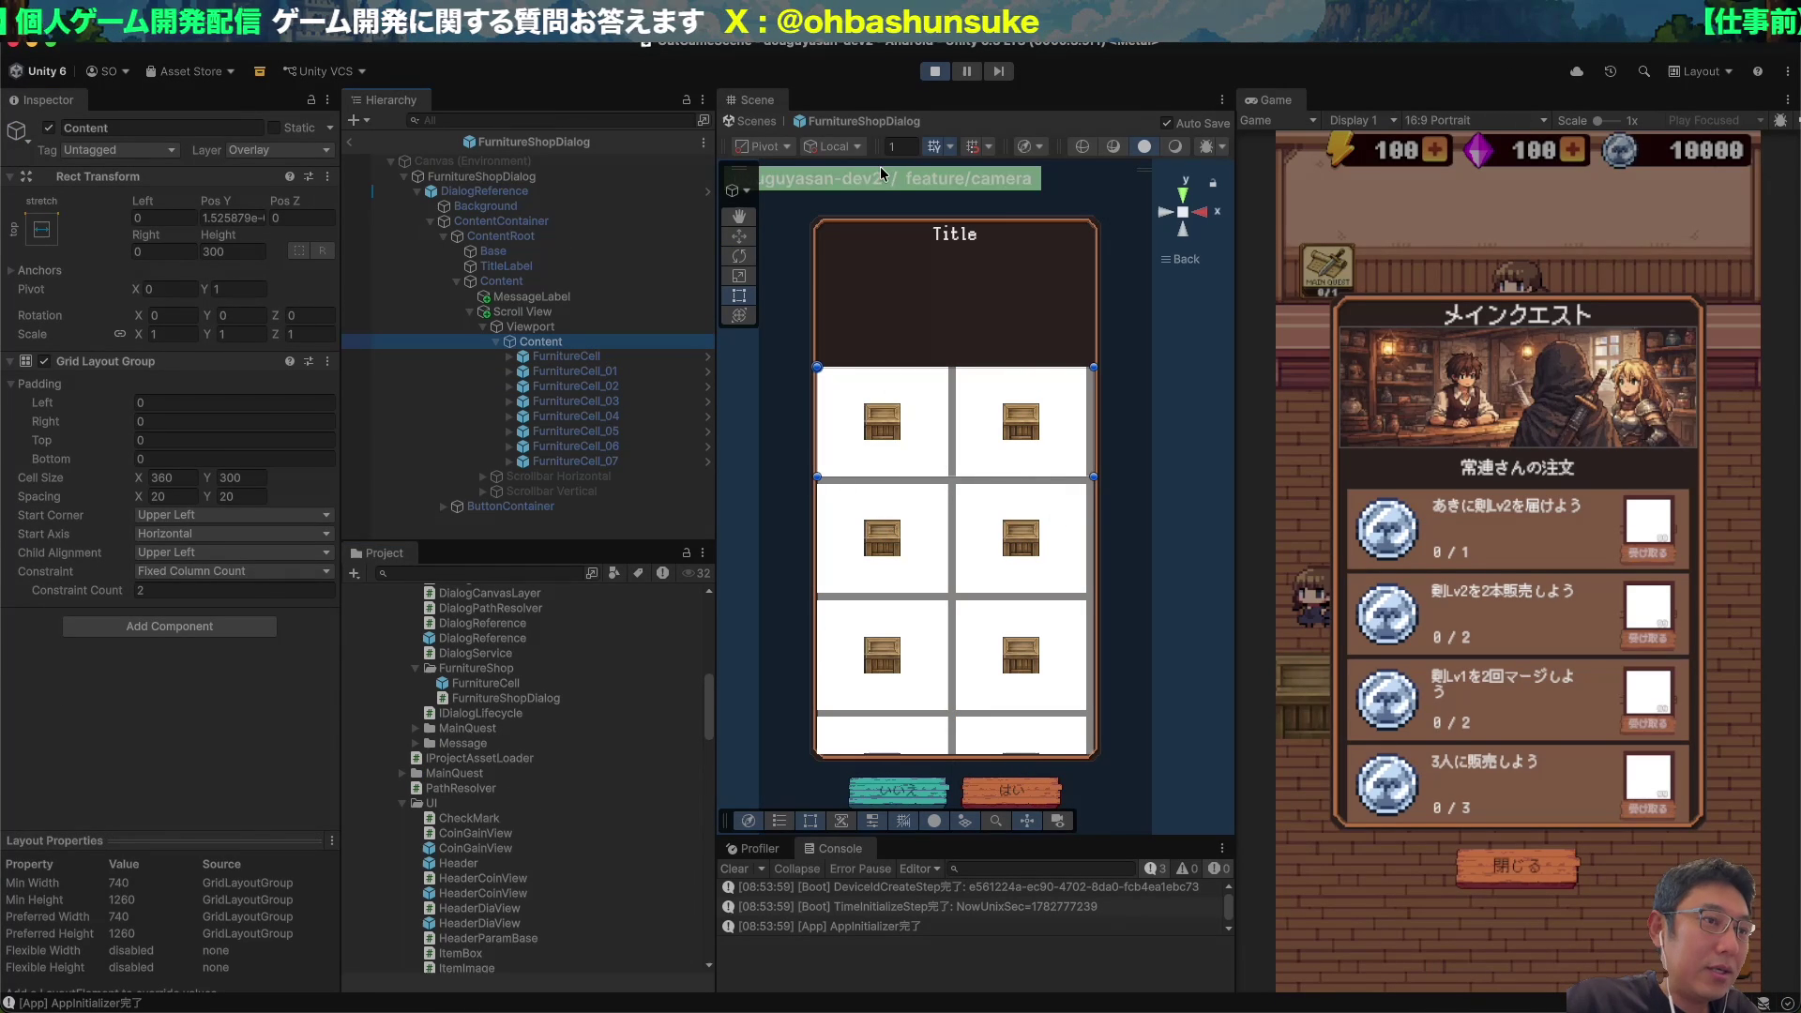
Add a Content Size Fitter to Content with Vertical Fit set to Preferred Size.
{"action": "left_click", "coordinate": [527, 328]}
{"action": "left_click", "coordinate": [530, 341]}
{"action": "left_click", "coordinate": [197, 624]}
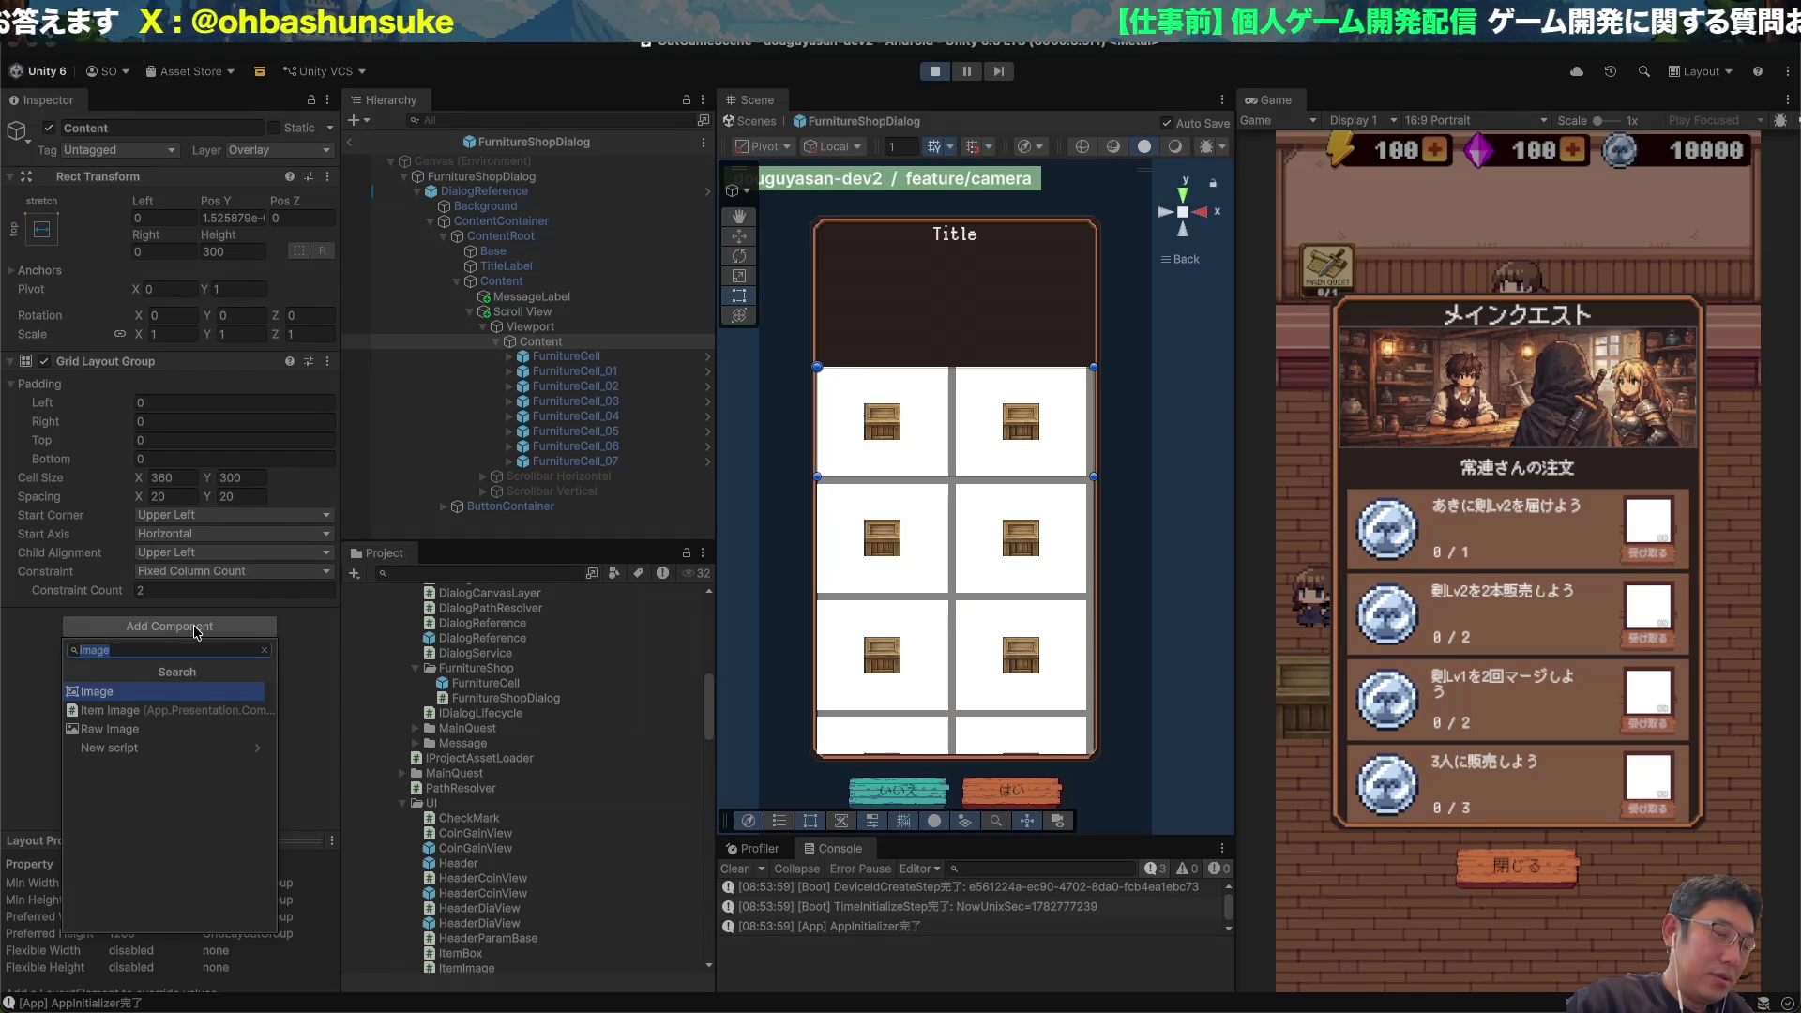
{"action": "key", "text": "ctrl+space"}
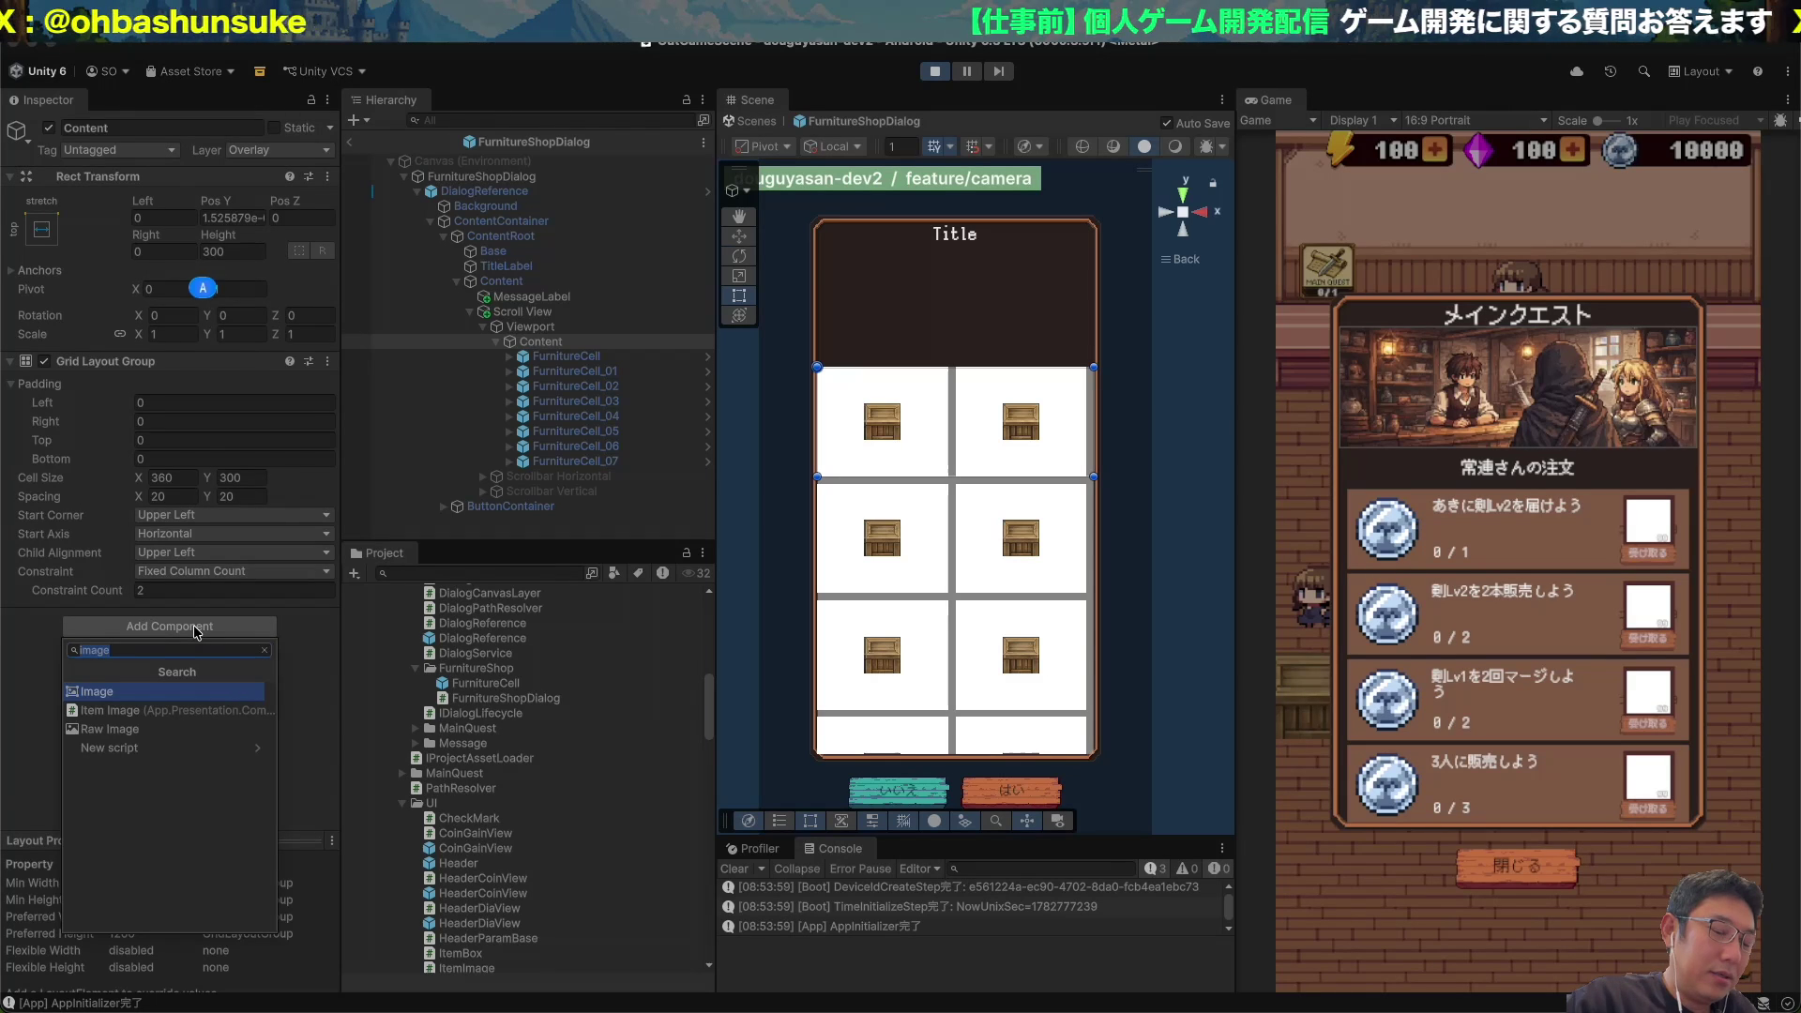
{"action": "type", "text": "Conte"}
{"action": "key", "text": "Return"}
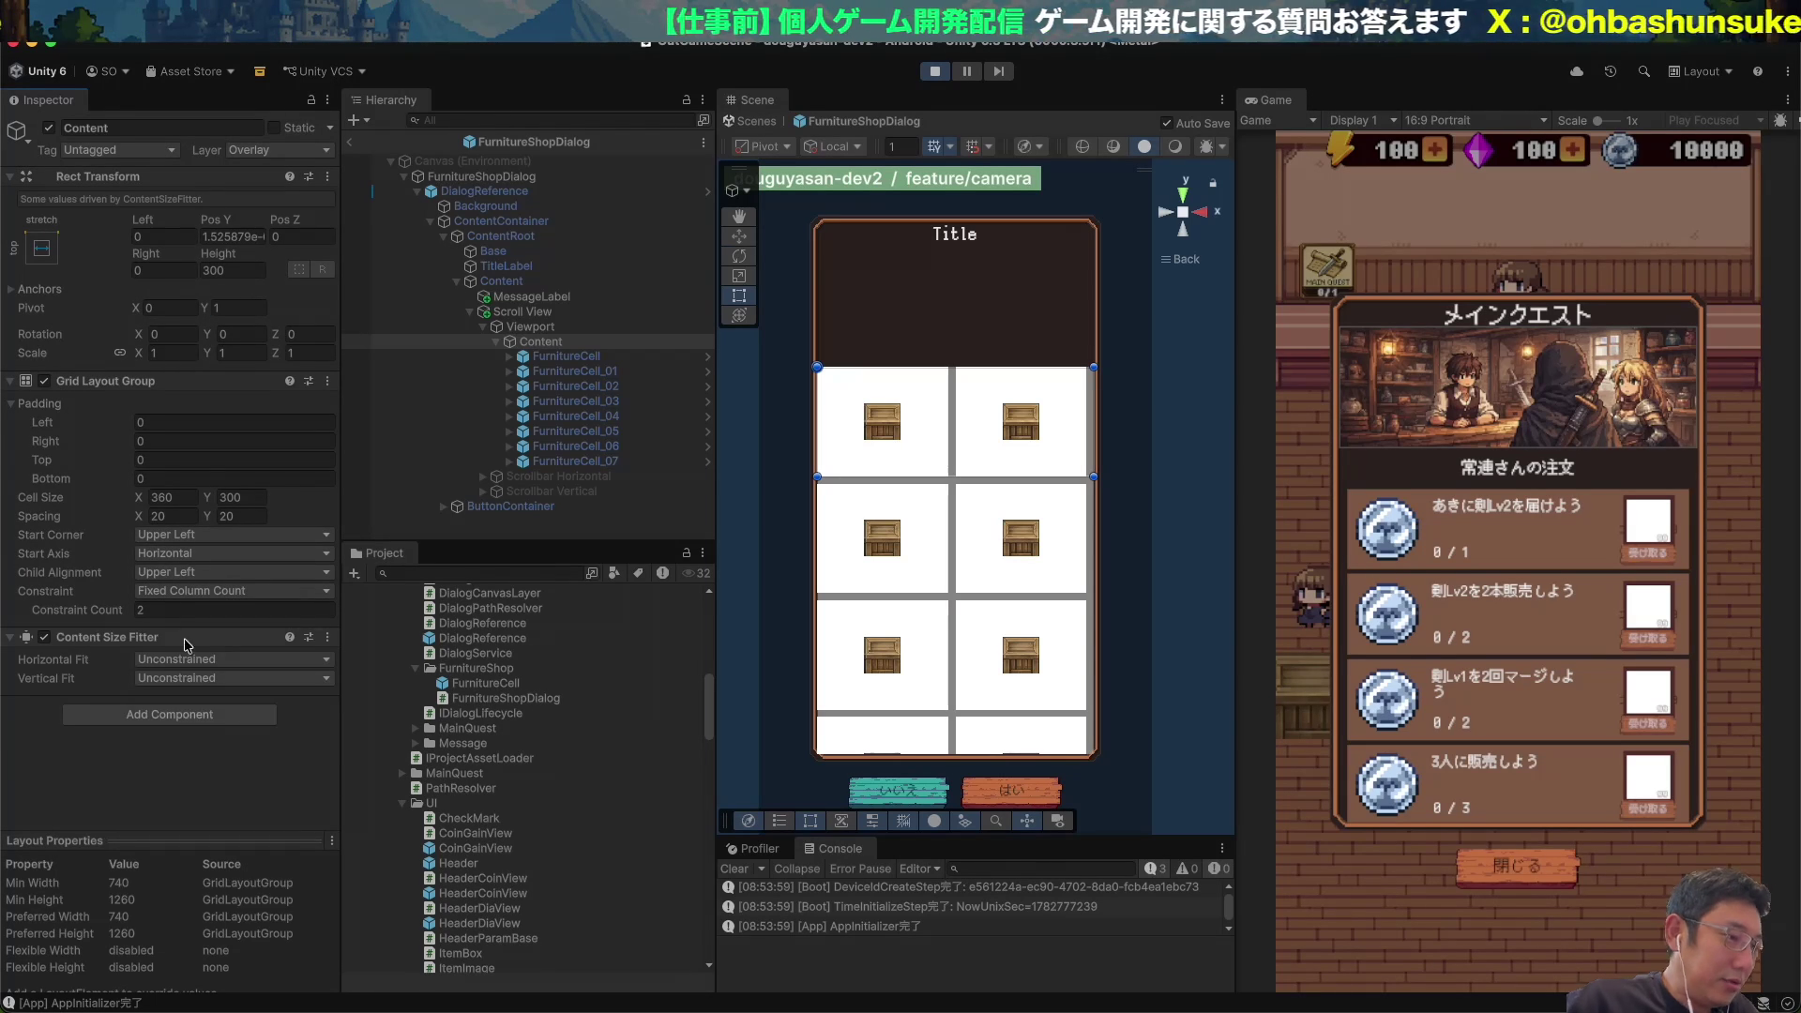
{"action": "left_click", "coordinate": [225, 678]}
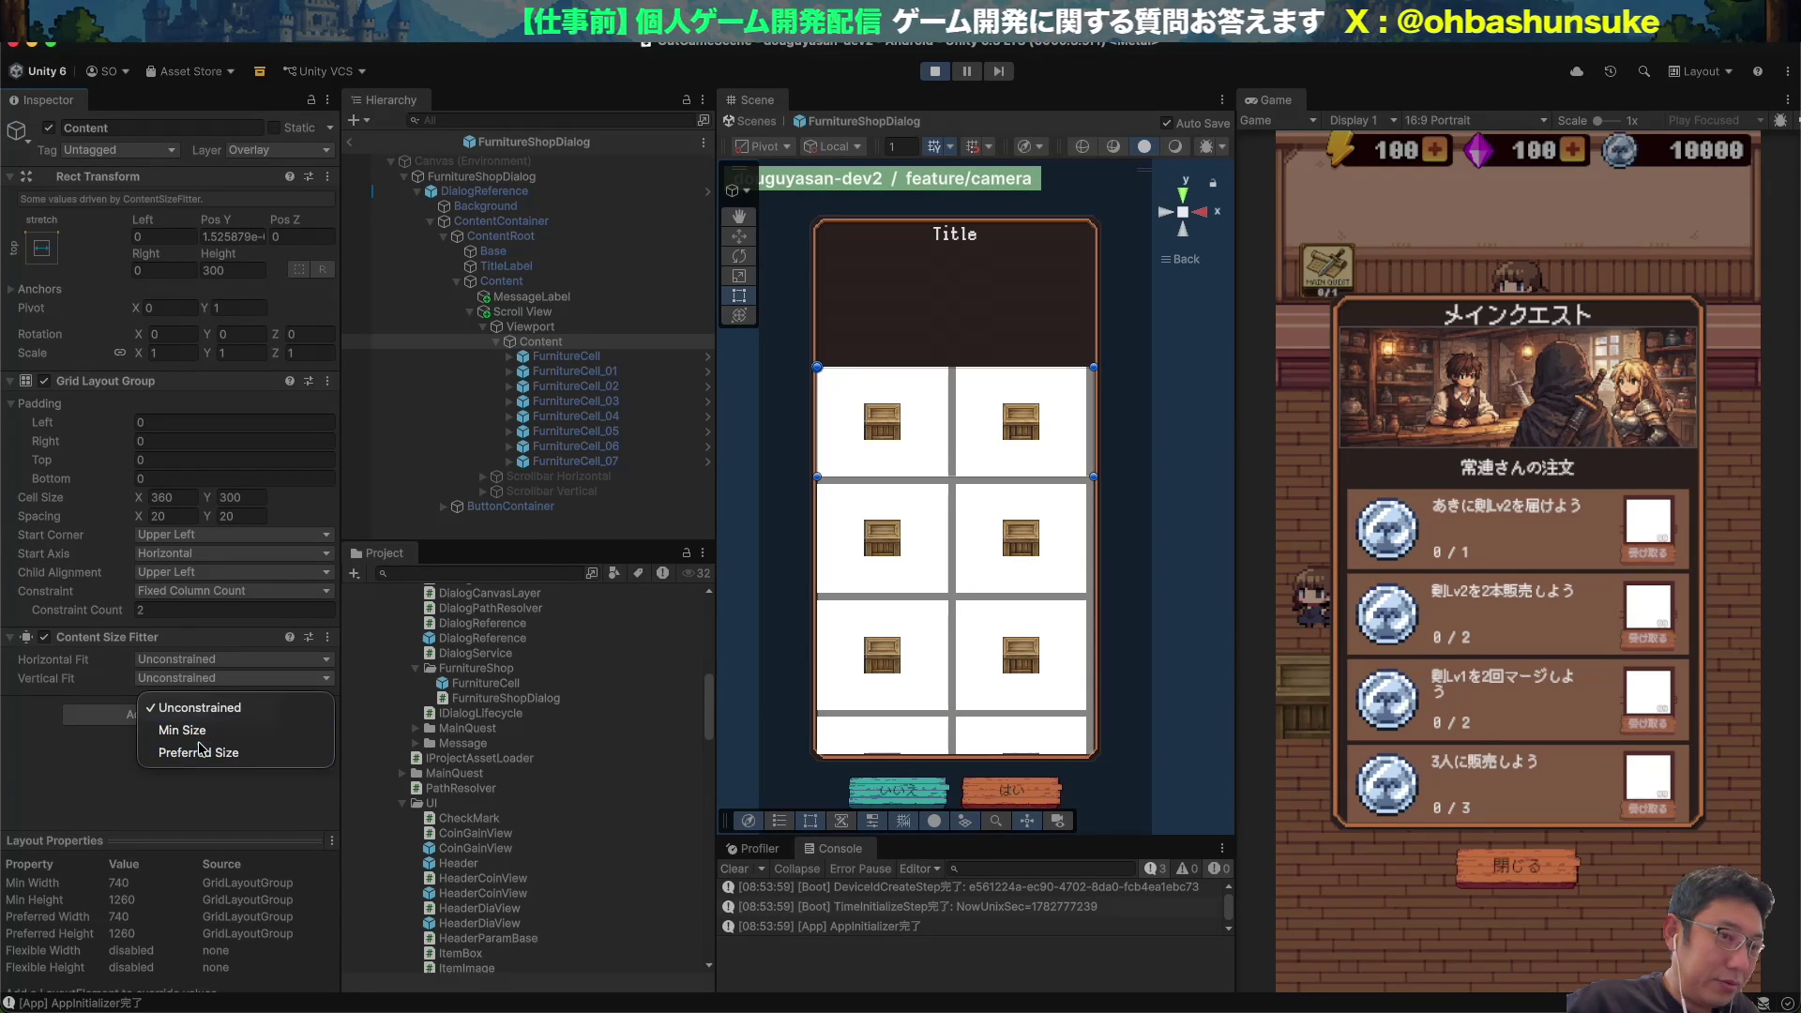
{"action": "left_click", "coordinate": [200, 751]}
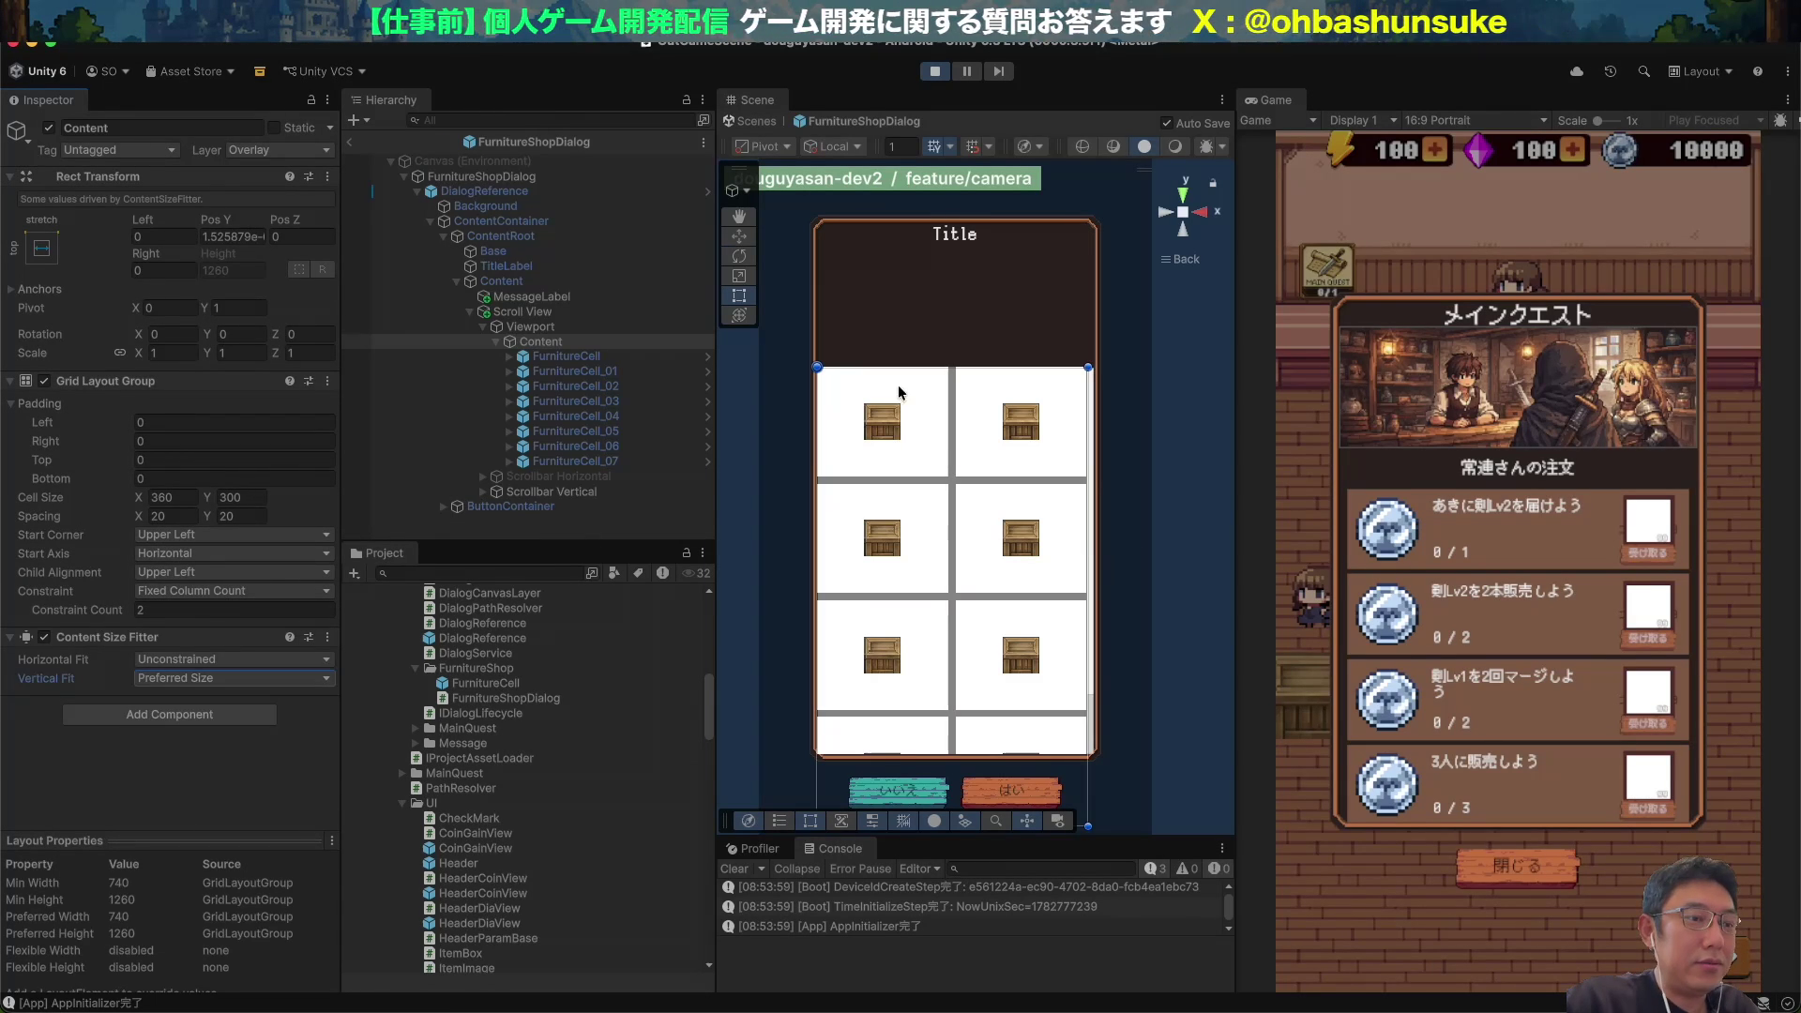
Duplicate FurnitureCell_07 into copies up to FurnitureCell_12 and check Content's height.
{"action": "scroll", "coordinate": [997, 650], "scroll_direction": "down", "scroll_amount": 5}
{"action": "left_click", "coordinate": [573, 461]}
{"action": "key", "text": "ctrl+d"}
{"action": "key", "text": "ctrl+d"}
{"action": "key", "text": "ctrl+d"}
{"action": "left_click", "coordinate": [542, 337]}
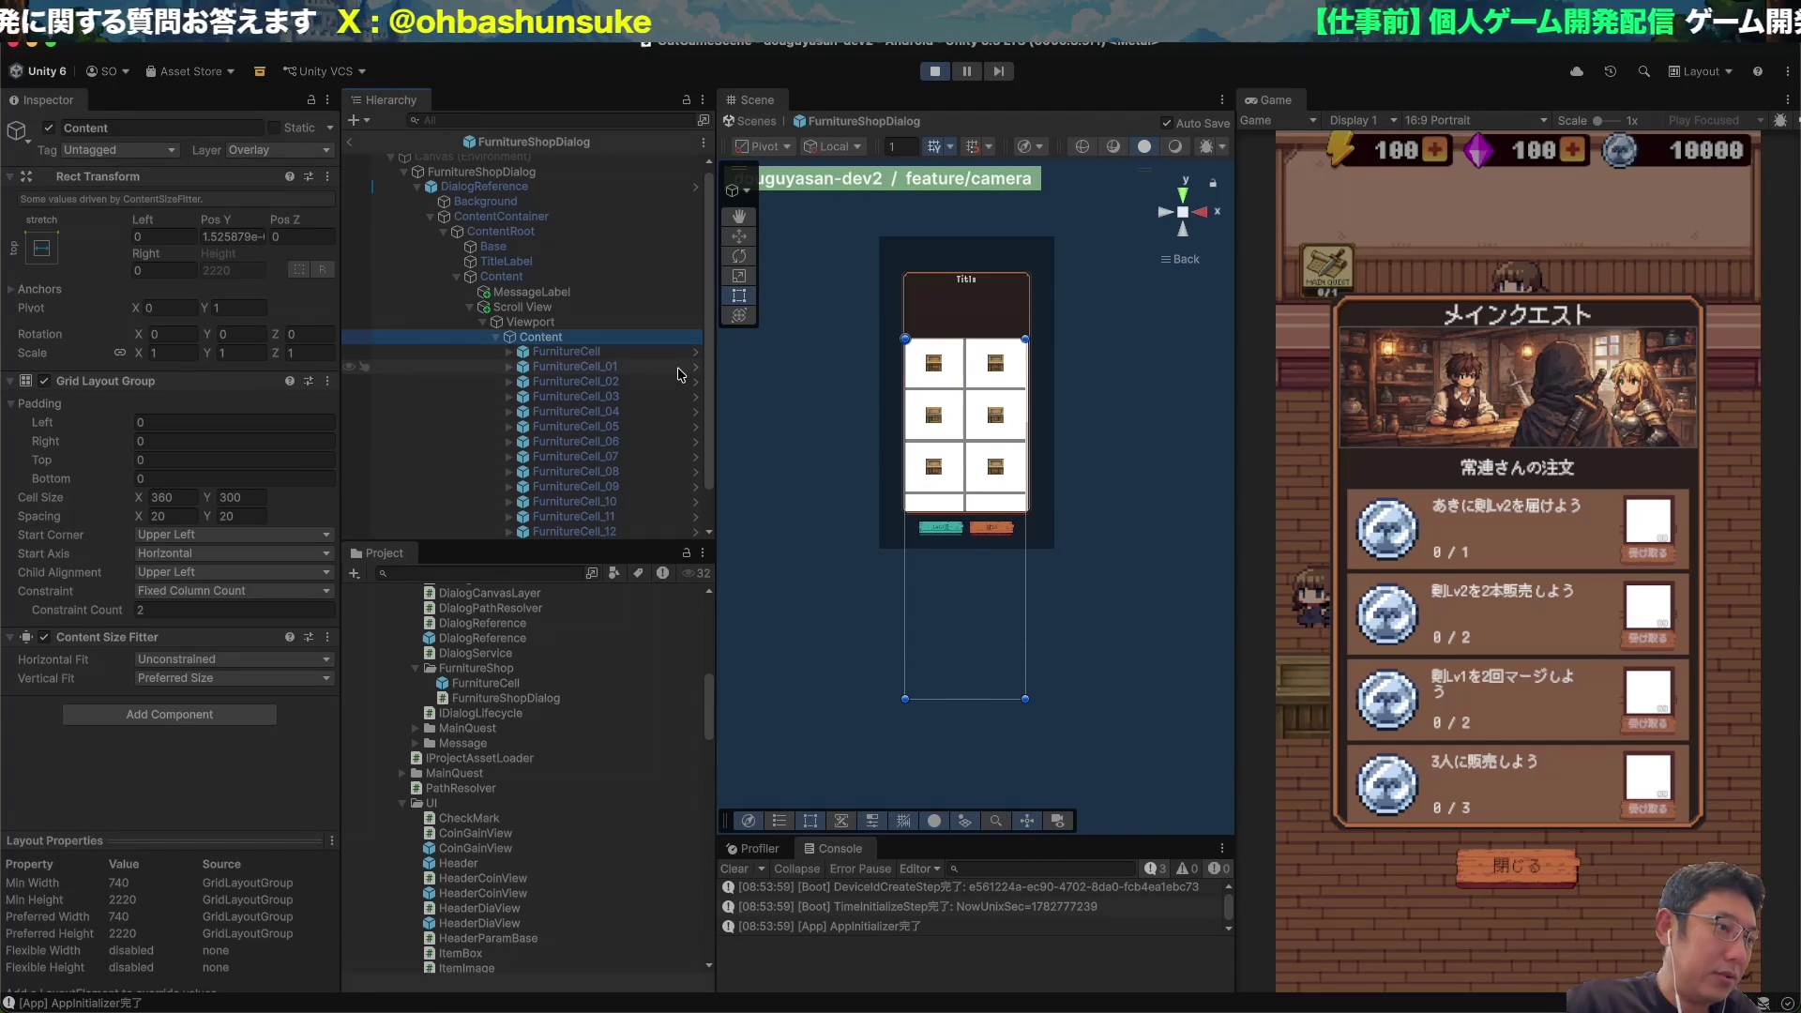
Delete FurnitureCell_01 through FurnitureCell_12, keeping only the original FurnitureCell.
{"action": "left_click", "coordinate": [569, 351]}
{"action": "scroll", "coordinate": [585, 338], "scroll_direction": "down", "scroll_amount": 1}
{"action": "left_click", "coordinate": [583, 321]}
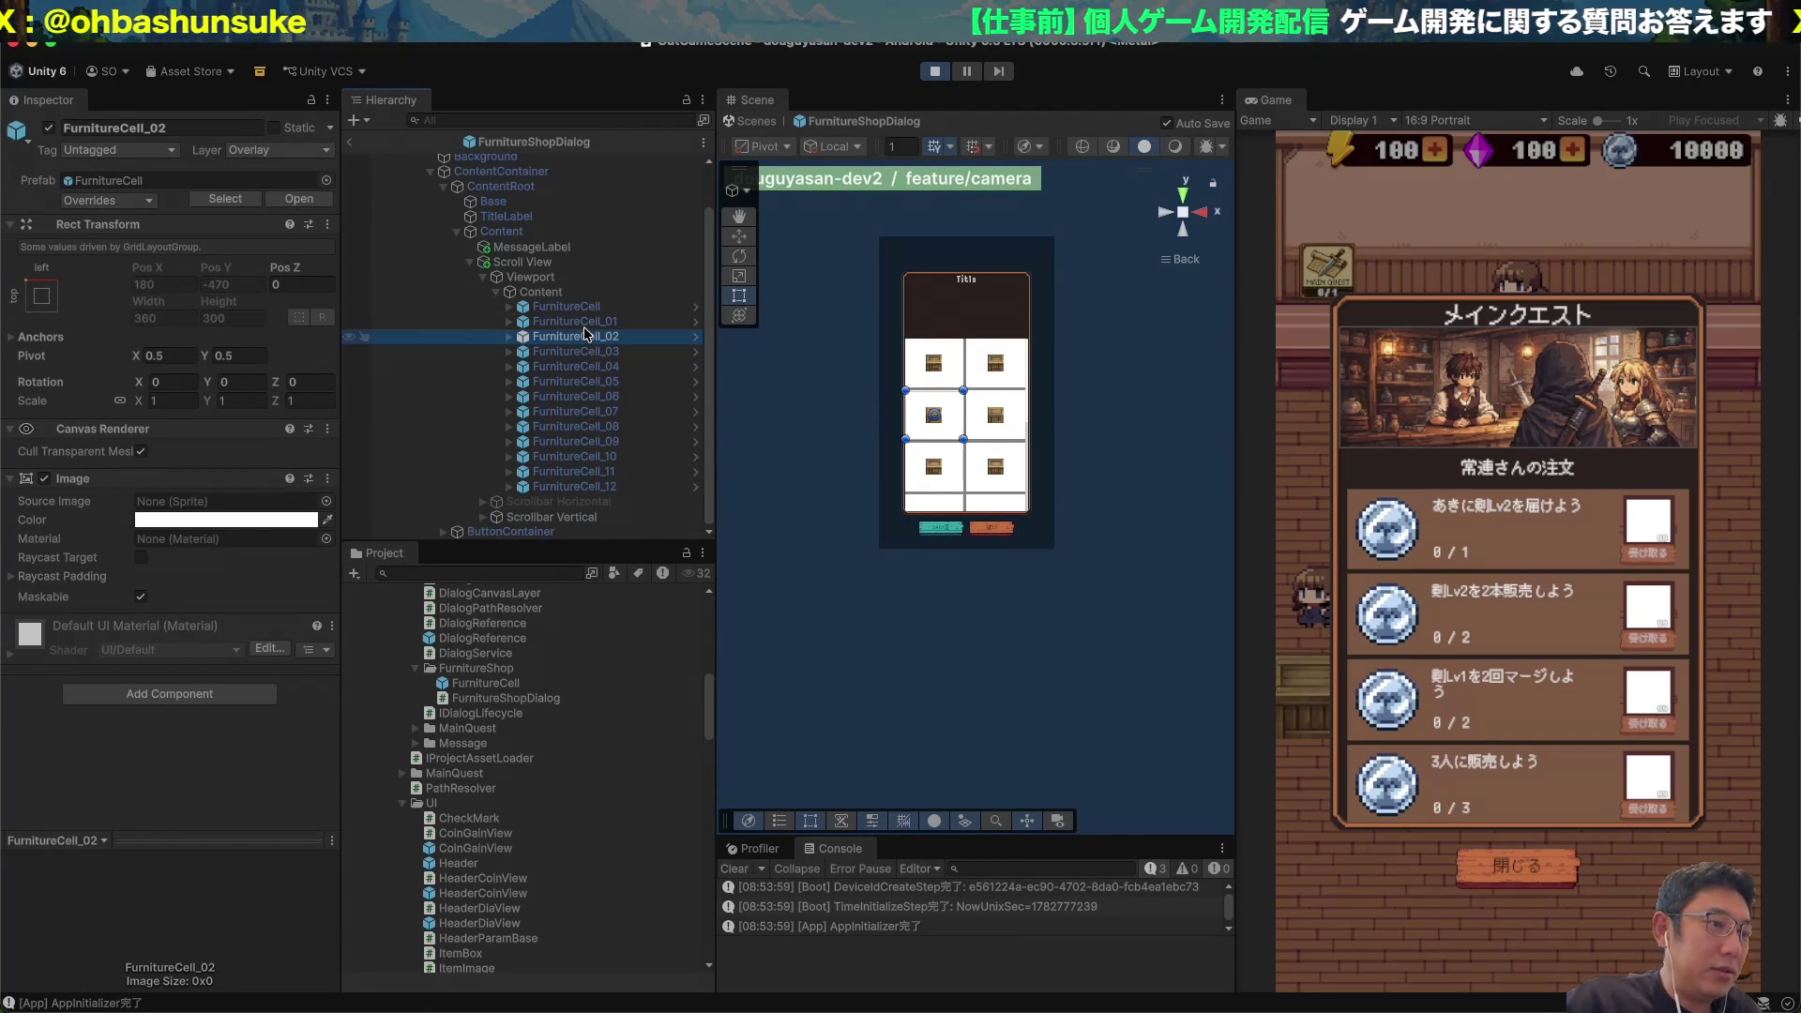
{"action": "left_click", "coordinate": [585, 334], "text": "shift"}
{"action": "key", "text": "shift+Down"}
{"action": "key", "text": "shift+Down"}
{"action": "key", "text": "shift+Down"}
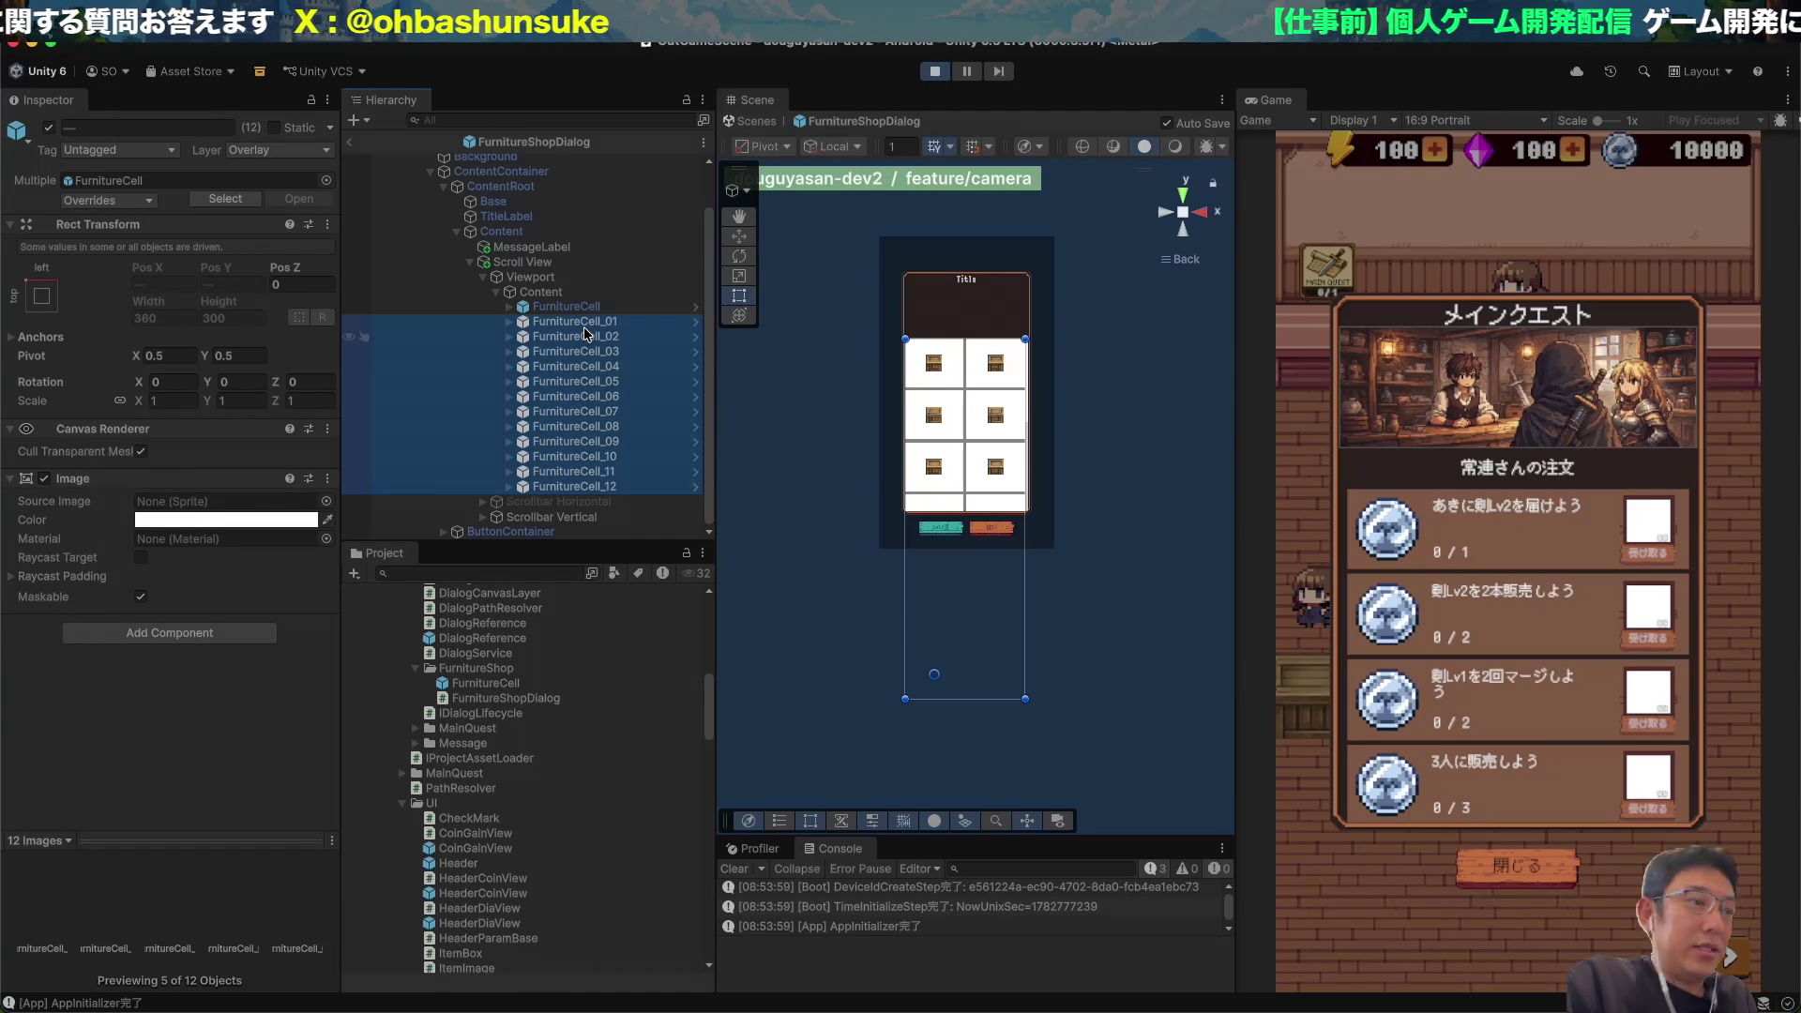
{"action": "key", "text": "Delete"}
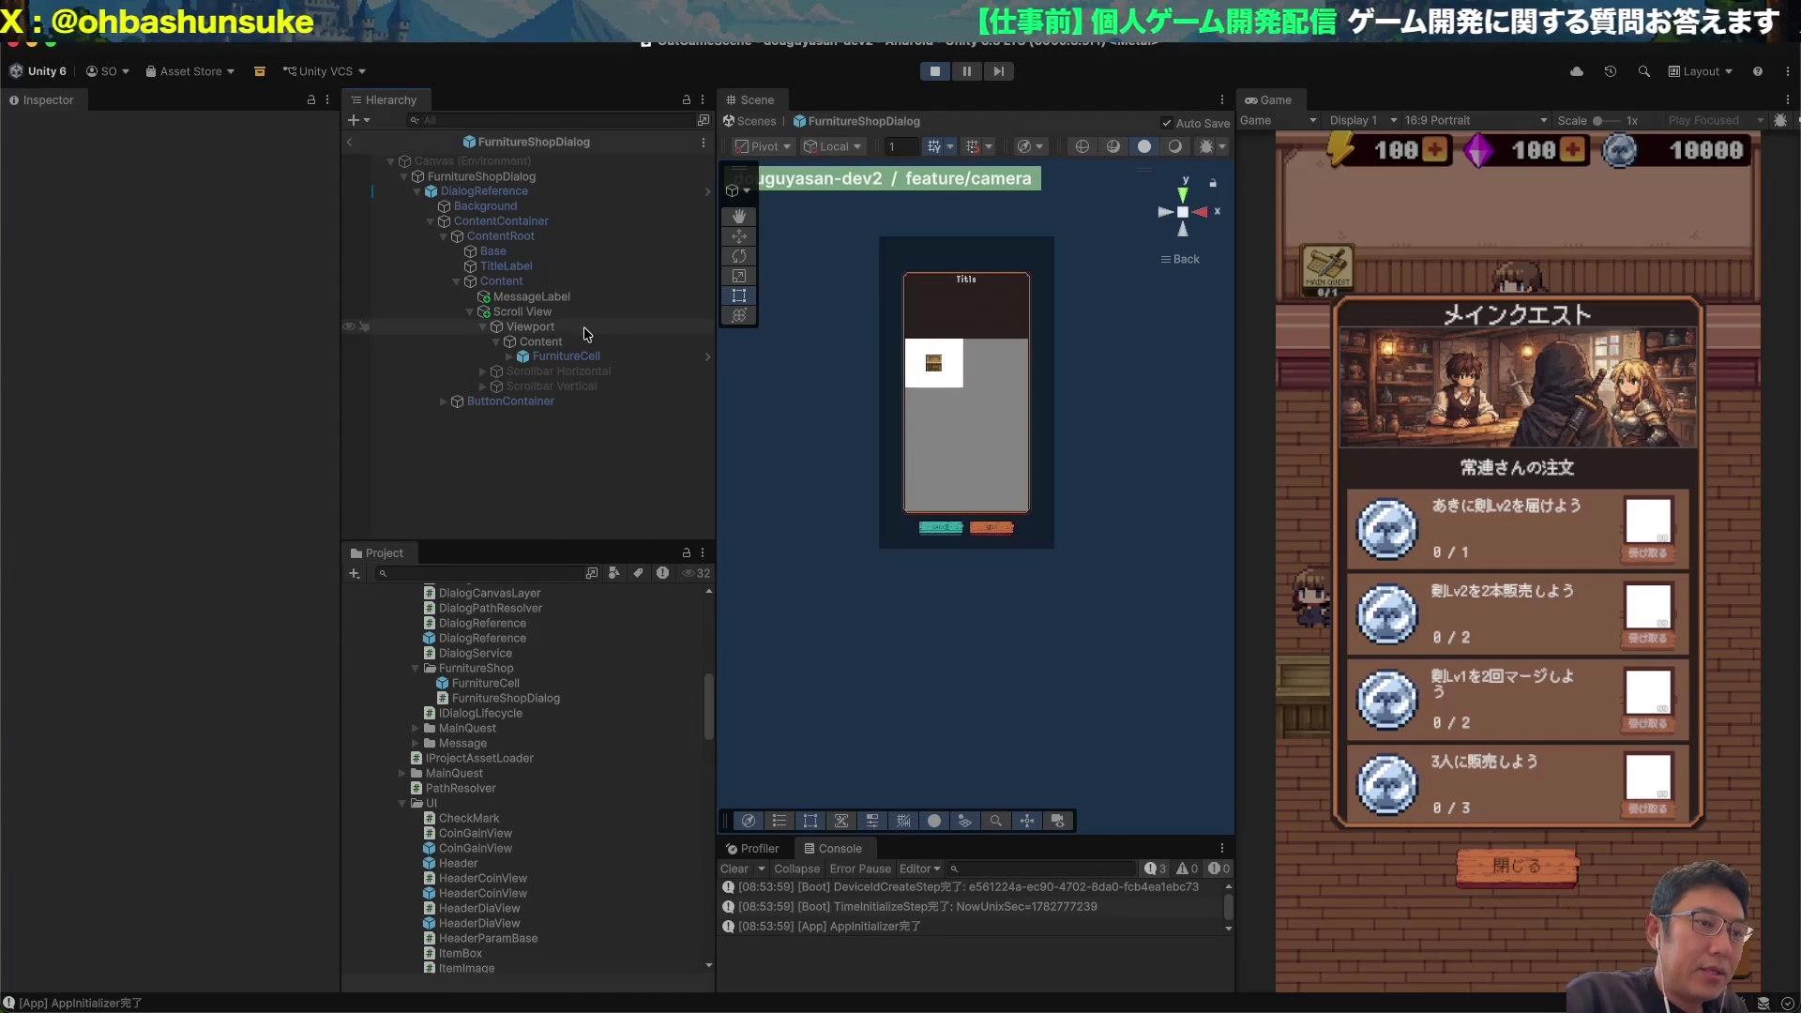
{"action": "left_click", "coordinate": [662, 359]}
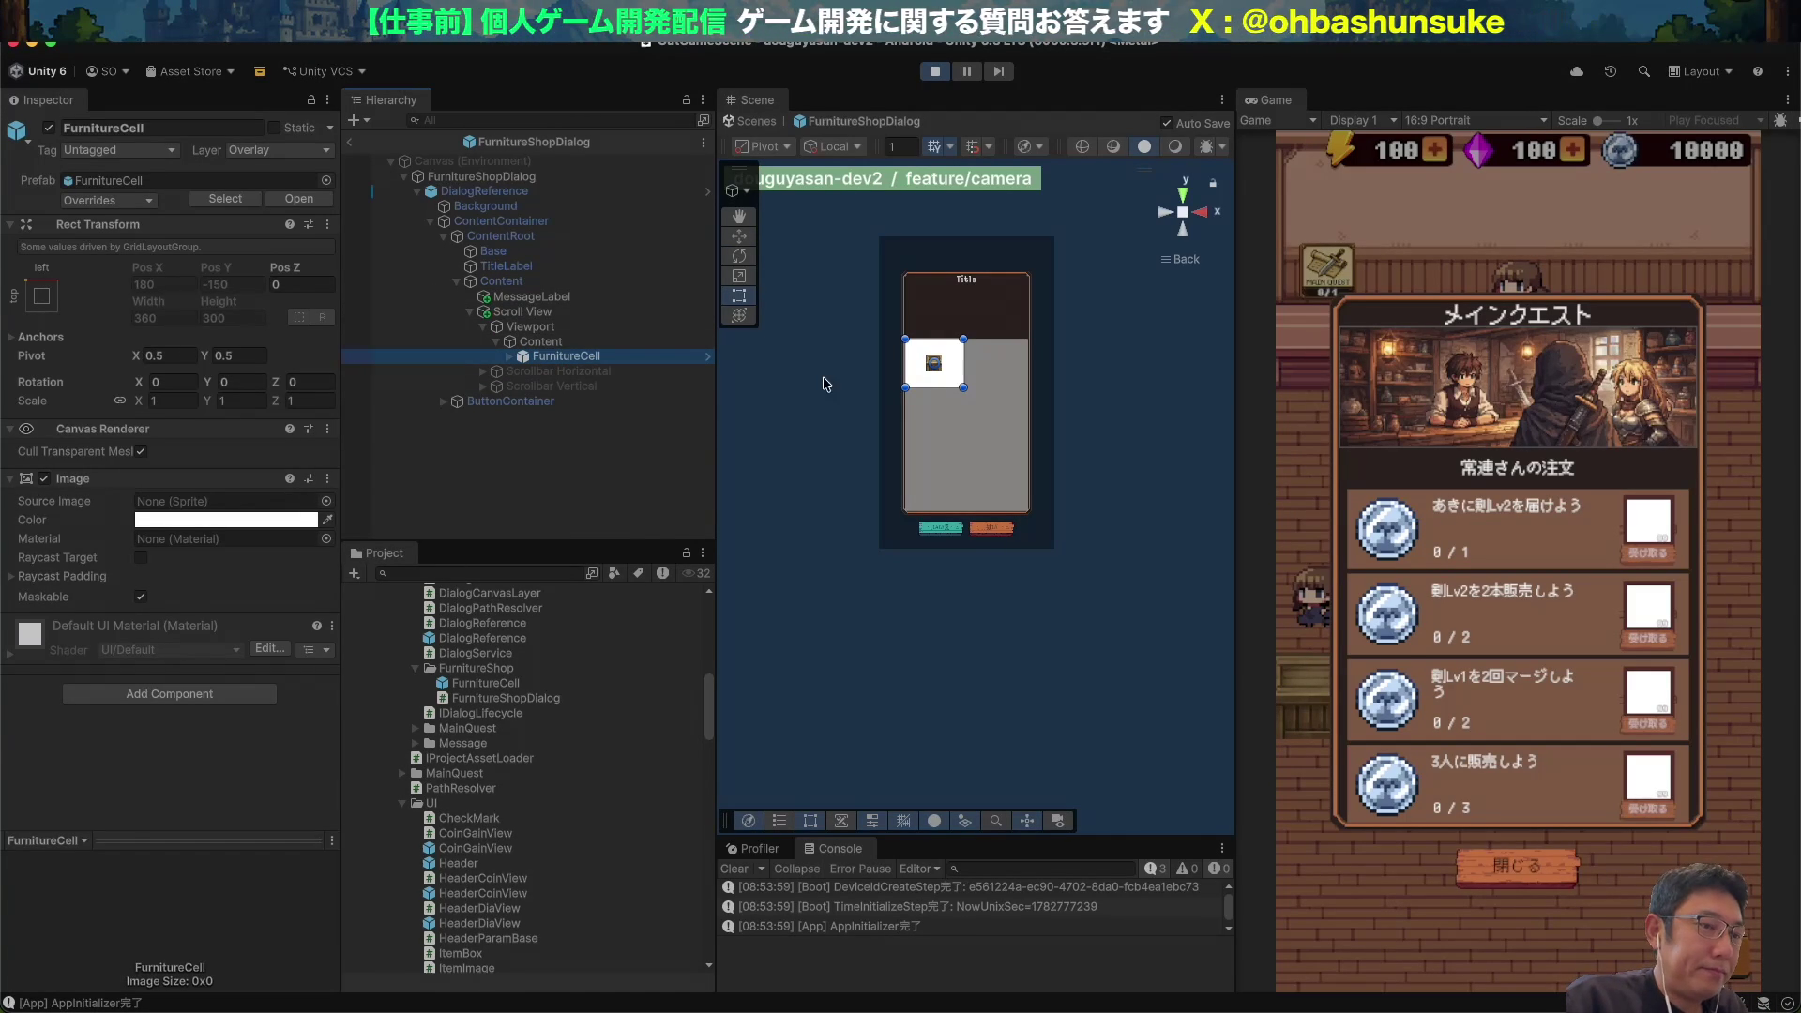
{"action": "scroll", "coordinate": [926, 379], "scroll_direction": "up", "scroll_amount": 5}
{"action": "scroll", "coordinate": [925, 379], "scroll_direction": "down", "scroll_amount": 3}
Download the generated furniture shop header image from ChatGPT.
{"action": "key", "text": "super+Tab"}
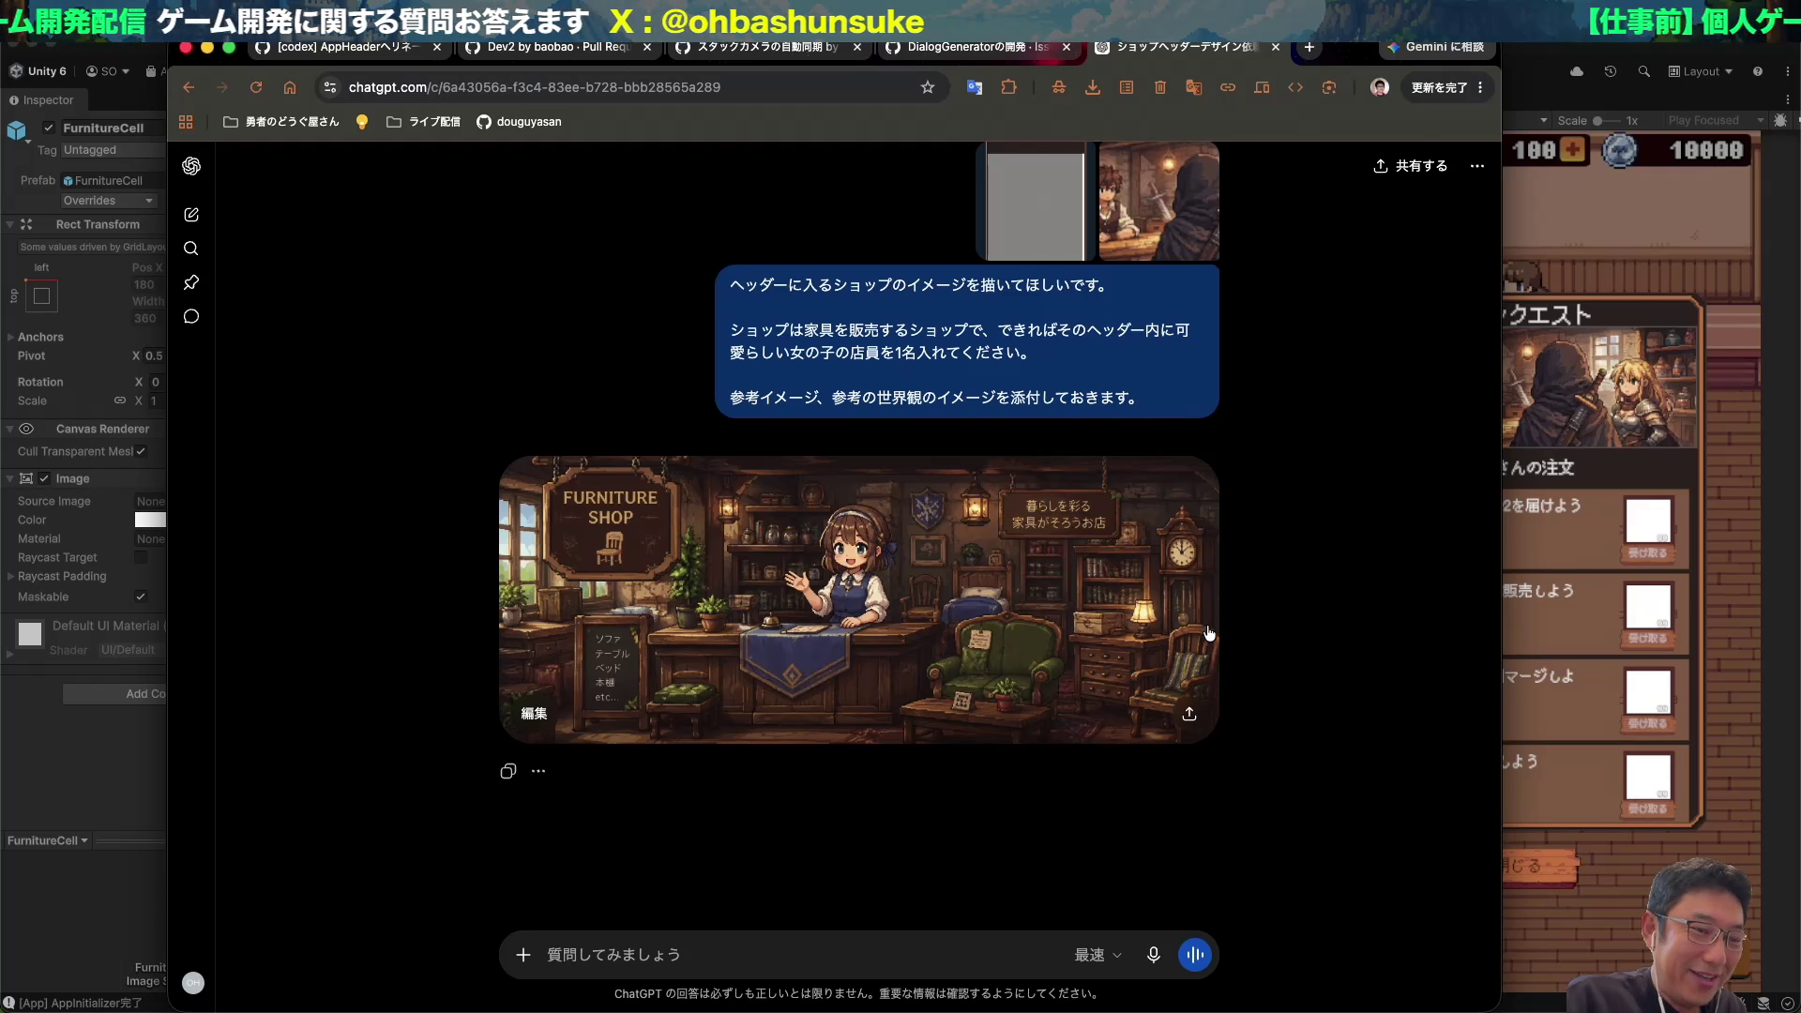
{"action": "left_click", "coordinate": [1184, 711]}
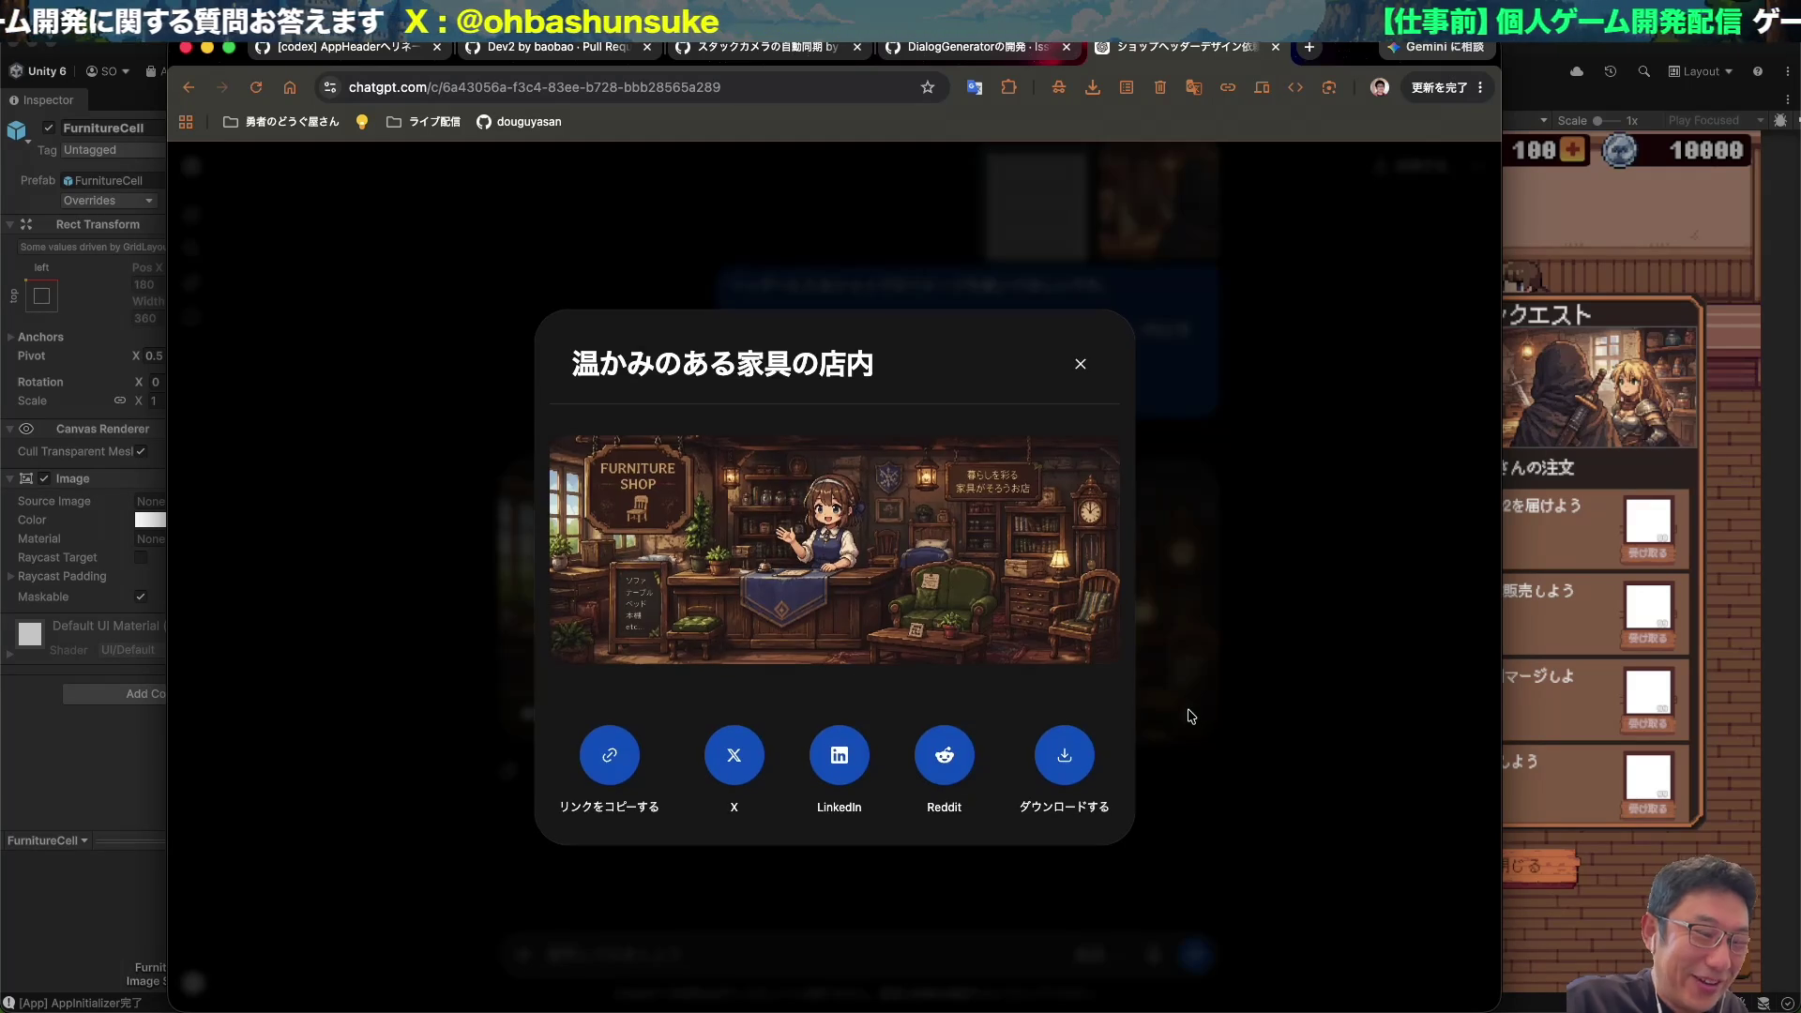
{"action": "left_click", "coordinate": [1055, 753]}
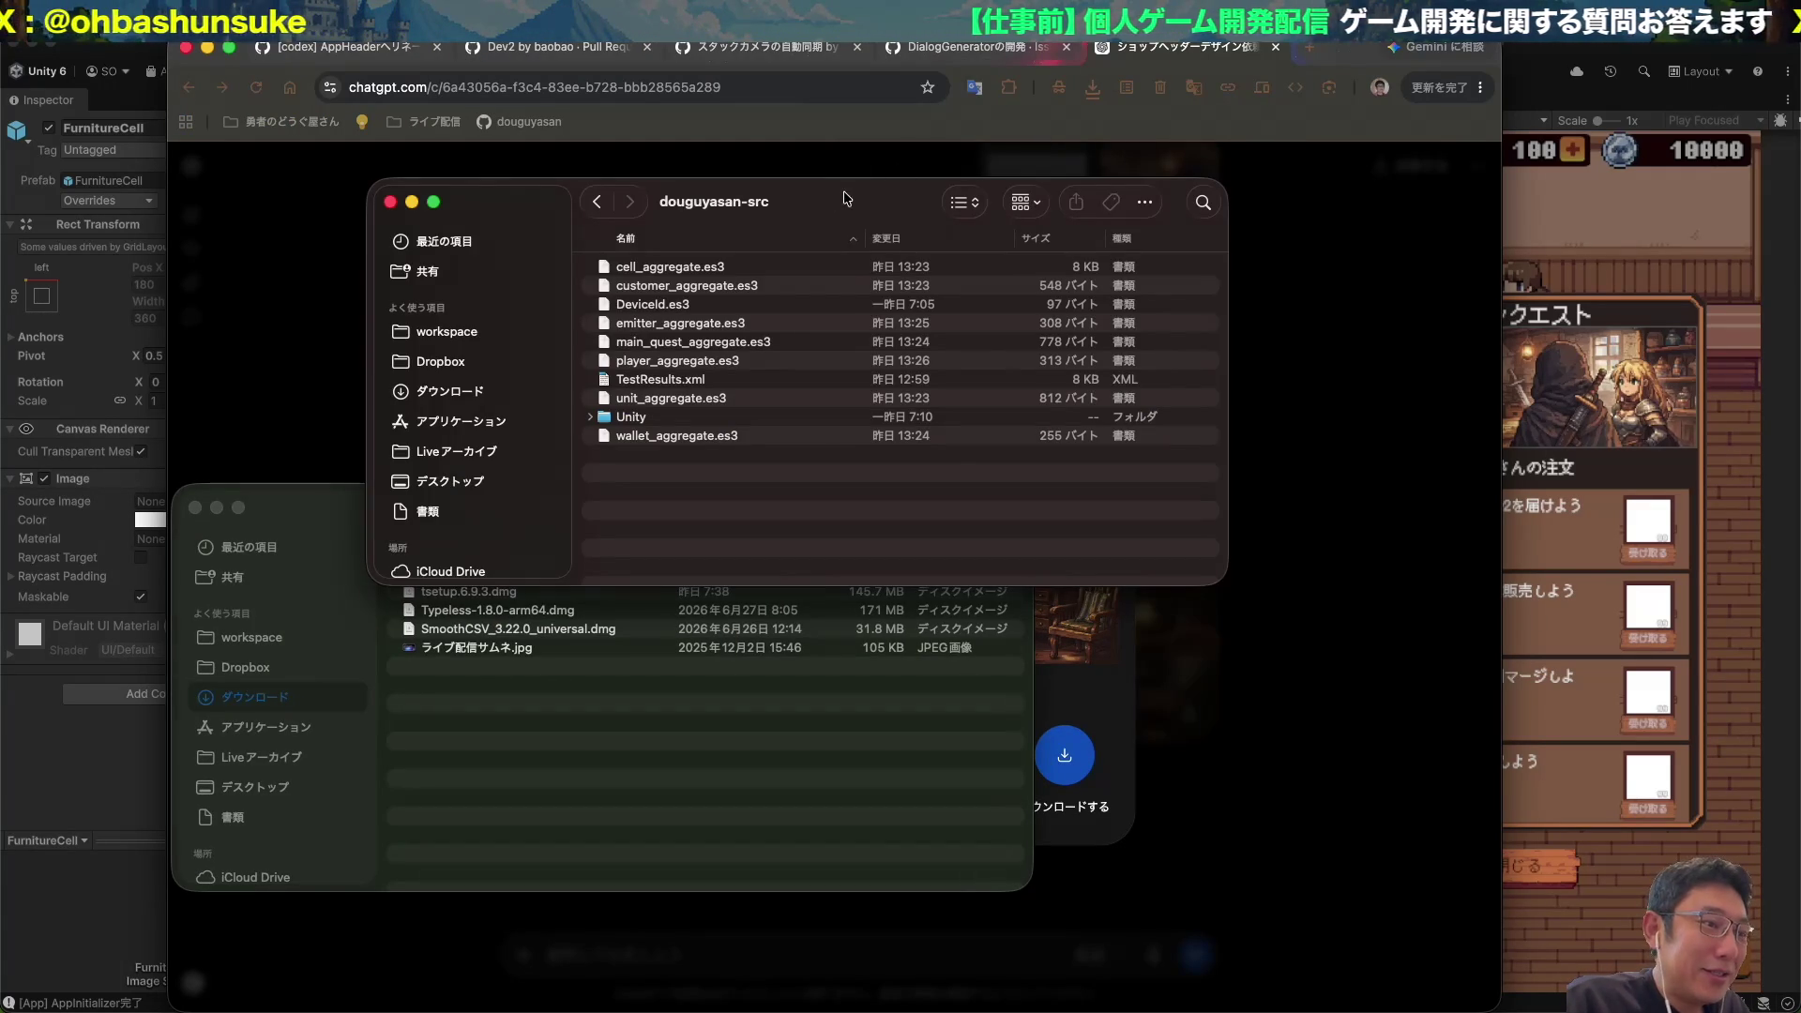
Arrange the Finder windows so the Downloads window sits below the project folder.
{"action": "left_click_drag", "start_coordinate": [818, 208], "coordinate": [1018, 181]}
{"action": "left_click_drag", "start_coordinate": [319, 506], "coordinate": [571, 525]}
{"action": "left_click_drag", "start_coordinate": [982, 187], "coordinate": [1321, 219]}
{"action": "left_click_drag", "start_coordinate": [582, 525], "coordinate": [701, 739]}
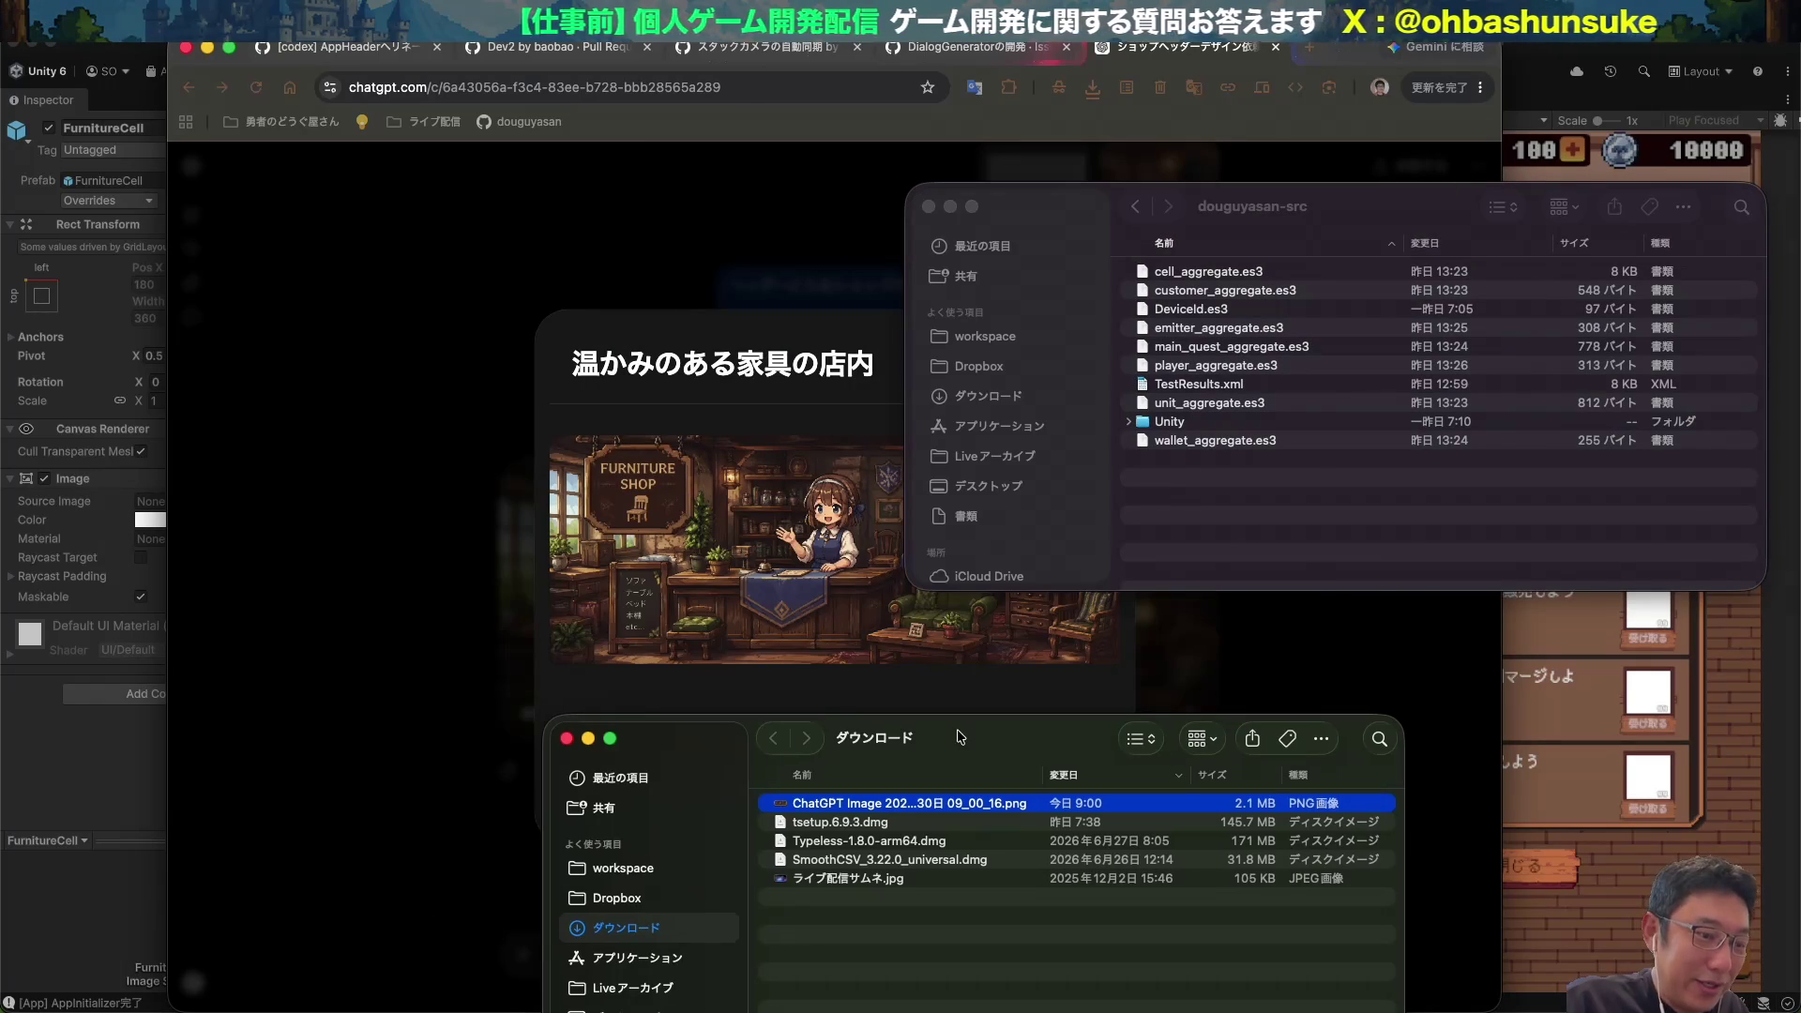
Rename the downloaded image to furniture-header.png and check its file info.
{"action": "key", "text": "Return"}
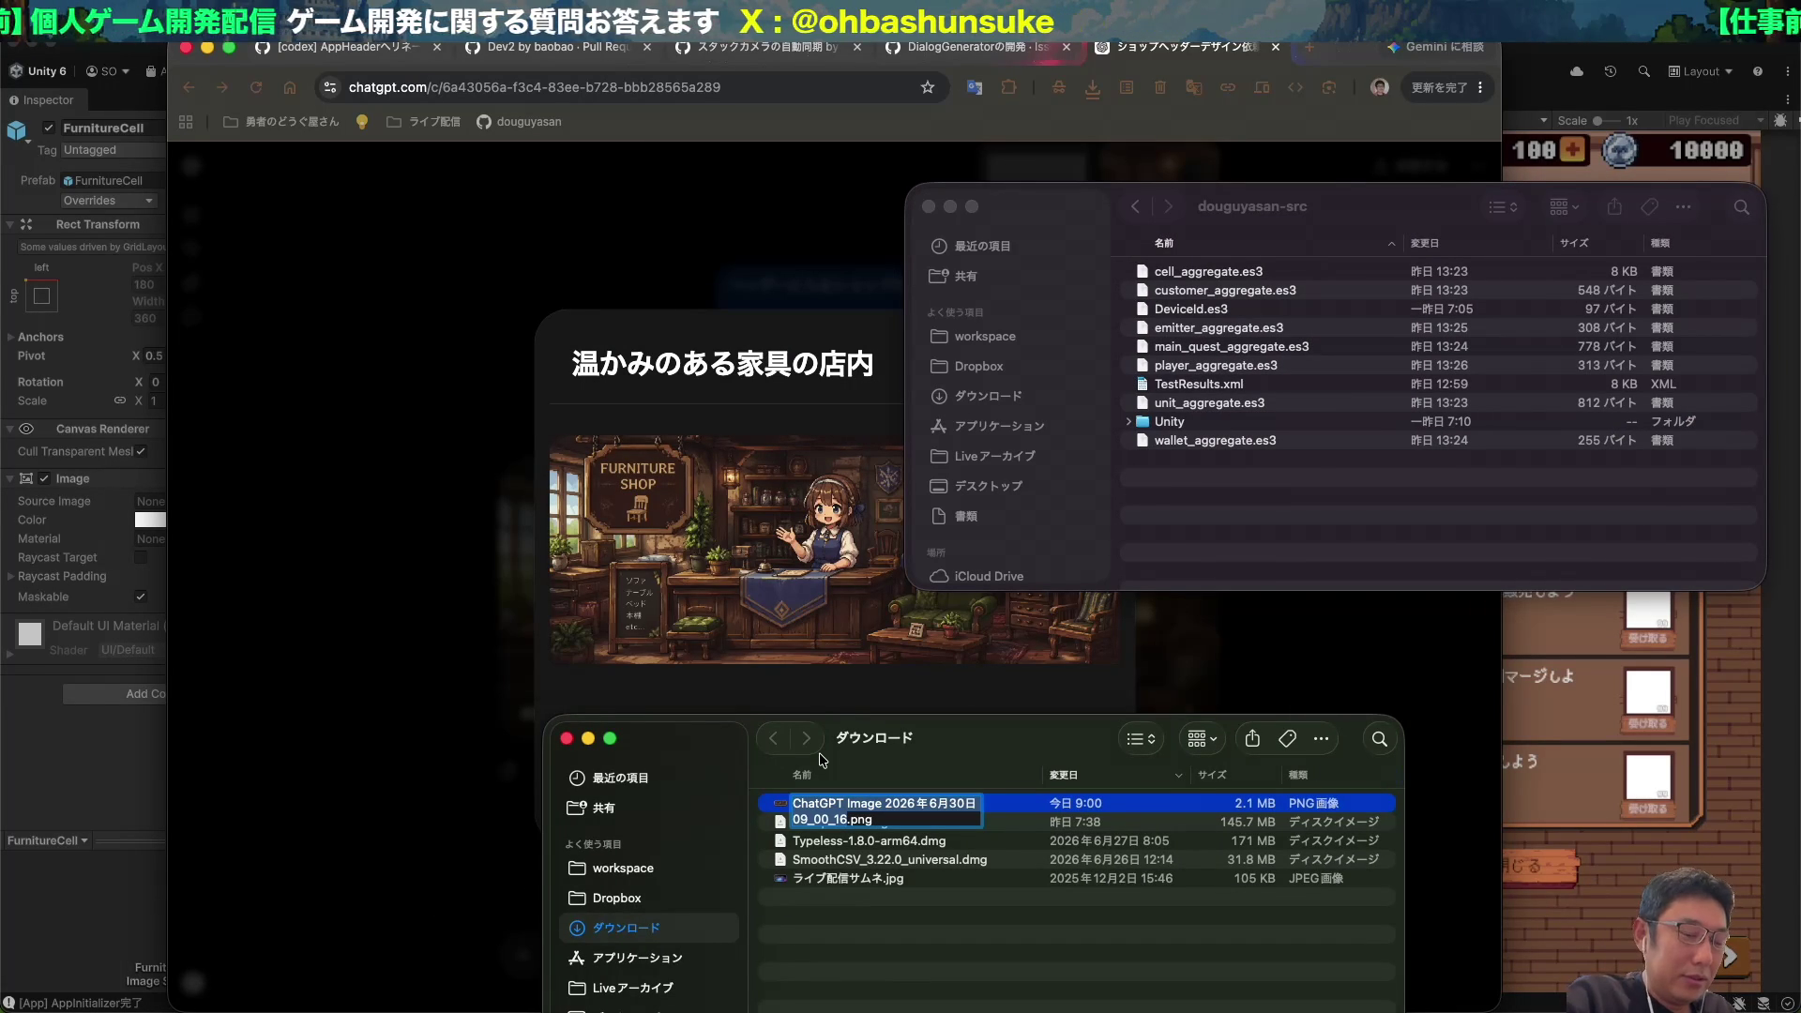
{"action": "type", "text": "turniture"}
{"action": "type", "text": "-heade"}
{"action": "type", "text": "r"}
{"action": "key", "text": "Return"}
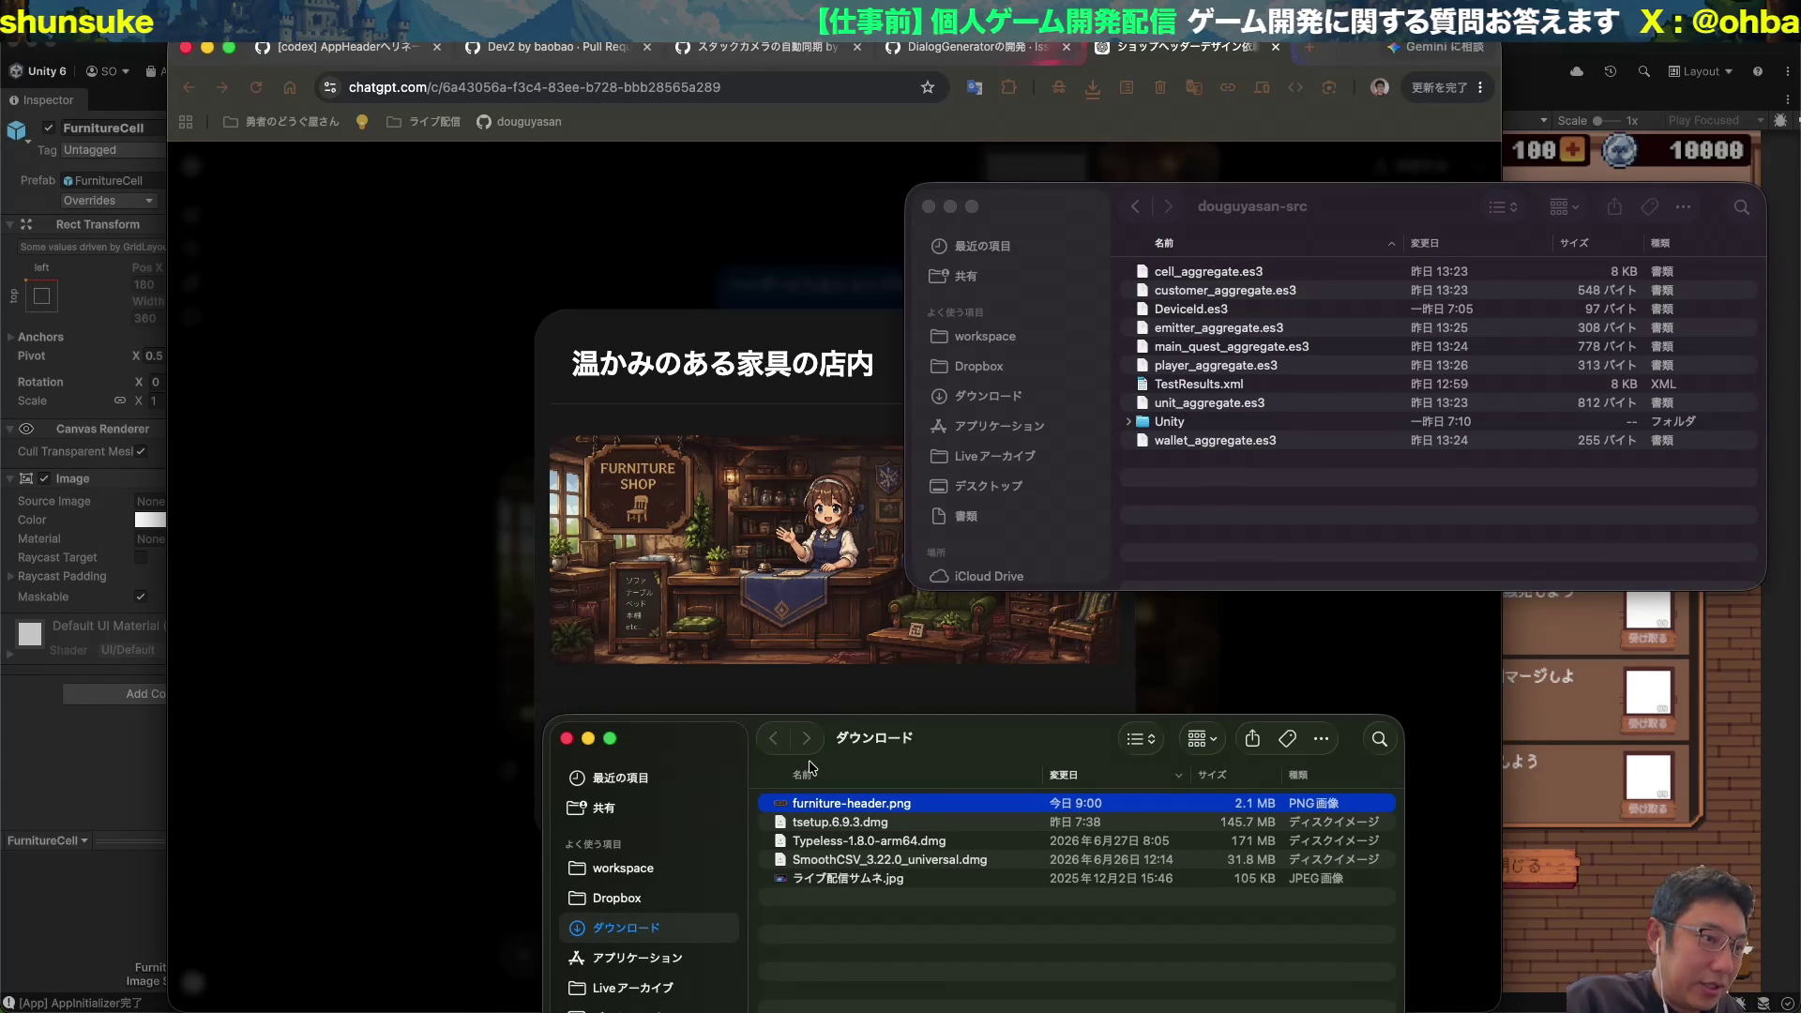
{"action": "key", "text": "super+i"}
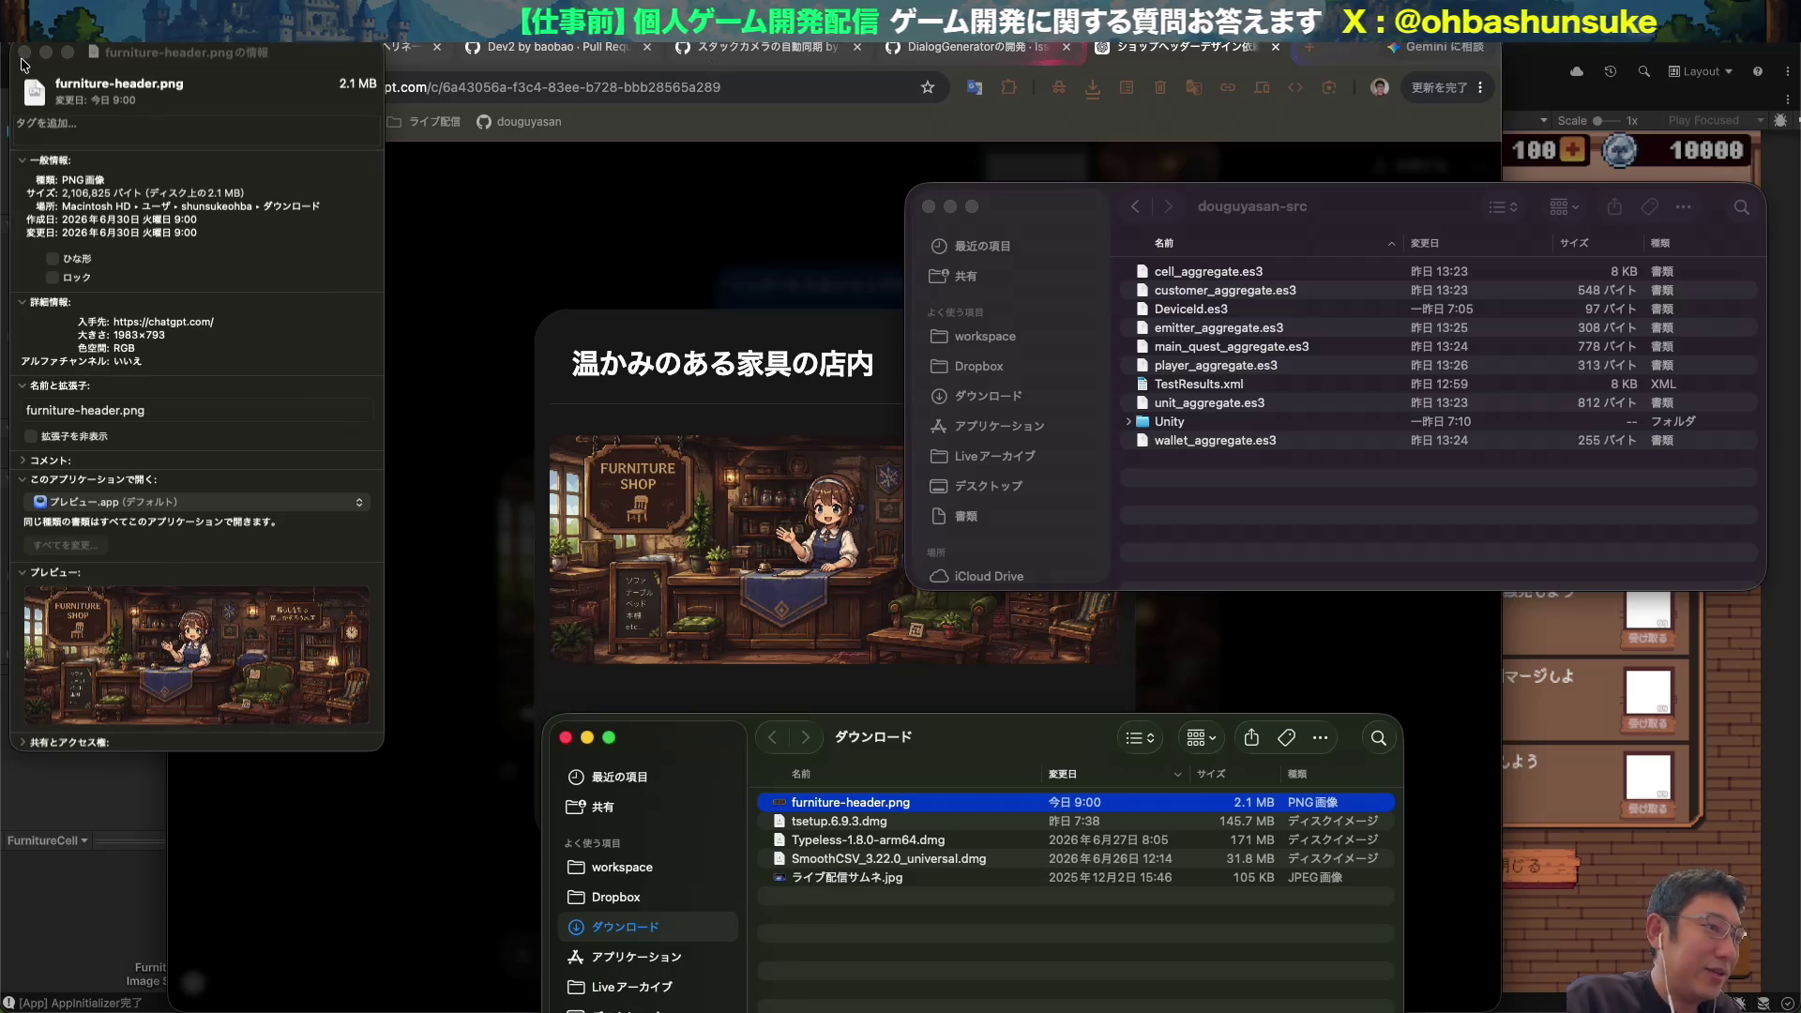
{"action": "left_click", "coordinate": [25, 52]}
{"action": "key", "text": "super+Tab"}
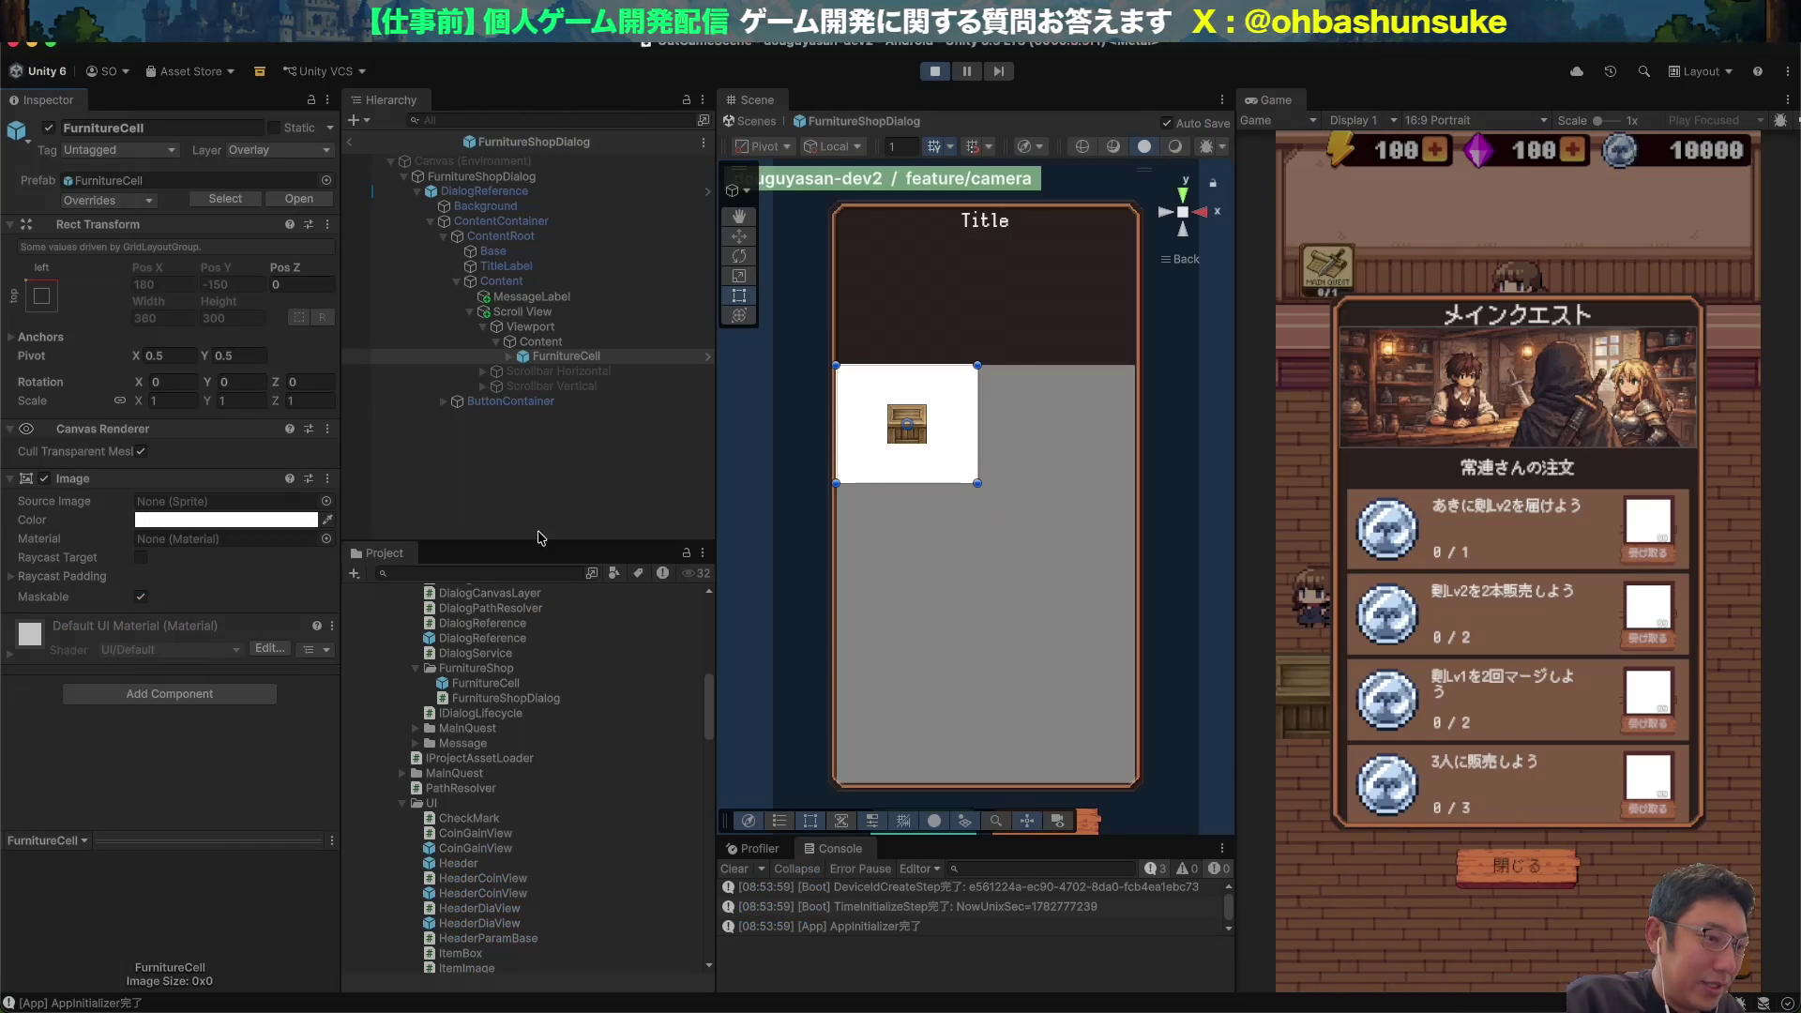
Create a new folder named OutGame under Images/Textures.
{"action": "left_click_drag", "start_coordinate": [527, 536], "coordinate": [527, 513]}
{"action": "scroll", "coordinate": [501, 654], "scroll_direction": "up", "scroll_amount": 15}
{"action": "scroll", "coordinate": [501, 654], "scroll_direction": "up", "scroll_amount": 1}
{"action": "scroll", "coordinate": [501, 654], "scroll_direction": "up", "scroll_amount": 15}
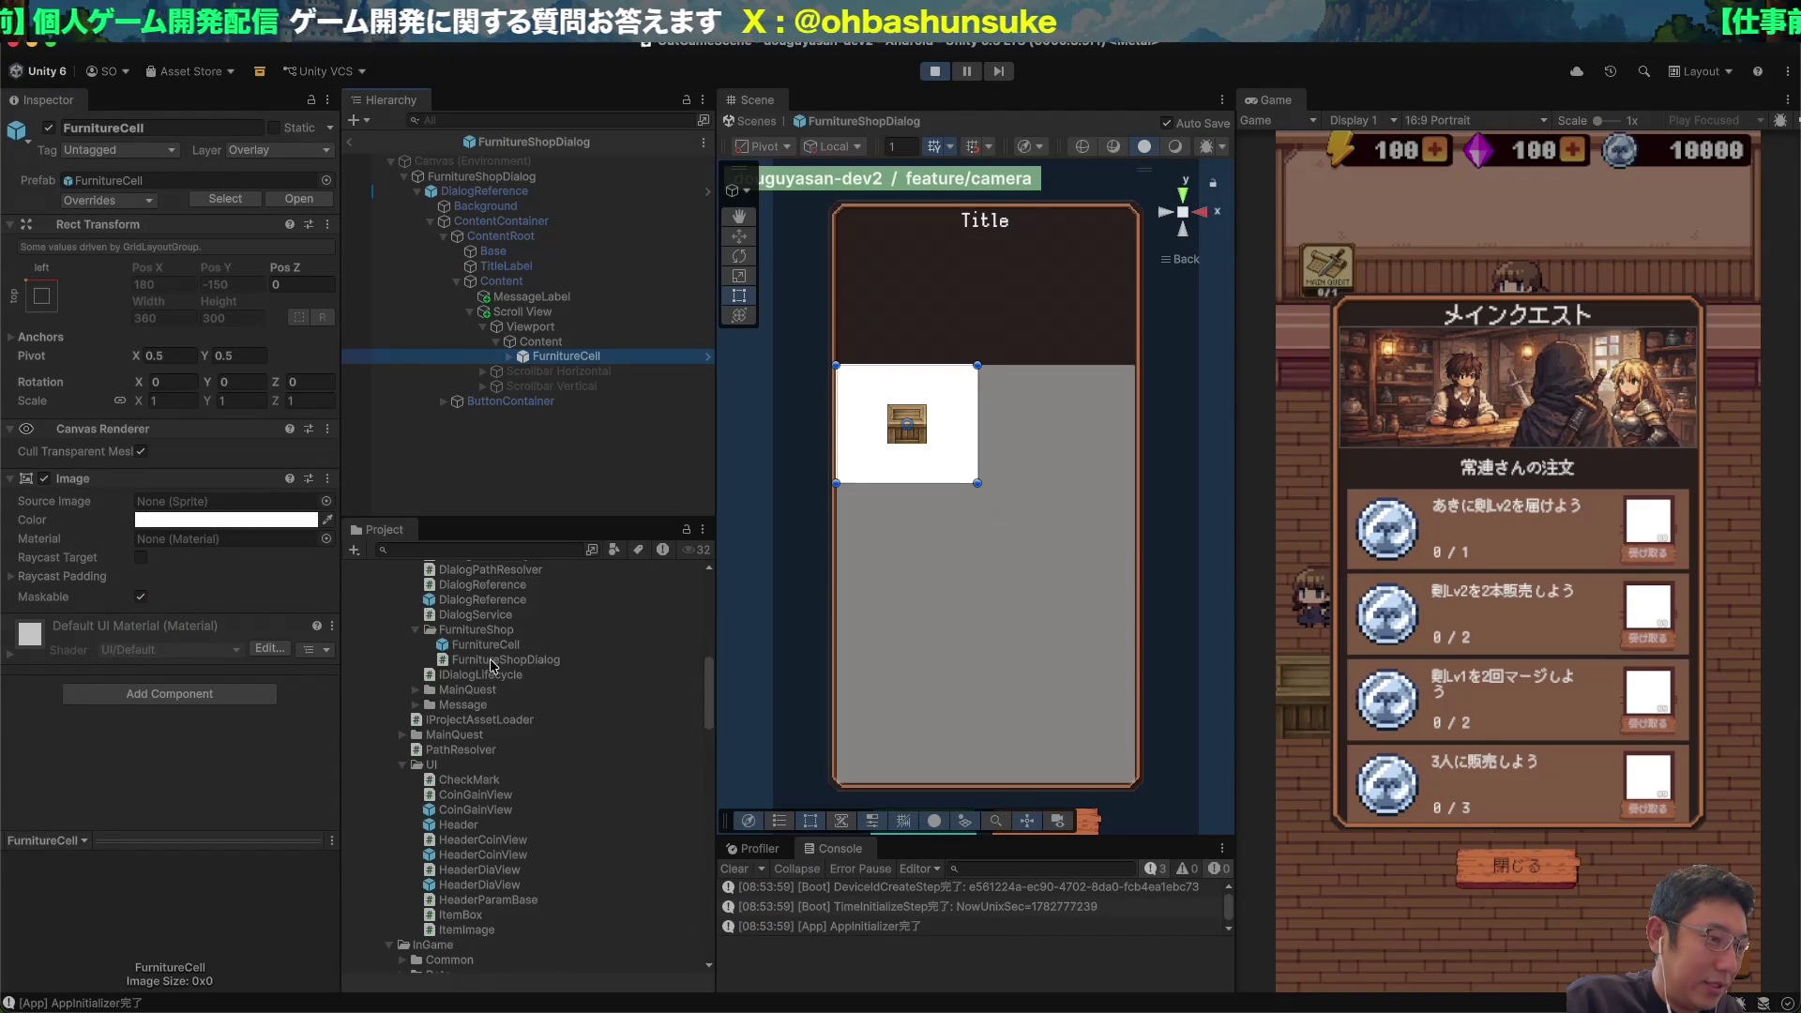
{"action": "left_click", "coordinate": [464, 703]}
{"action": "key", "text": "Up"}
{"action": "key", "text": "Up"}
{"action": "key", "text": "Right"}
{"action": "key", "text": "Down"}
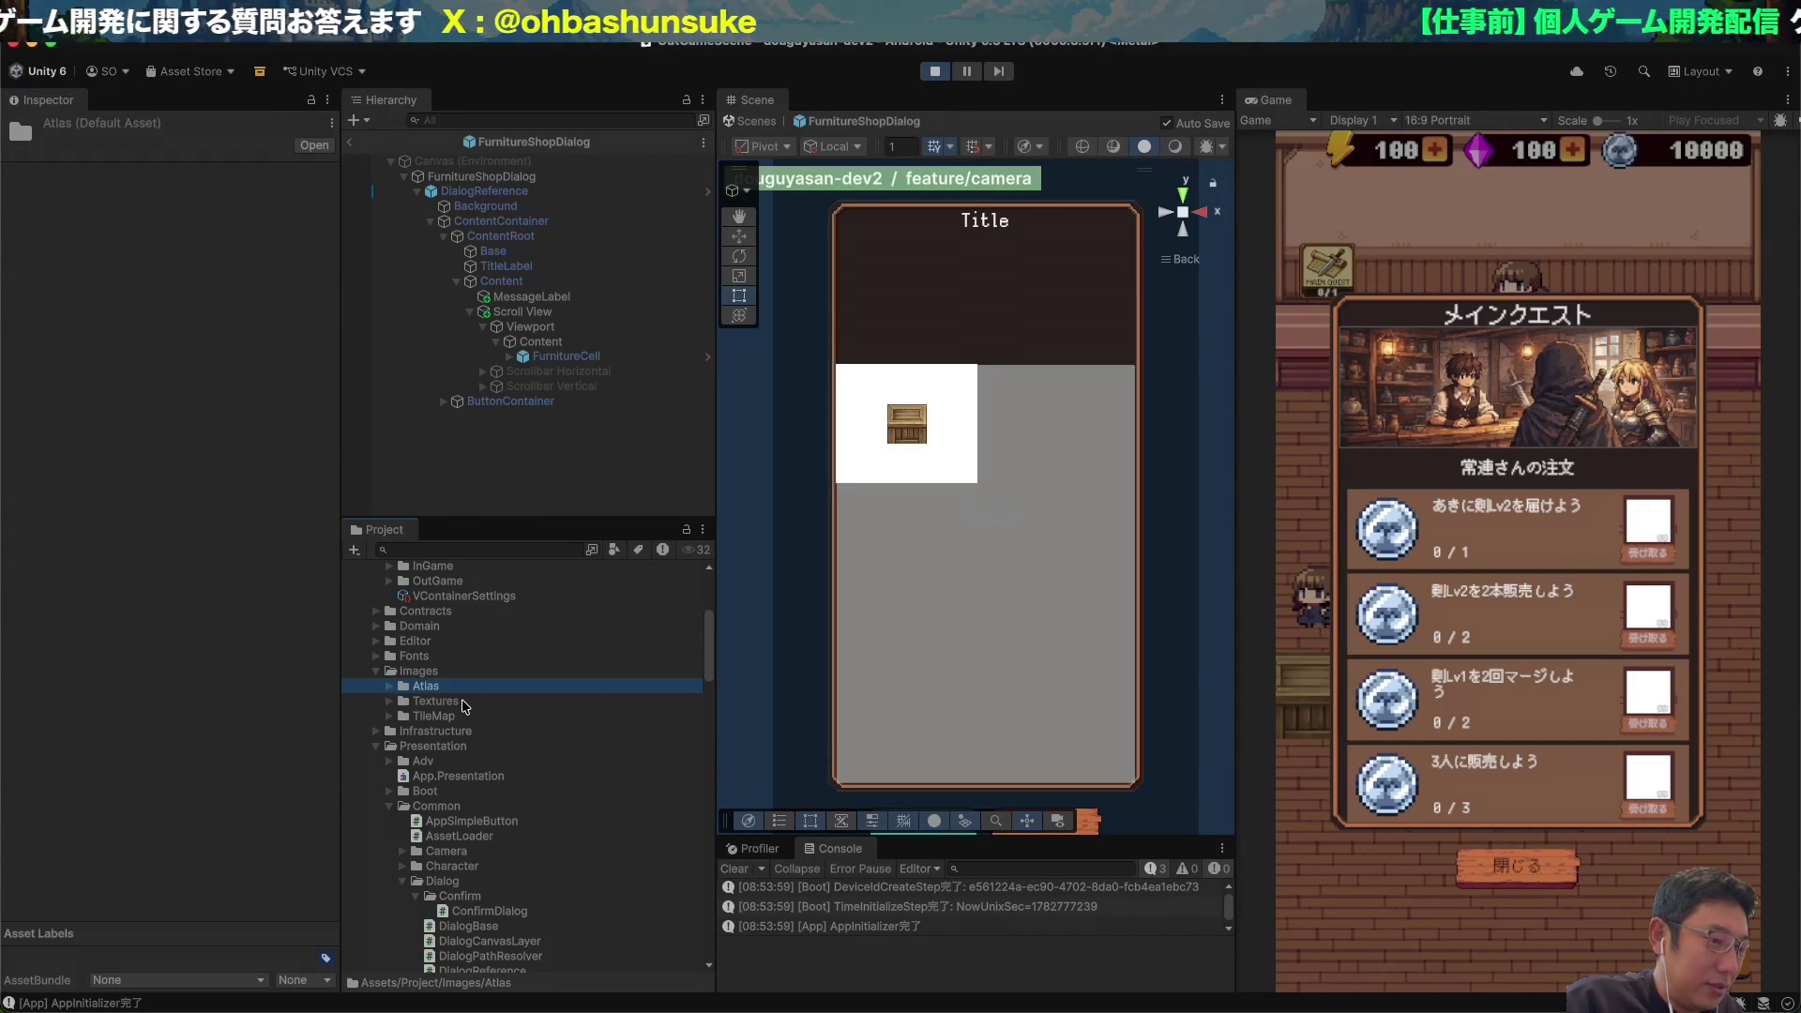
{"action": "key", "text": "Down"}
{"action": "key", "text": "Down"}
{"action": "right_click", "coordinate": [461, 700]}
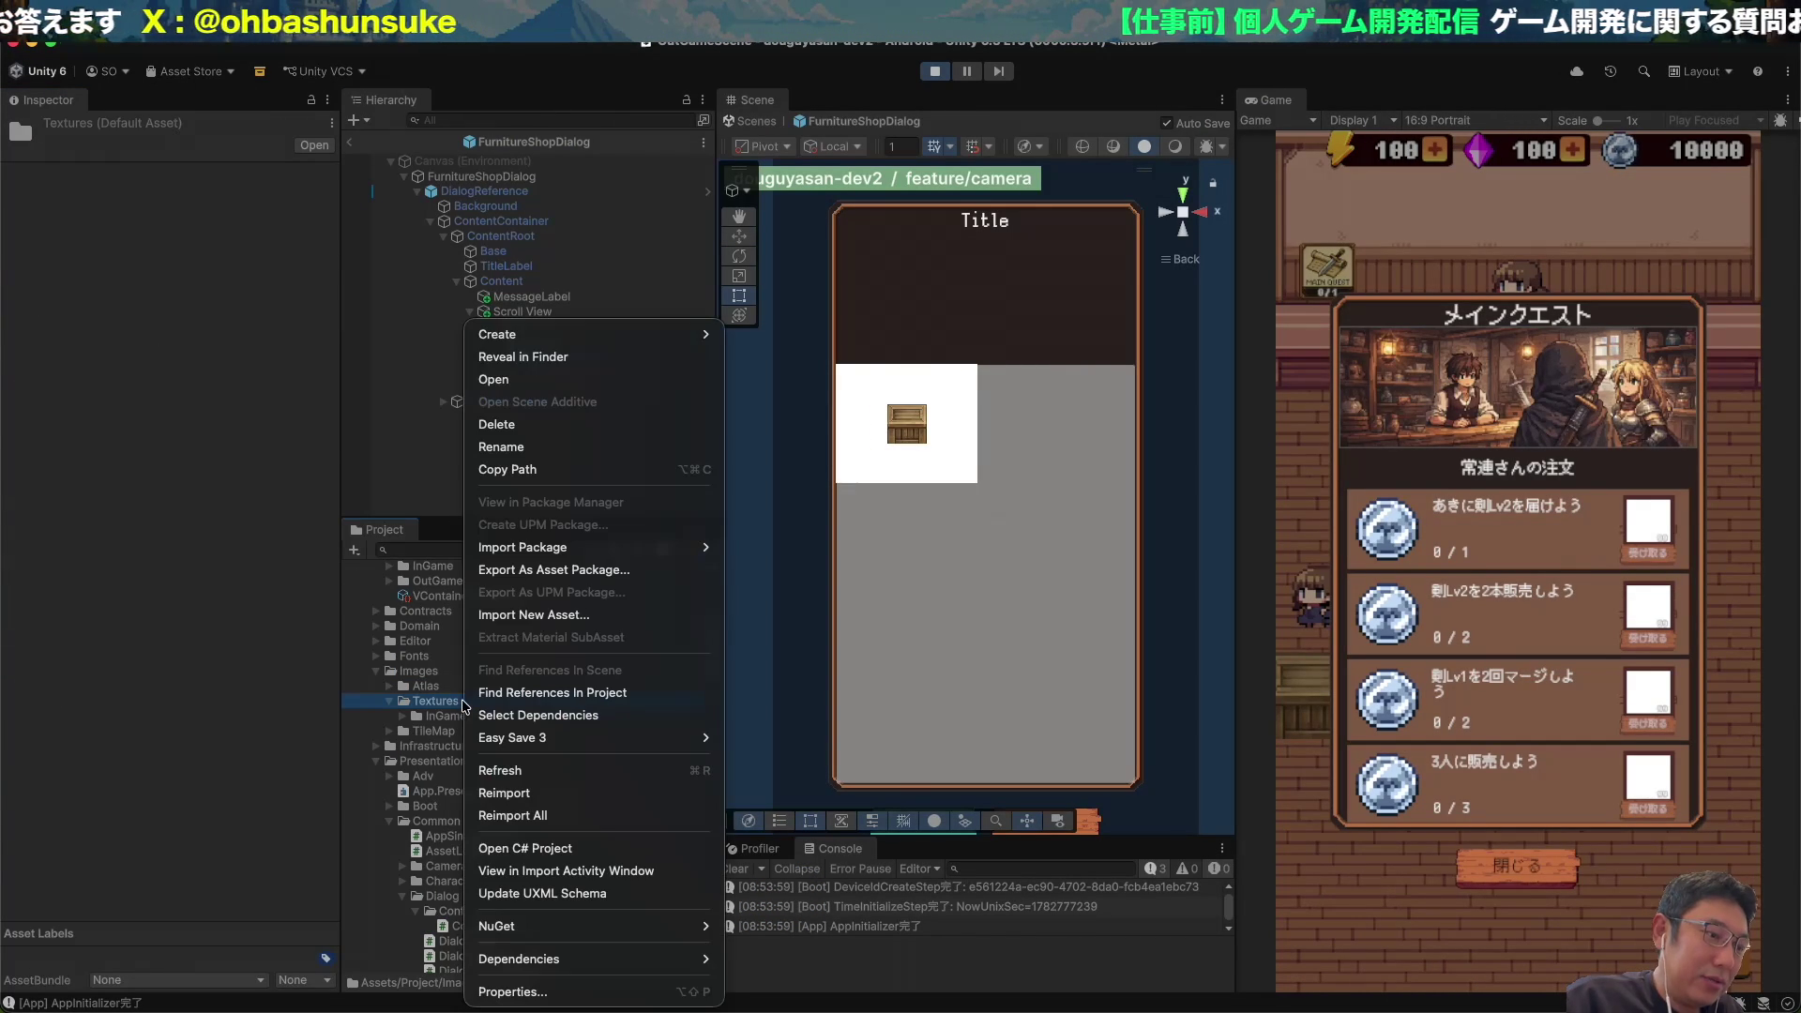
{"action": "mouse_move", "coordinate": [593, 341]}
{"action": "left_click", "coordinate": [754, 298]}
{"action": "type", "text": "OutGame"}
{"action": "key", "text": "Return"}
Import furniture-header.png from Finder into OutGame and make it a Sprite (2D and UI).
{"action": "key", "text": "super+Tab"}
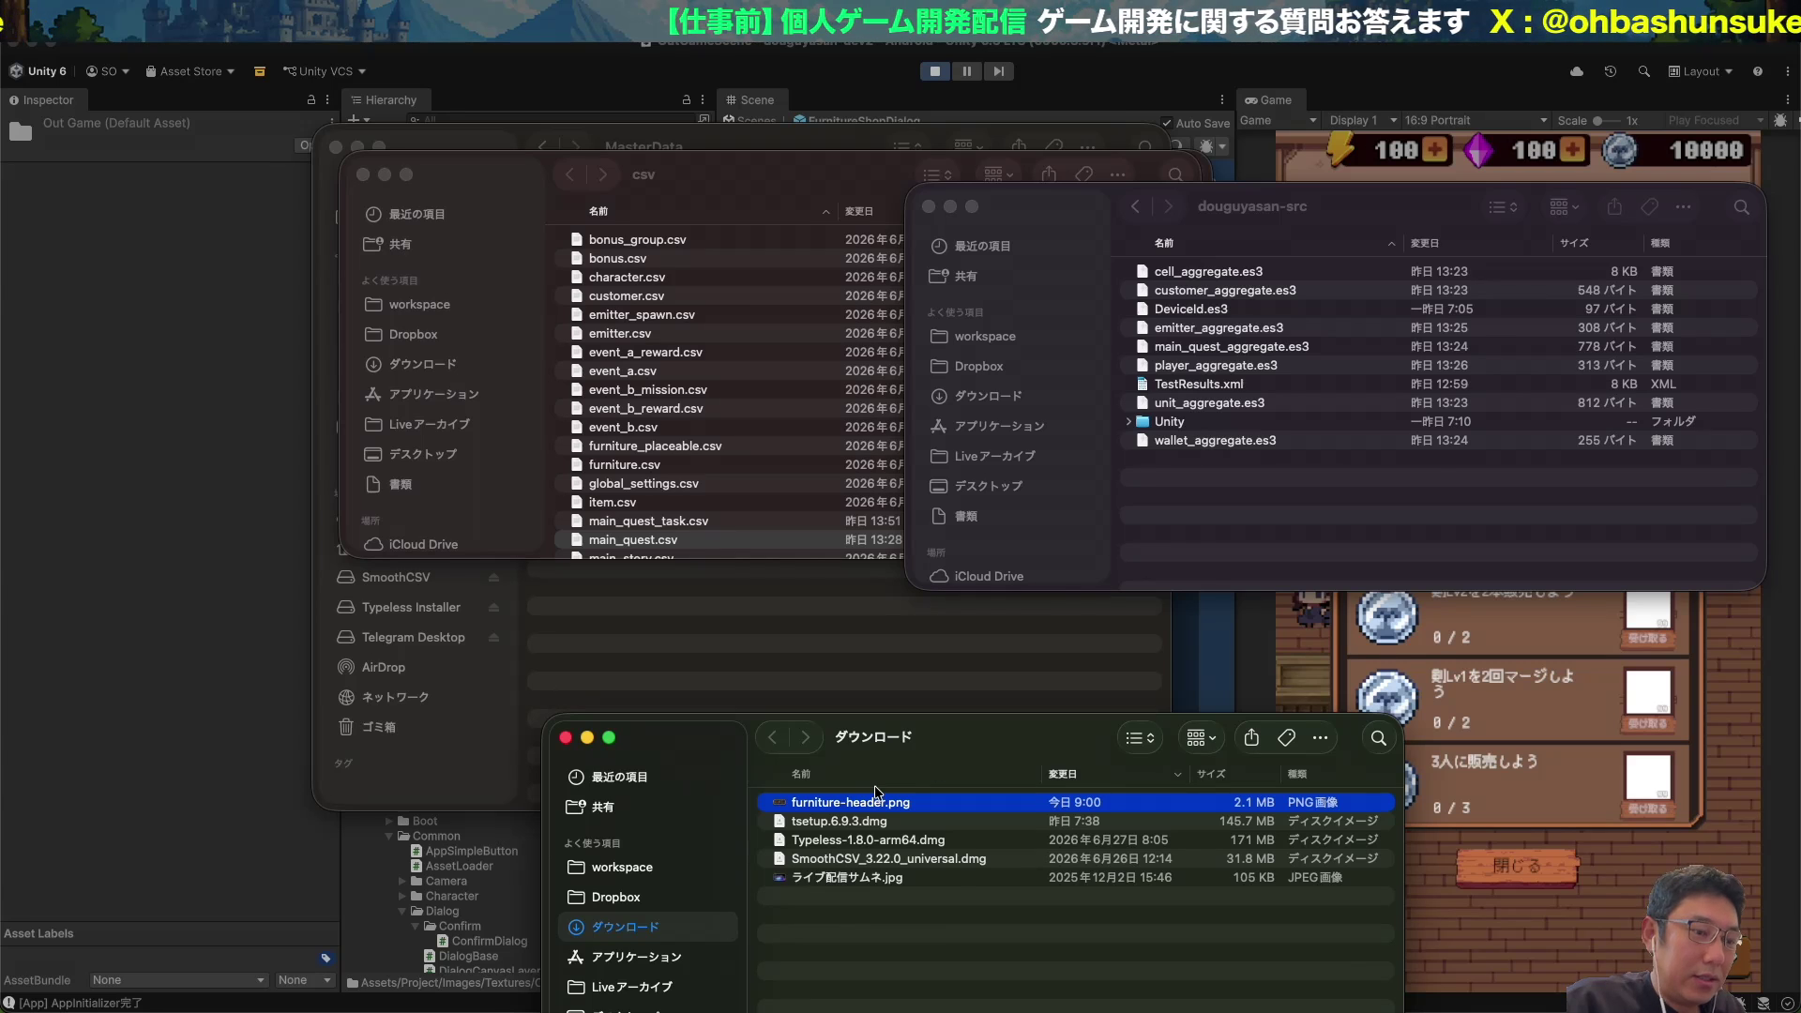
{"action": "mouse_move", "coordinate": [875, 793]}
{"action": "left_mouse_down"}
{"action": "mouse_move", "coordinate": [464, 718]}
{"action": "mouse_move", "coordinate": [442, 734]}
{"action": "left_mouse_up"}
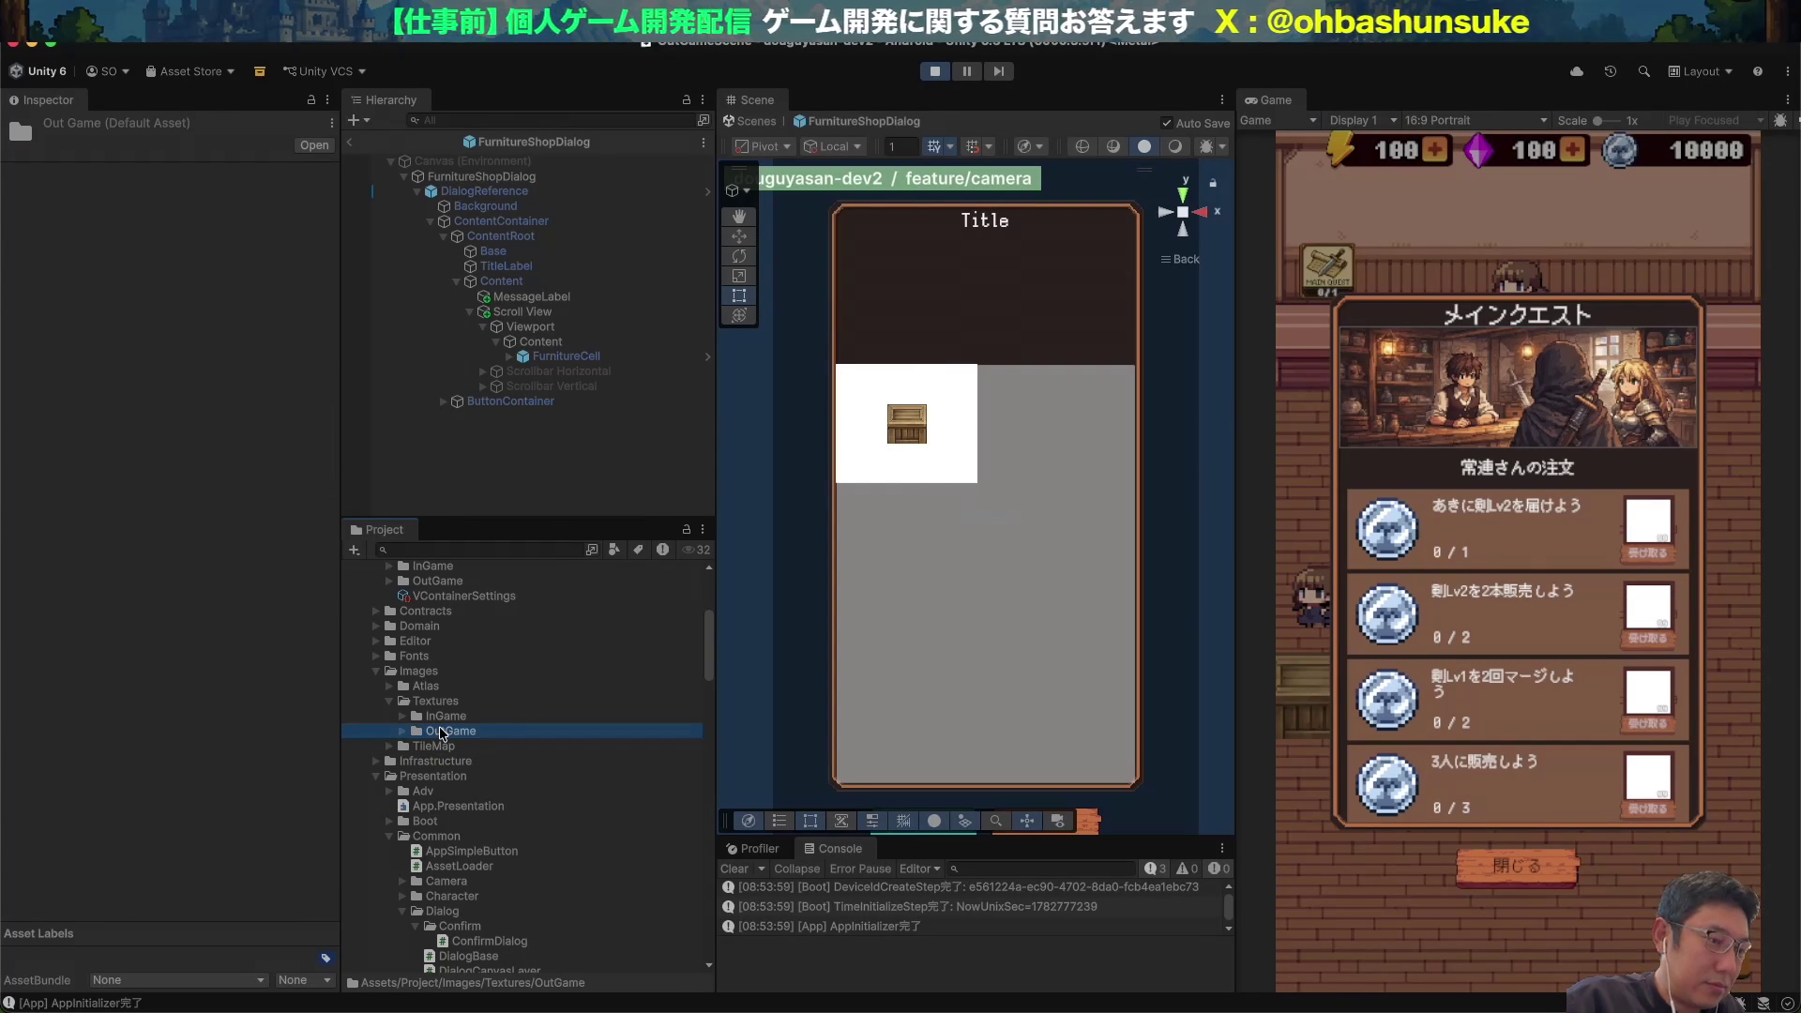
{"action": "left_click", "coordinate": [234, 184]}
{"action": "left_click", "coordinate": [214, 281]}
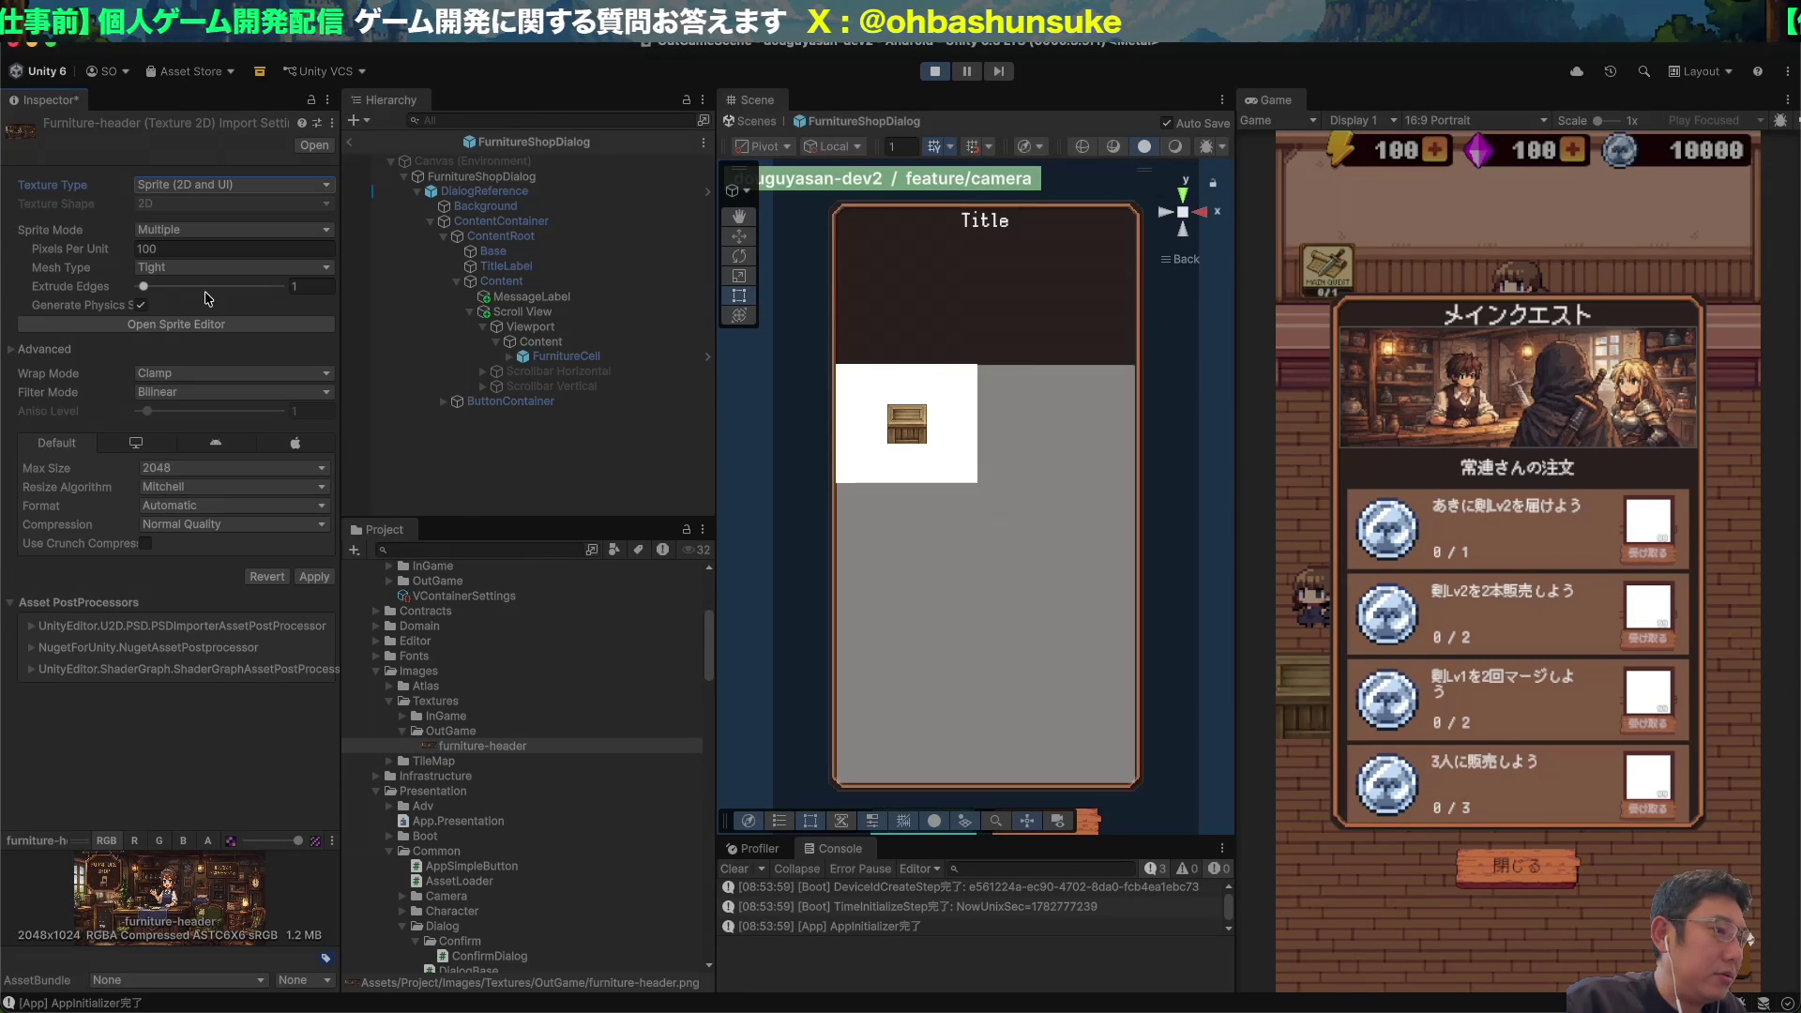
Set furniture-header's Sprite Mode to Single and apply the import settings.
{"action": "left_click", "coordinate": [211, 235]}
{"action": "left_click", "coordinate": [187, 247]}
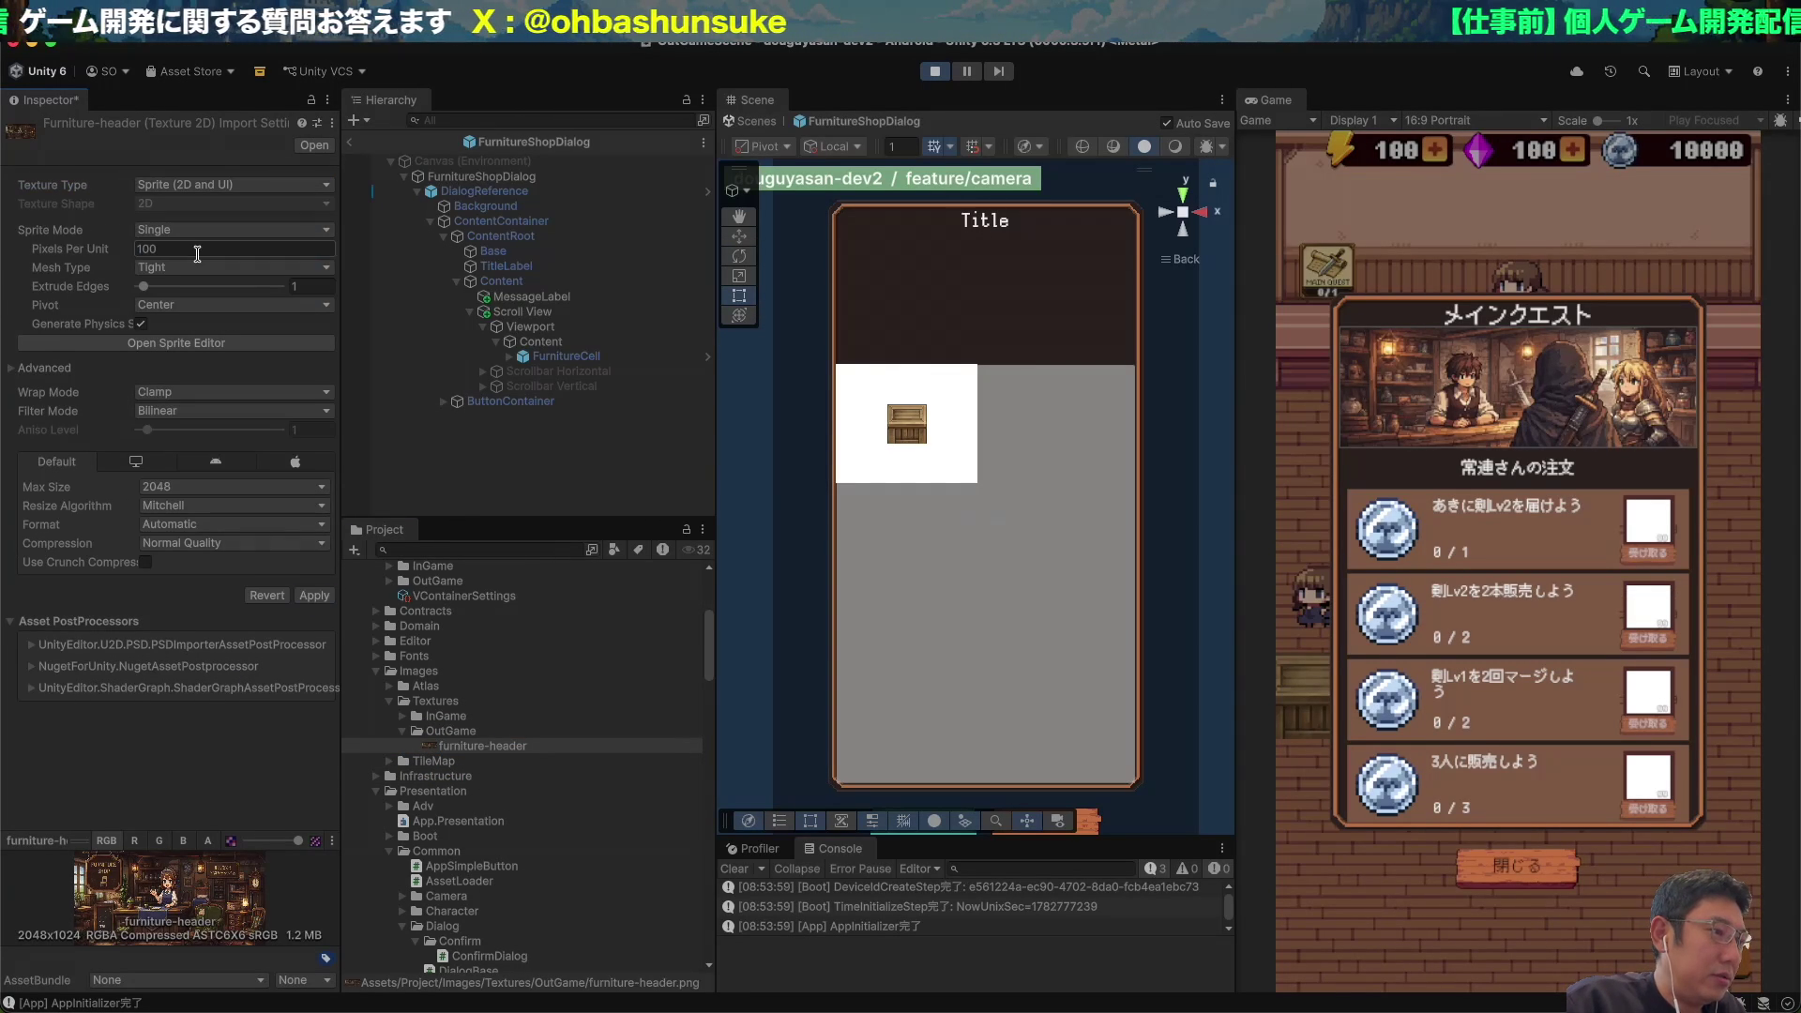
{"action": "left_click", "coordinate": [312, 597]}
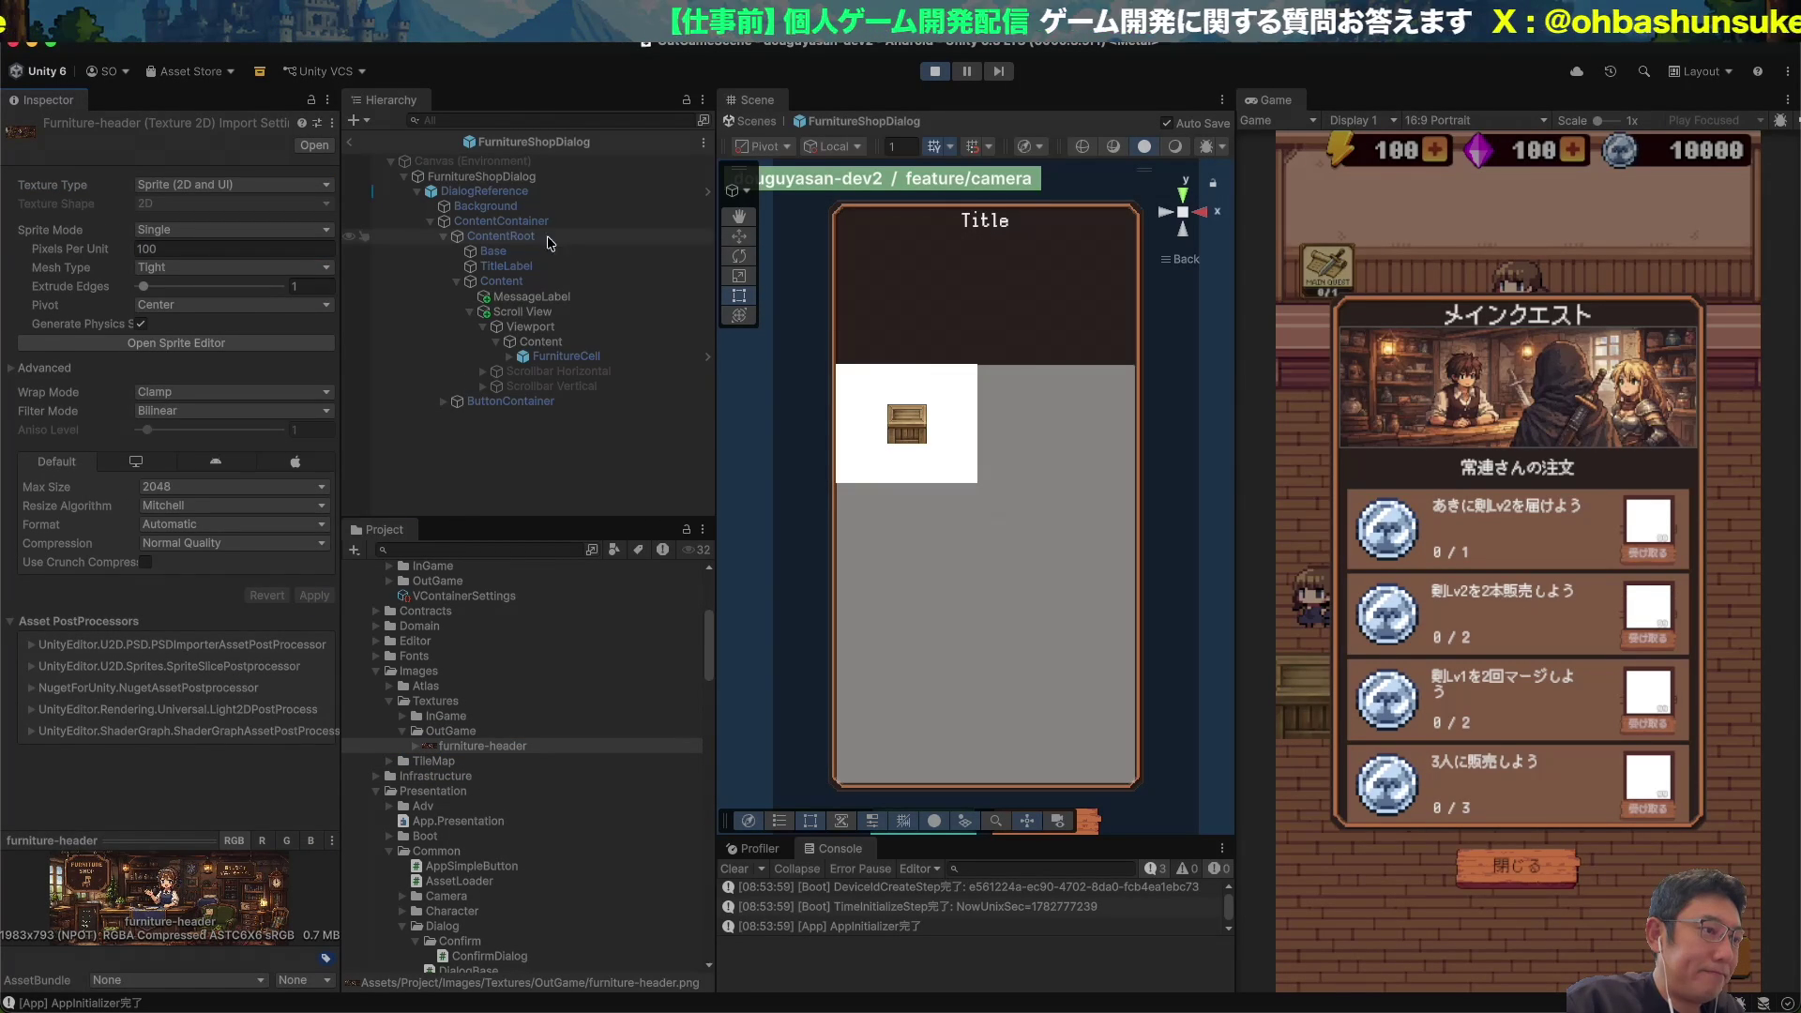
{"action": "left_click", "coordinate": [541, 310]}
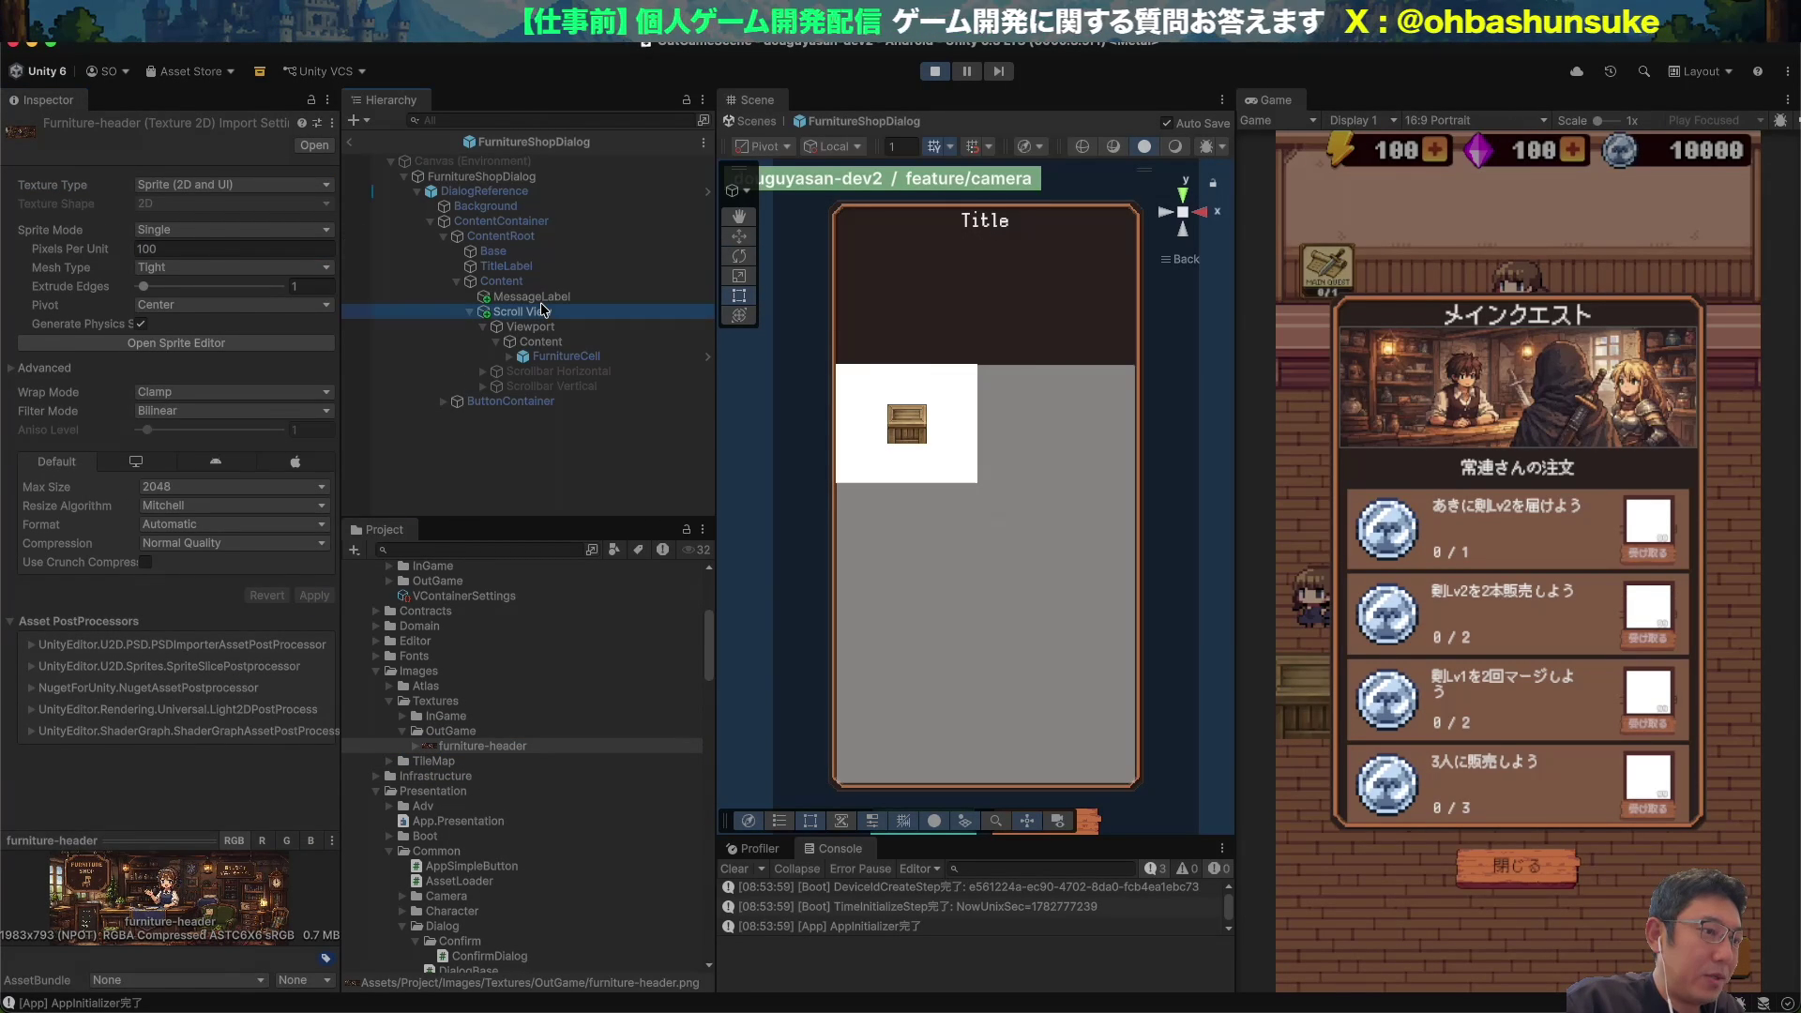
Create an empty HeaderImage child under Content and give it an Image component.
{"action": "key", "text": "Left"}
{"action": "key", "text": "Left"}
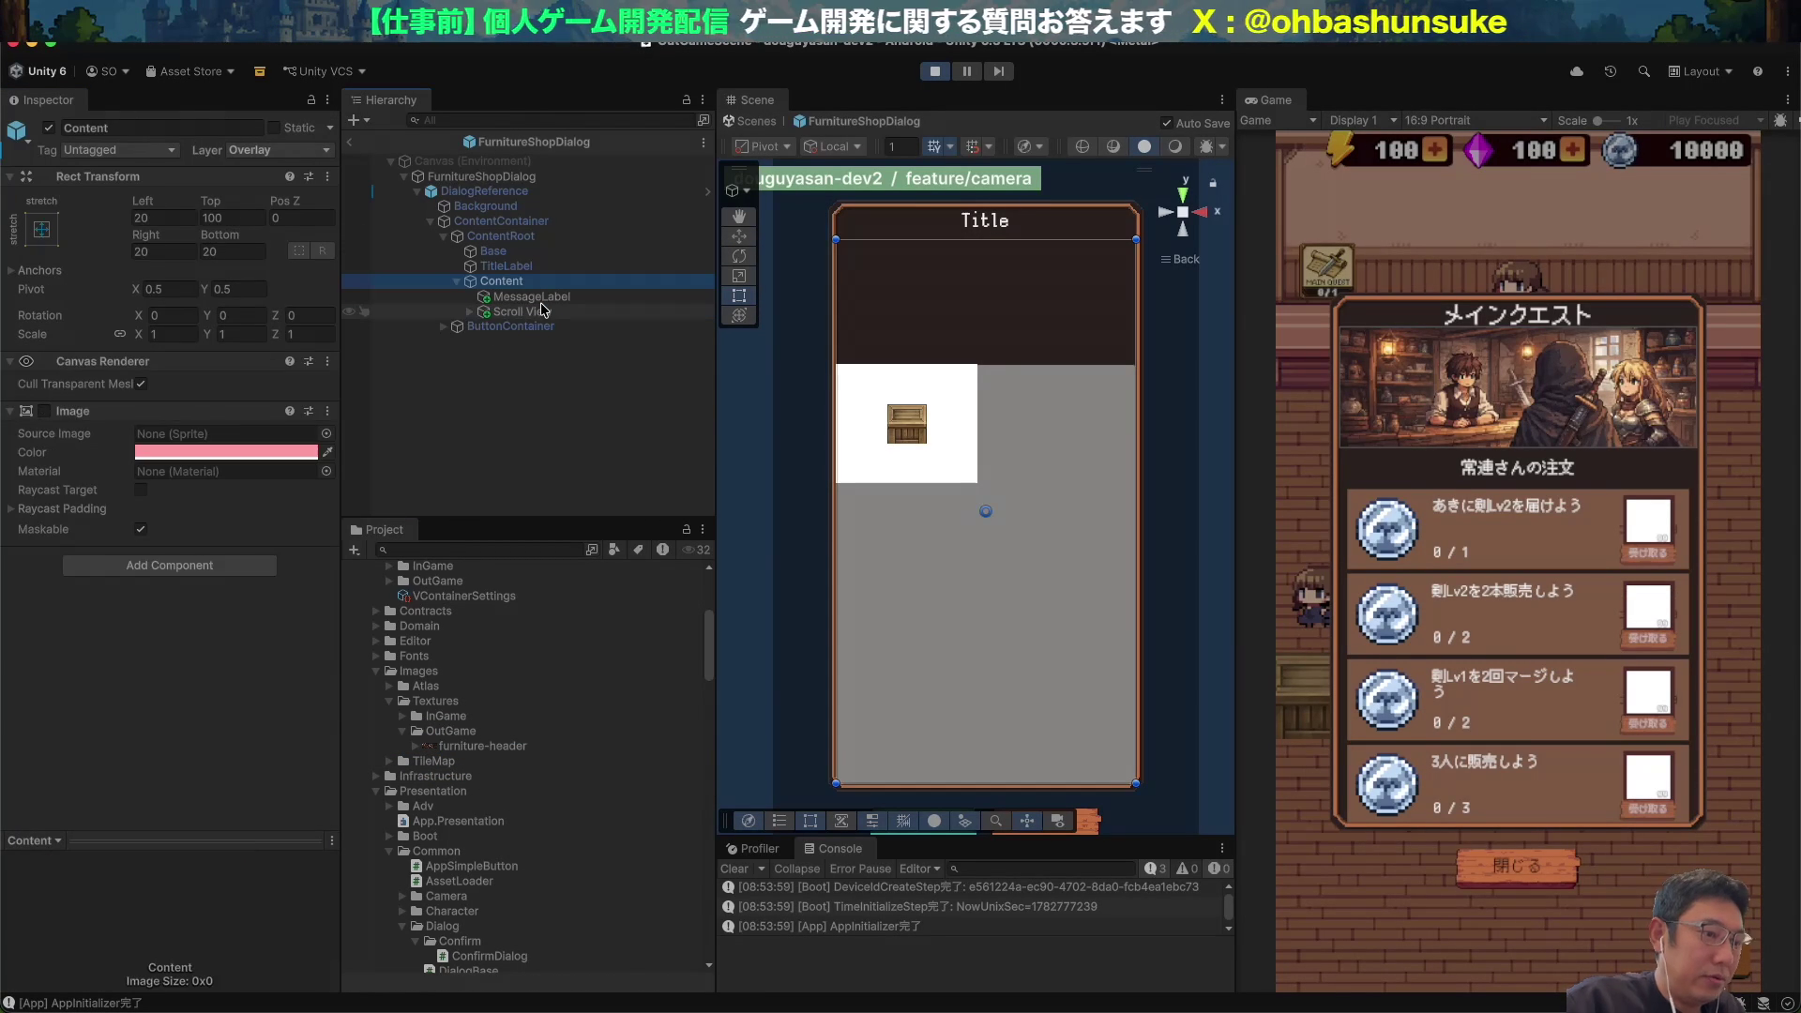
{"action": "key", "text": "alt+shift+n"}
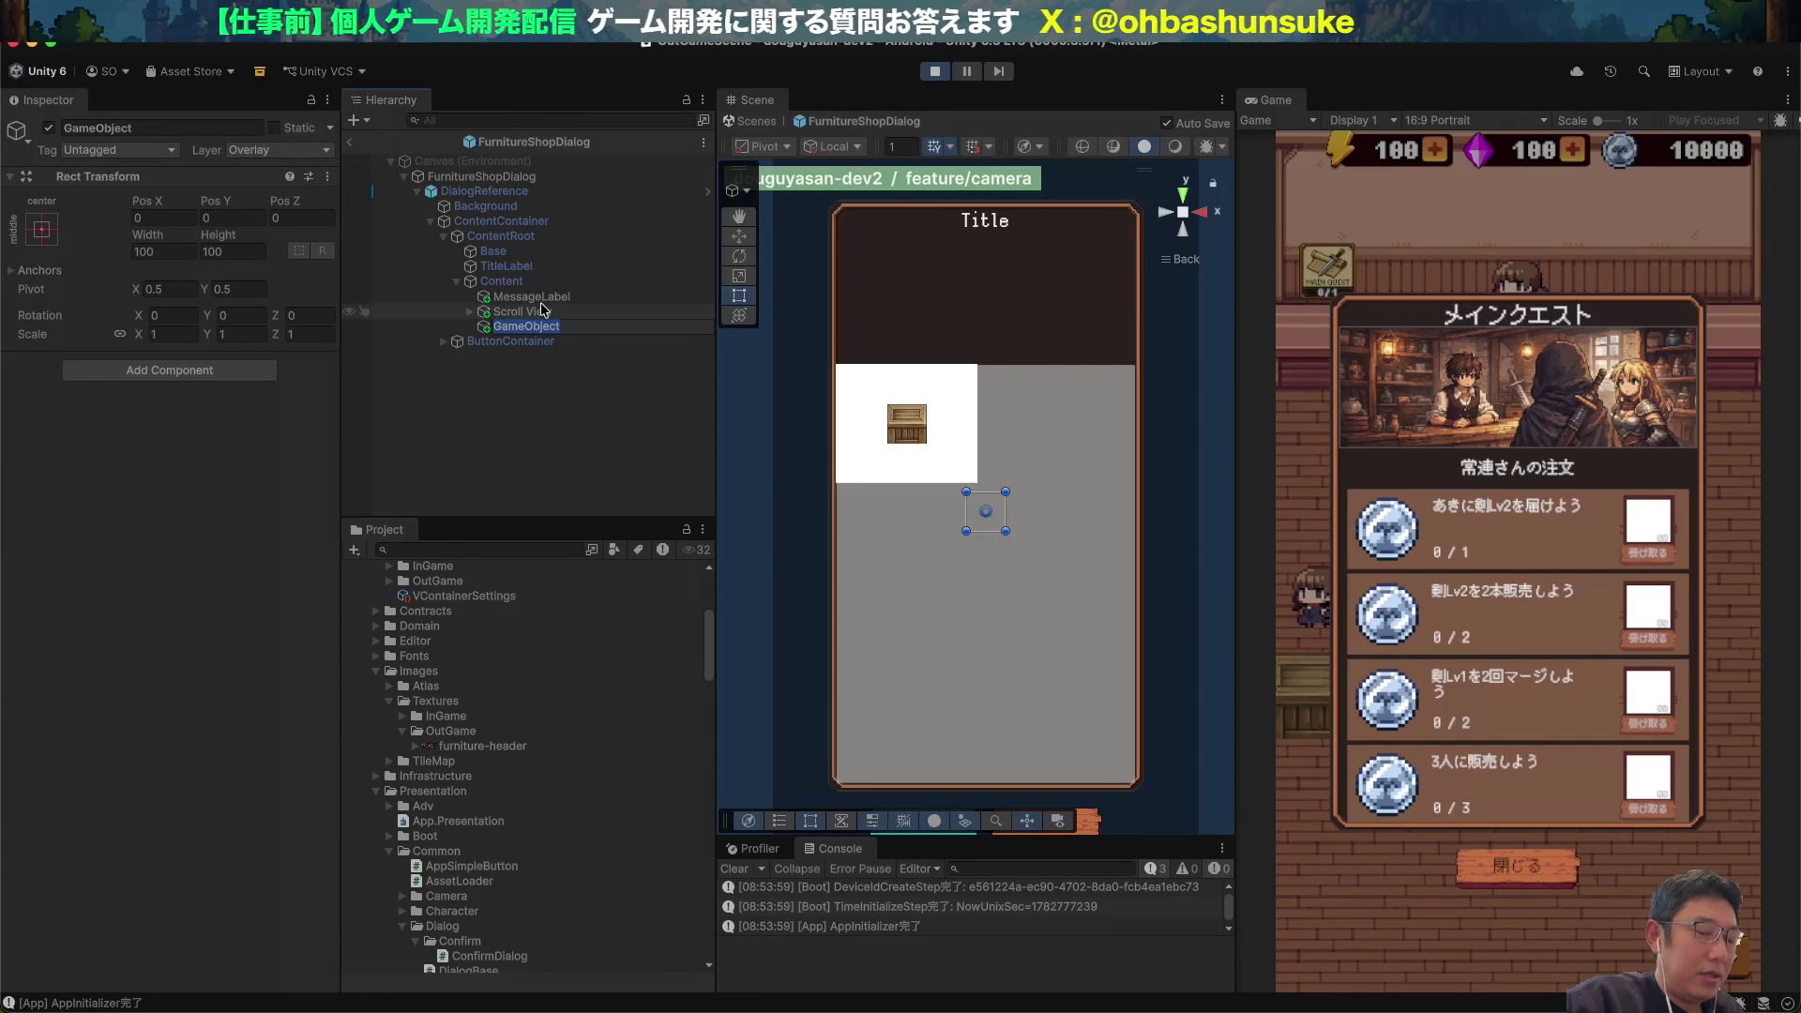
{"action": "type", "text": "HeaderImage"}
{"action": "key", "text": "Return"}
{"action": "left_click", "coordinate": [255, 372]}
{"action": "type", "text": "im"}
{"action": "key", "text": "Return"}
Assign the furniture-header sprite to HeaderImage and set it to native size.
{"action": "left_click_drag", "start_coordinate": [479, 746], "coordinate": [186, 435]}
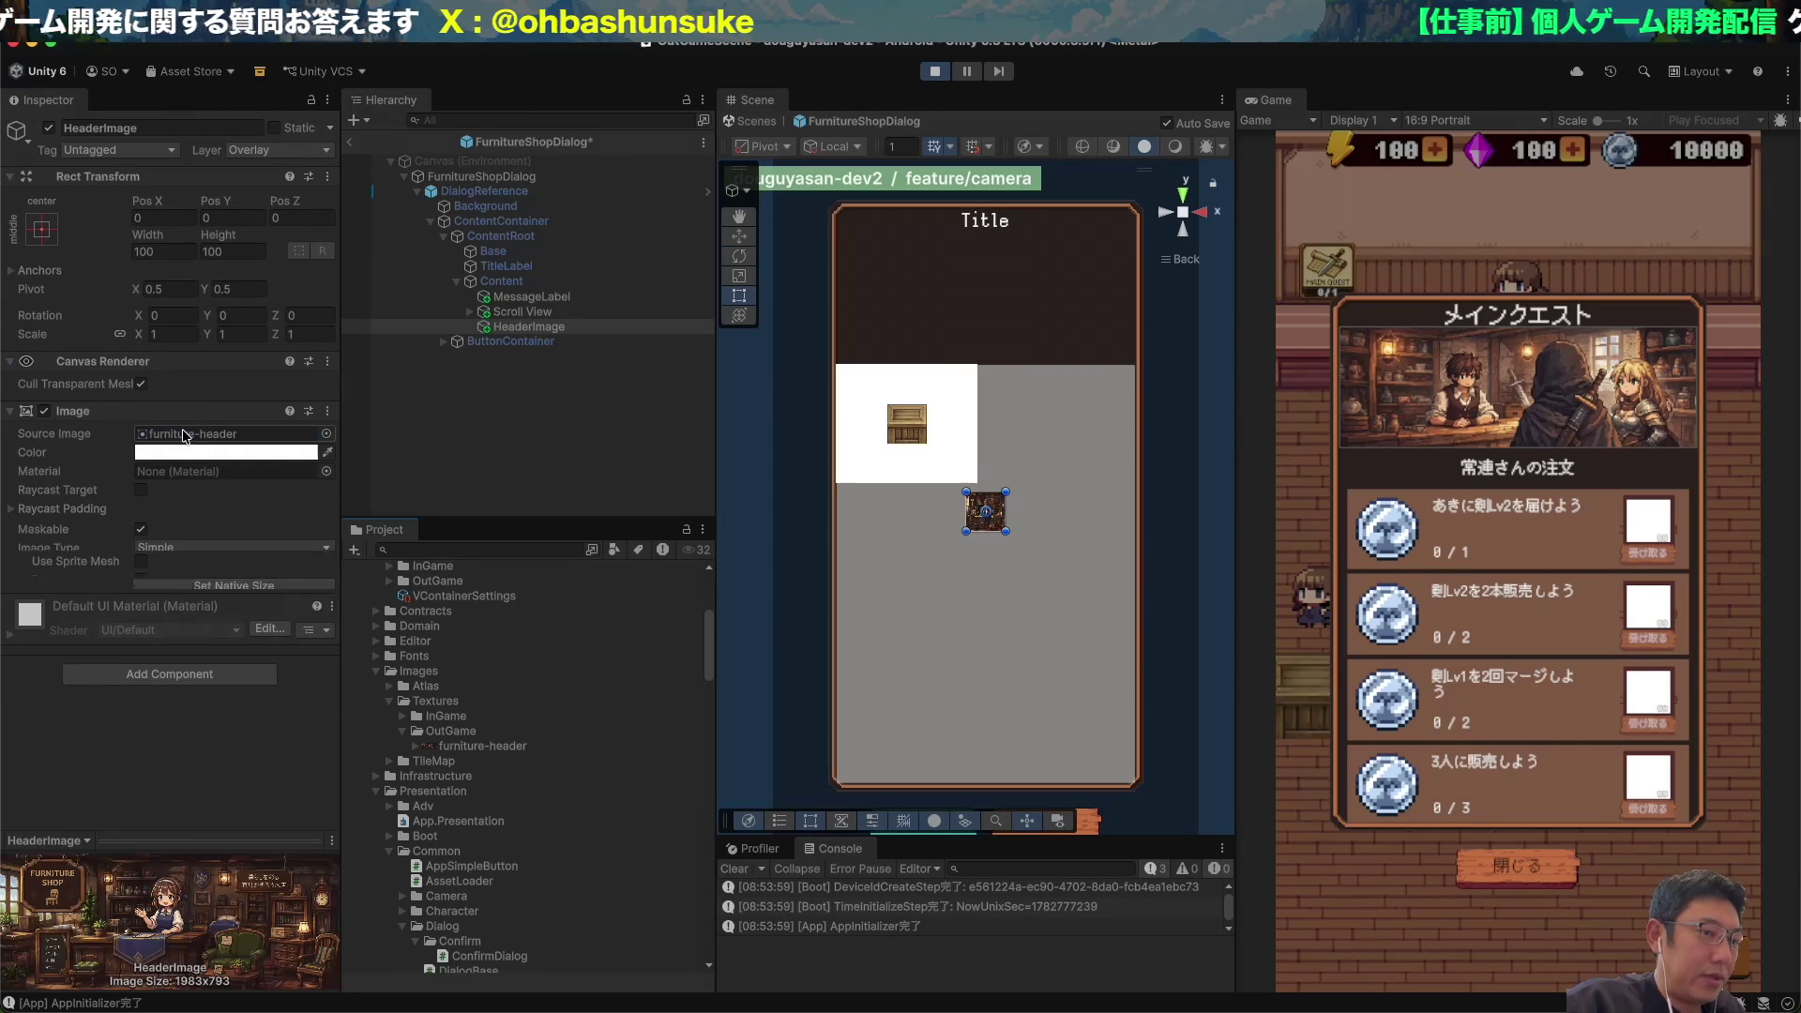
{"action": "left_click", "coordinate": [279, 604]}
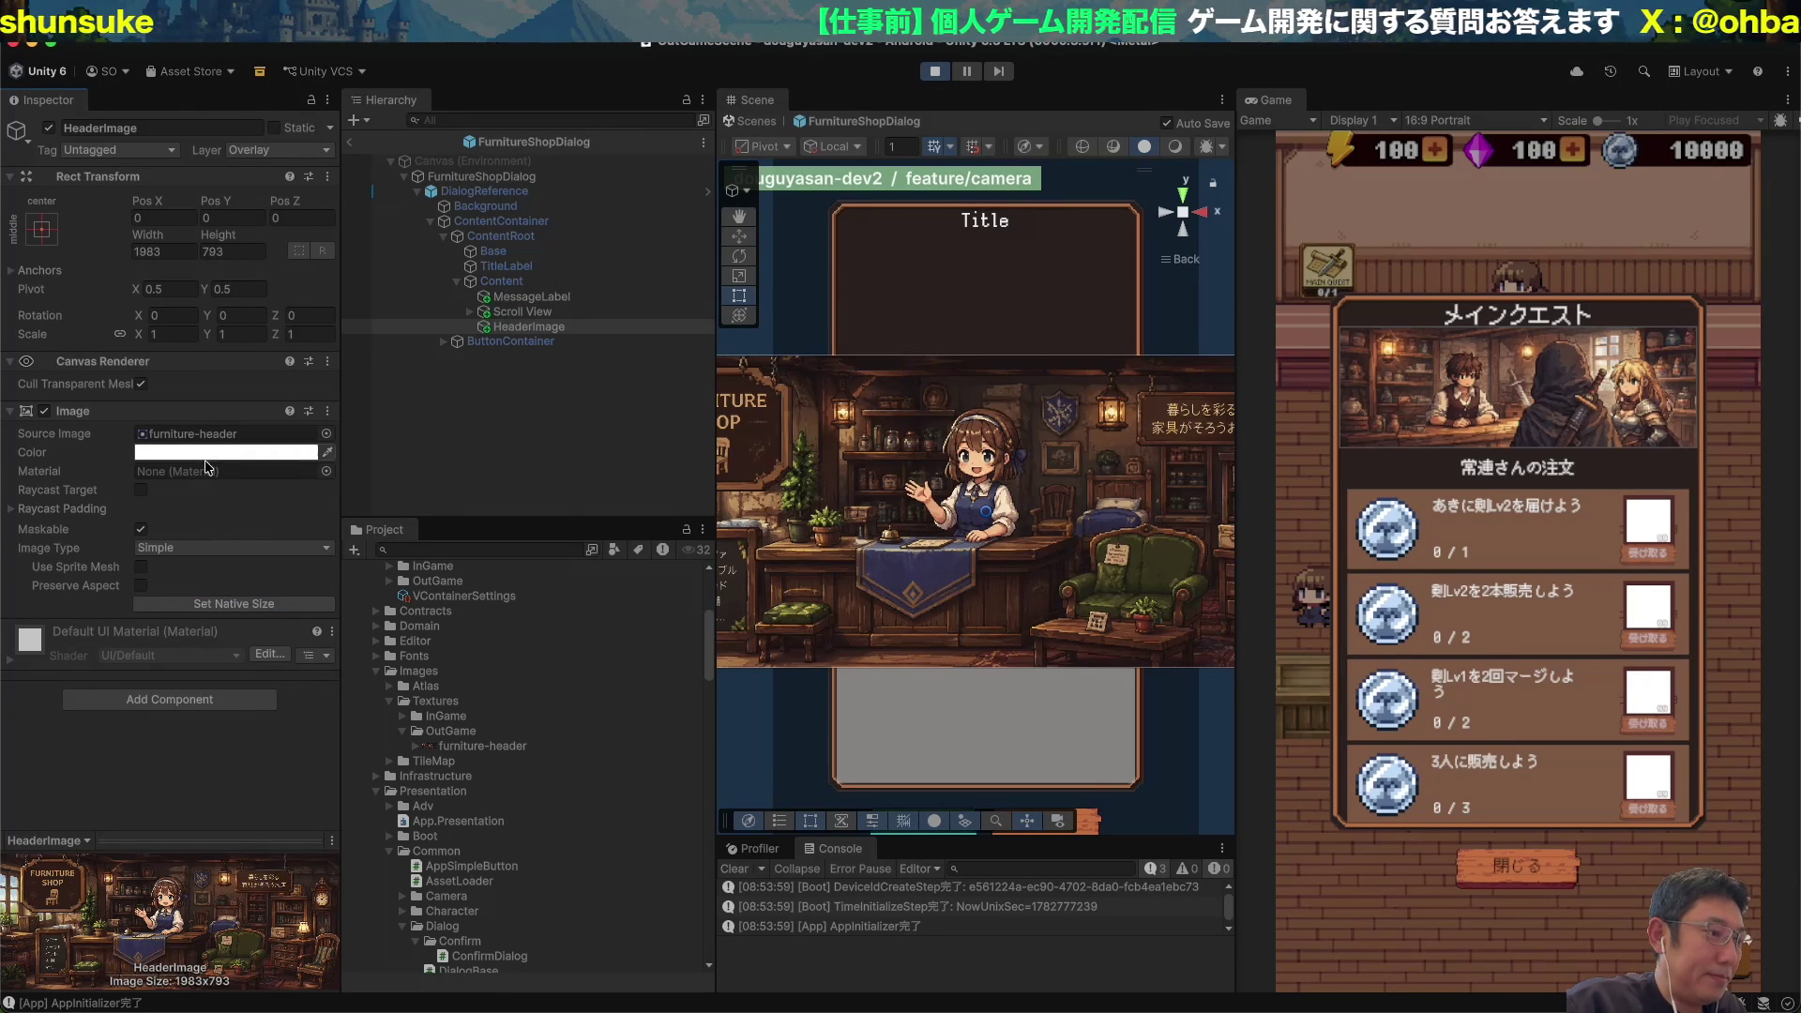
{"action": "left_click", "coordinate": [173, 701]}
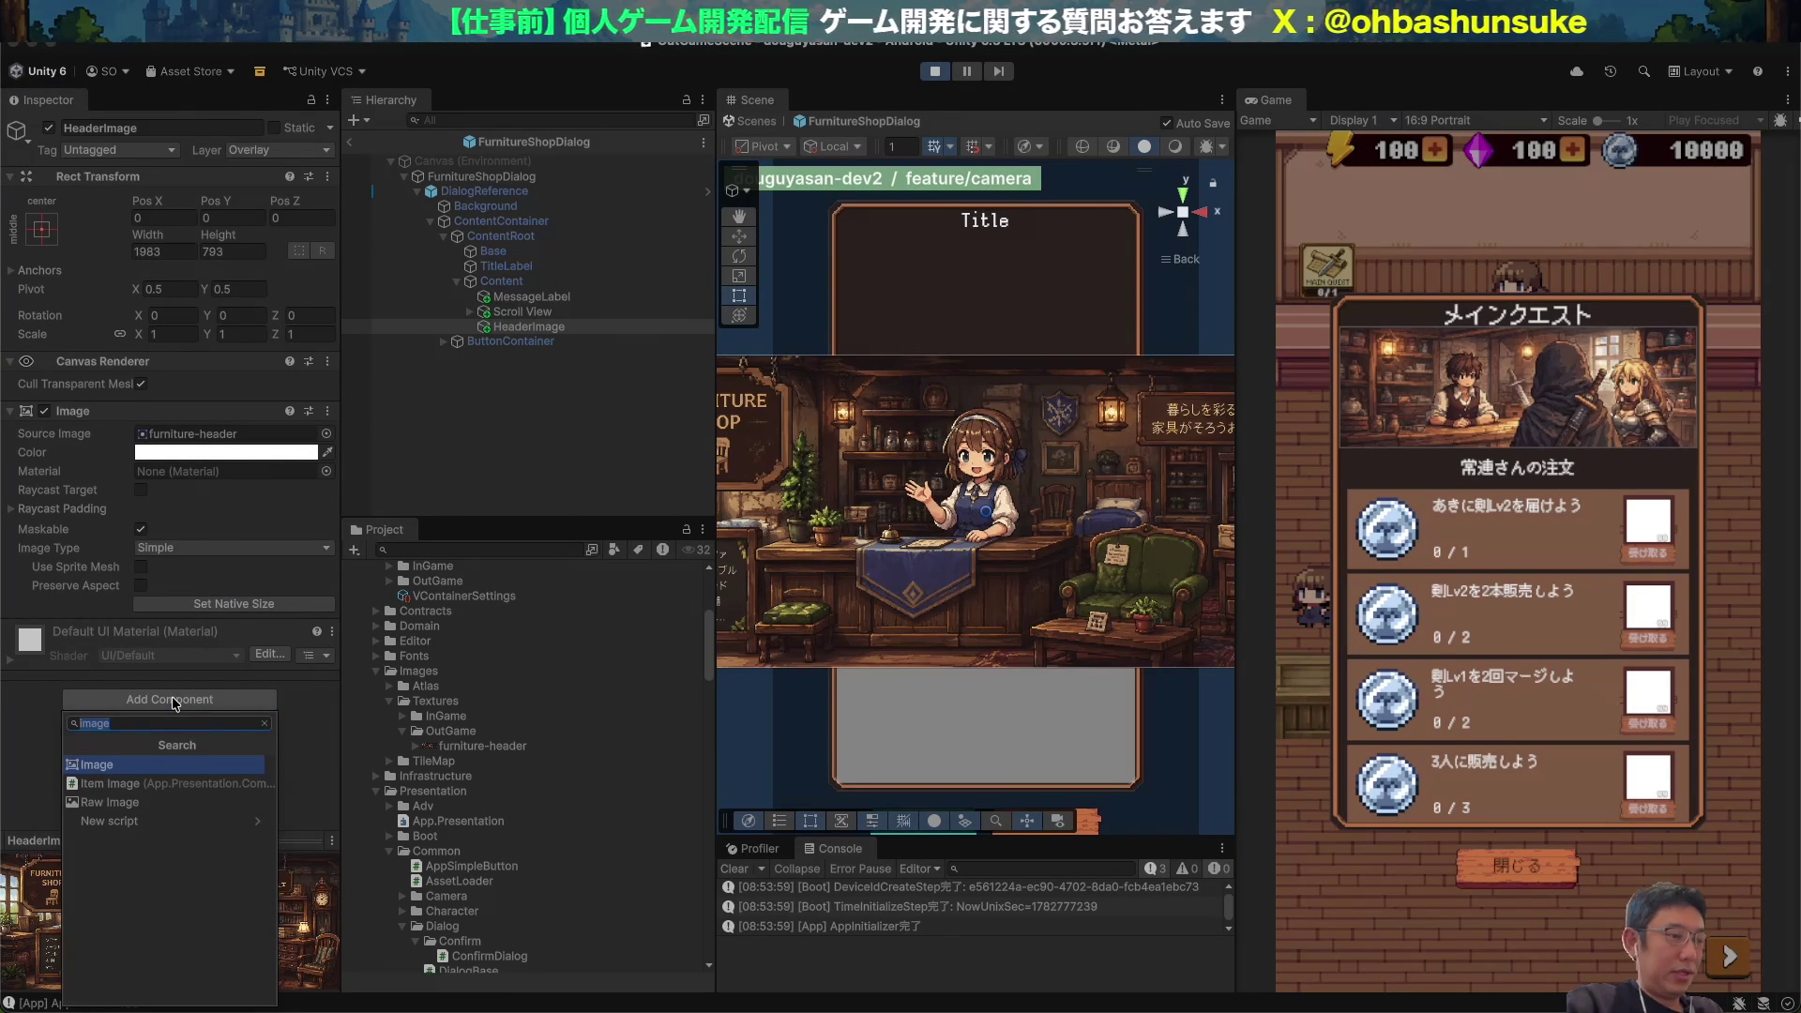
Turn on Preserve Aspect for the header image and set its width to 800.
{"action": "key", "text": "BackSpace"}
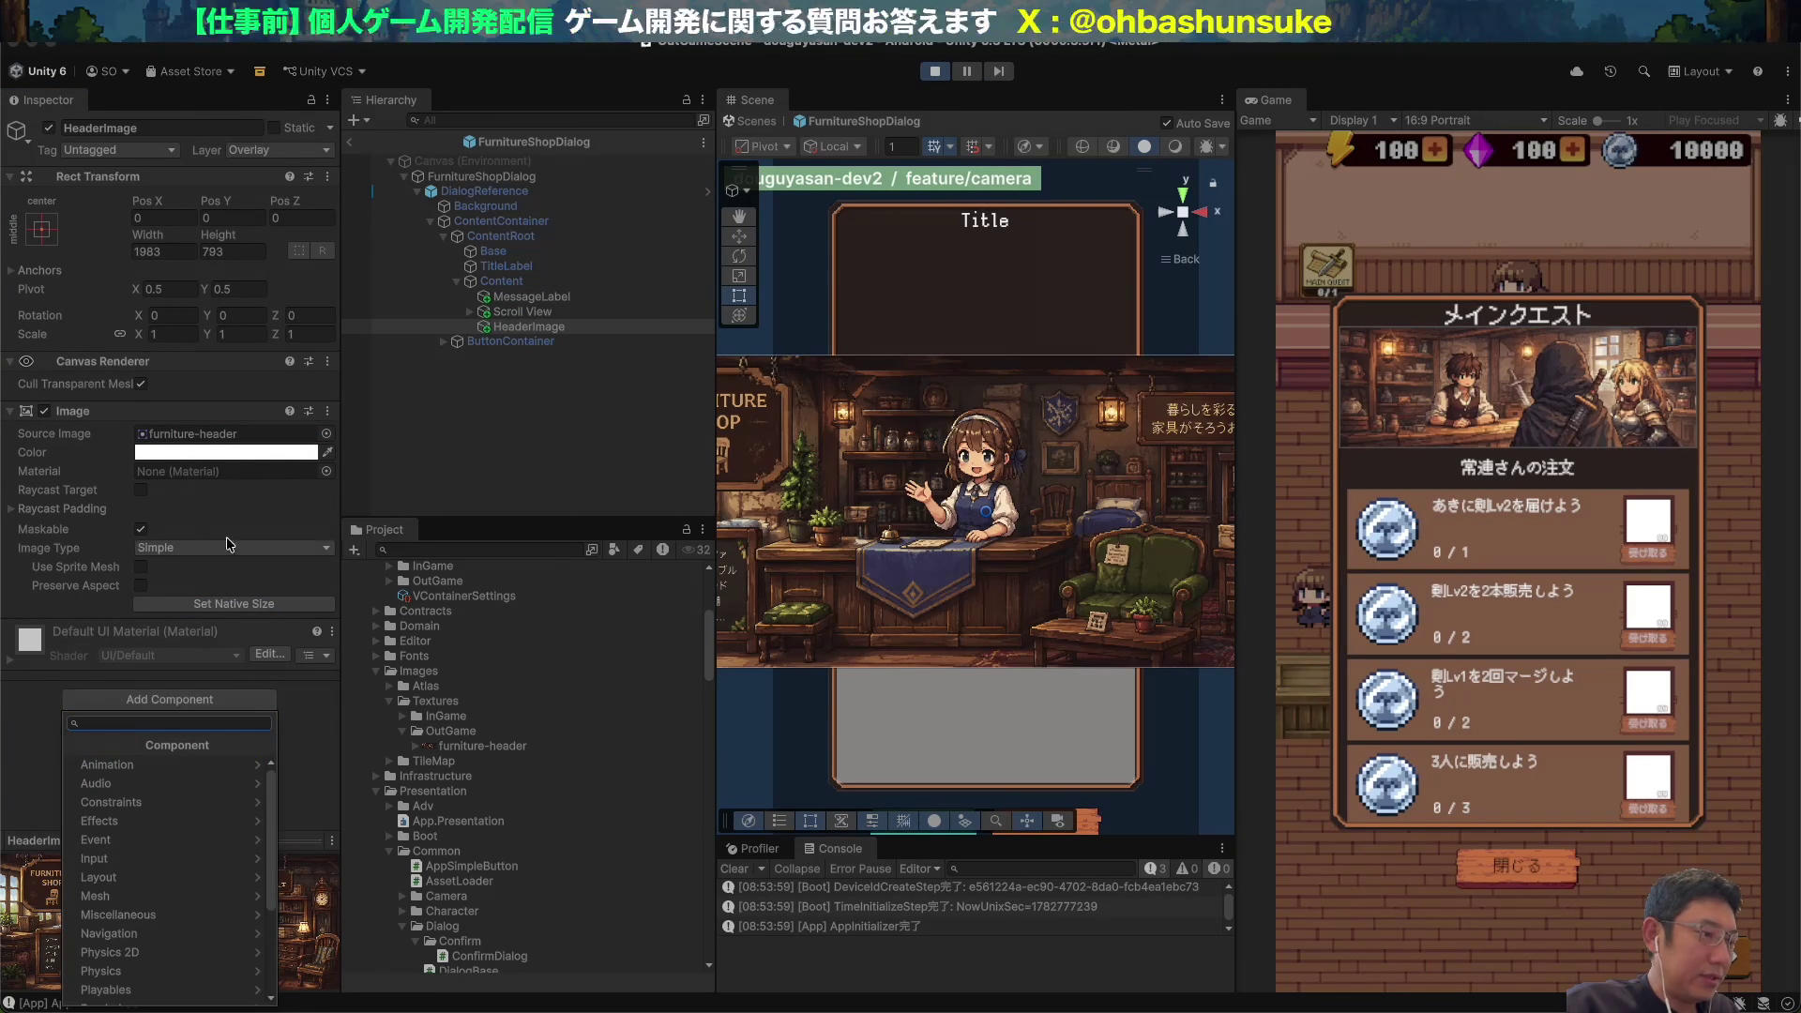
{"action": "left_click", "coordinate": [148, 583]}
{"action": "left_click", "coordinate": [142, 585]}
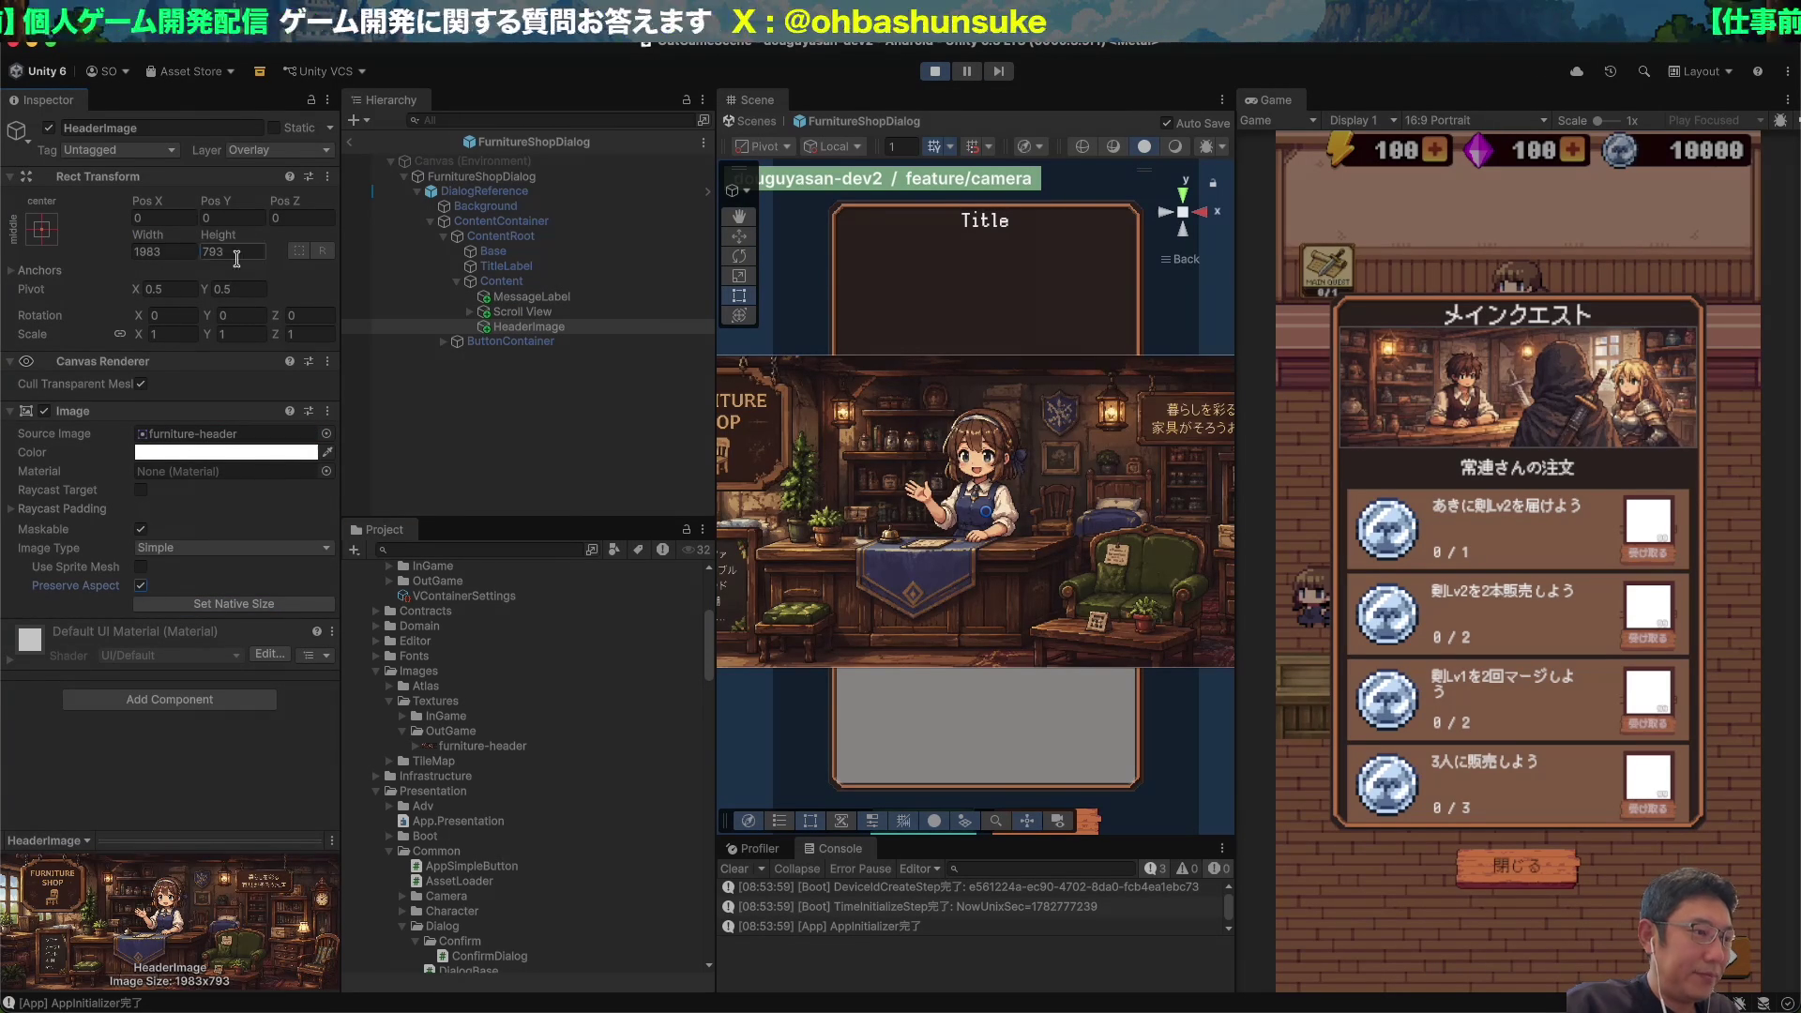
{"action": "left_click", "coordinate": [178, 252]}
{"action": "type", "text": "800"}
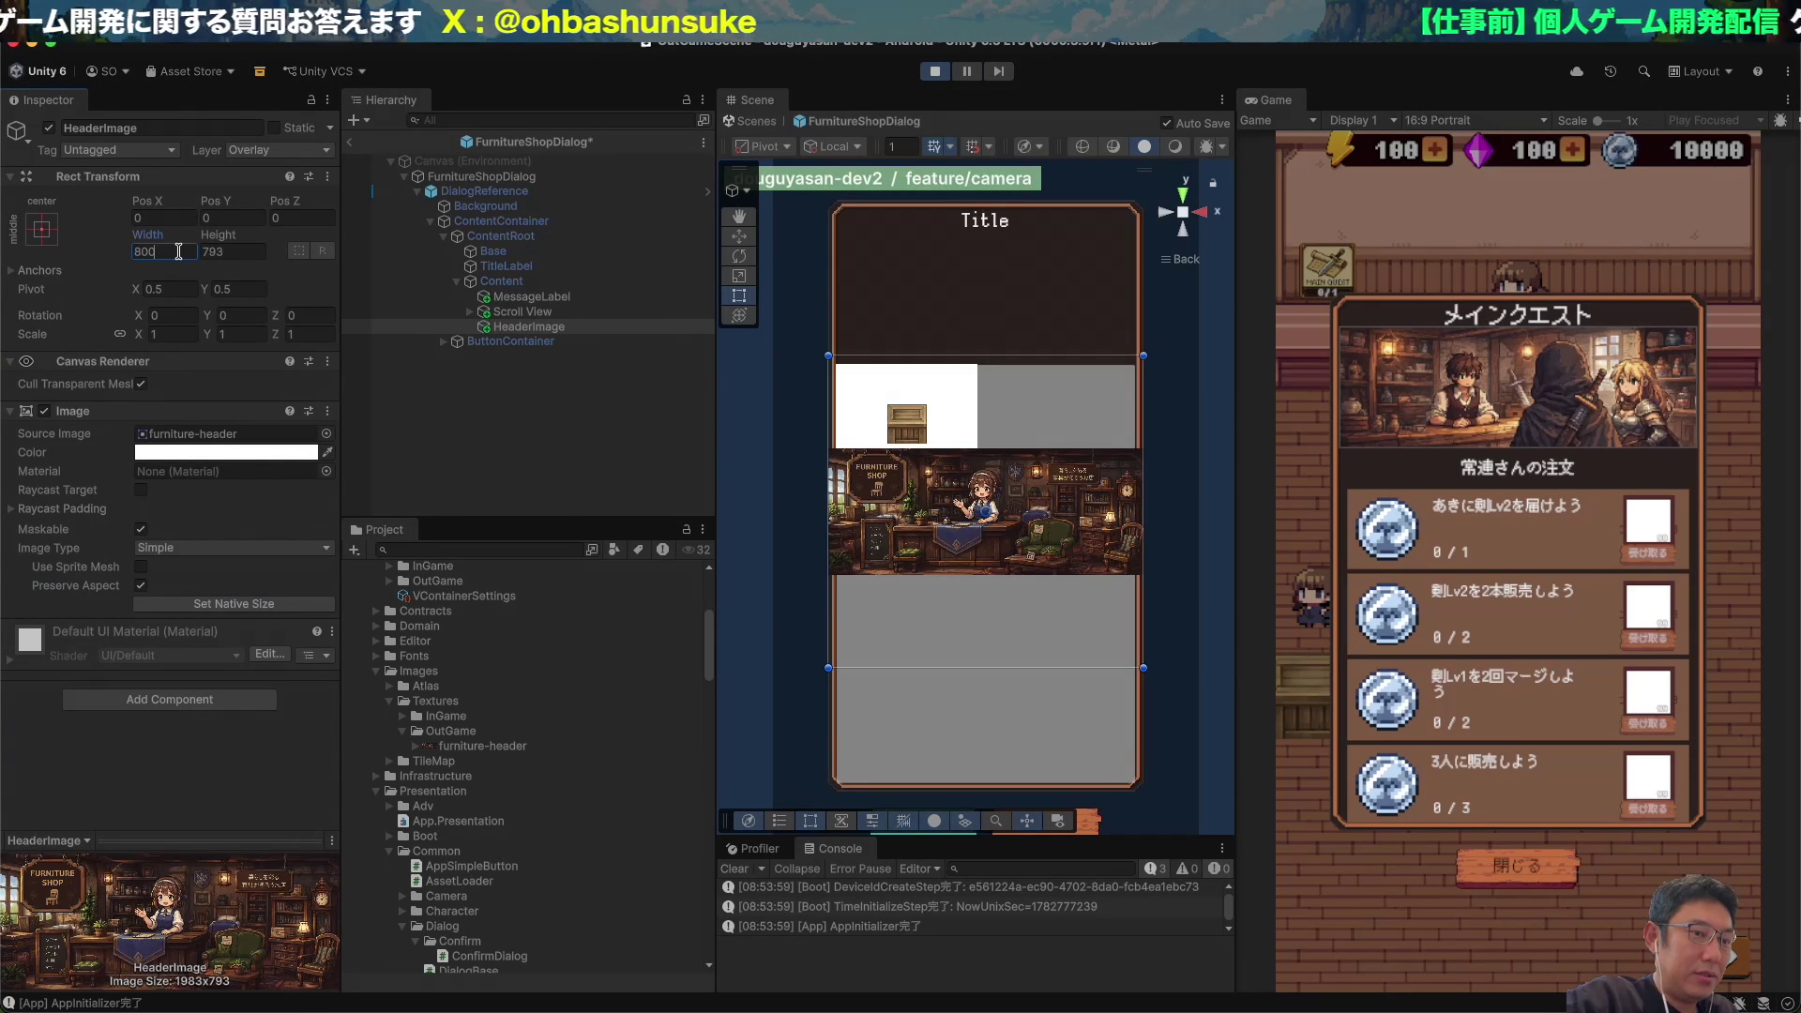
{"action": "key", "text": "BackSpace"}
{"action": "key", "text": "BackSpace"}
{"action": "key", "text": "BackSpace"}
{"action": "type", "text": "1983"}
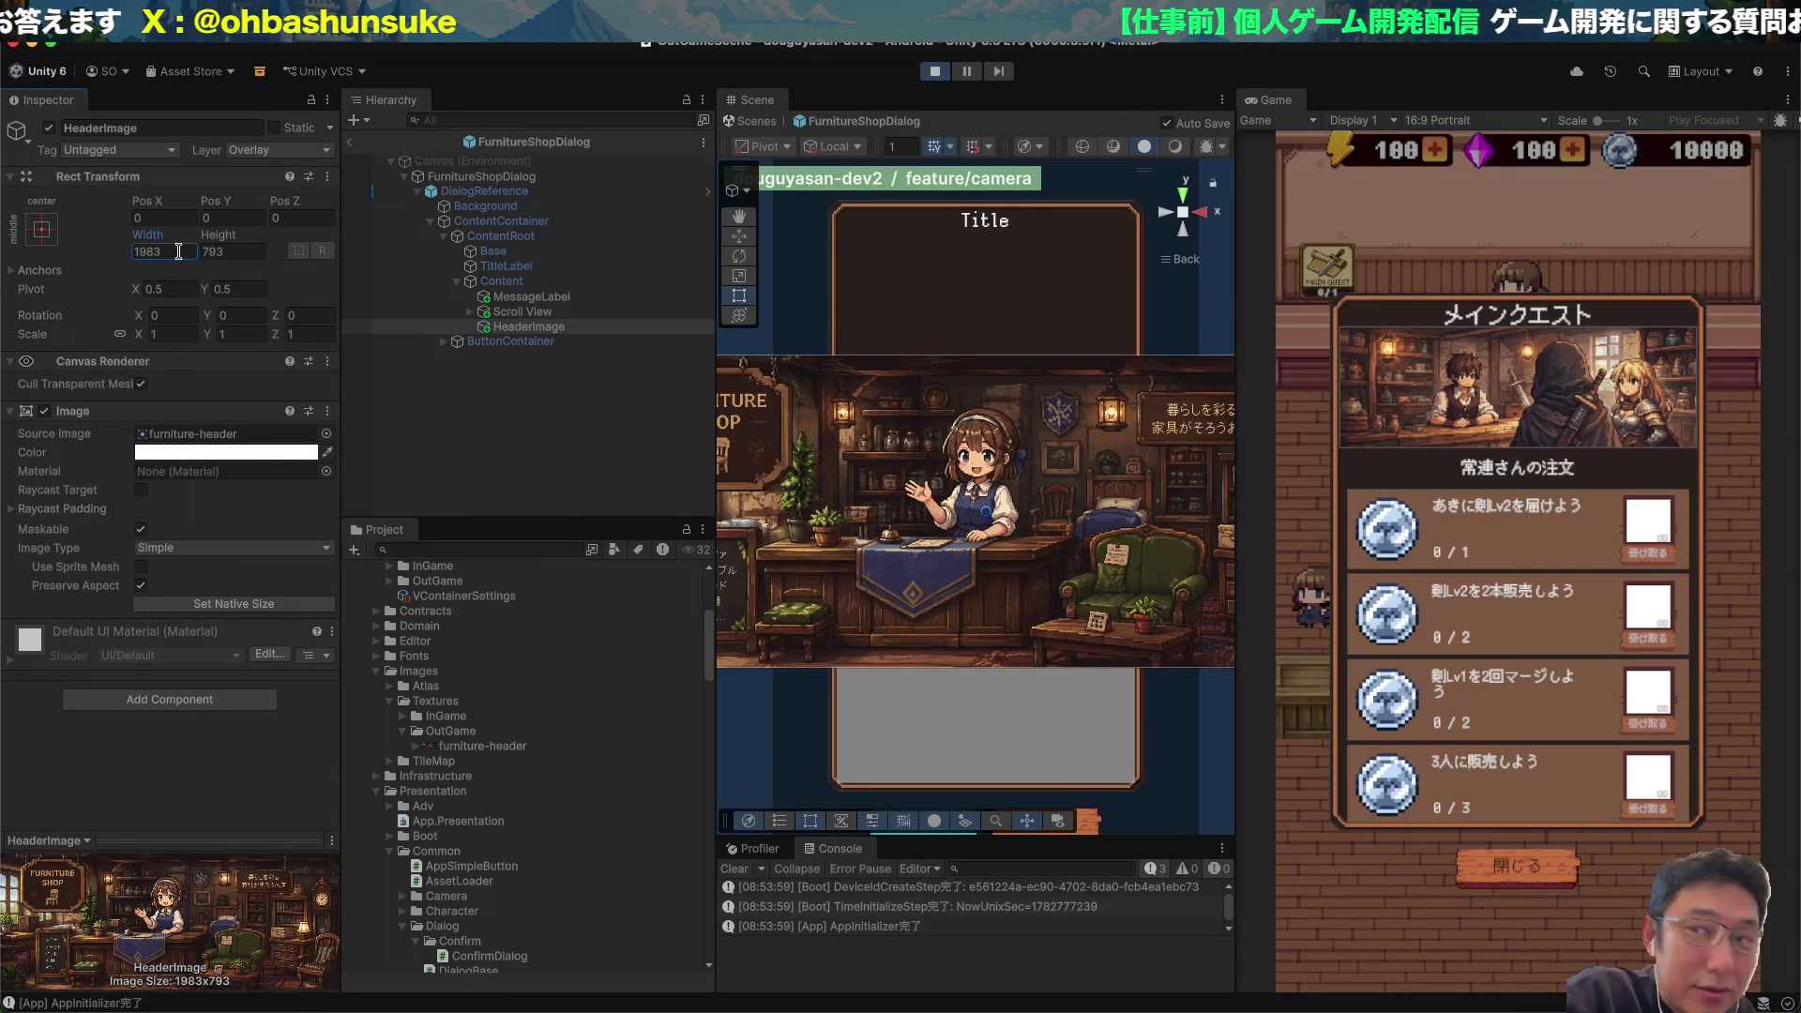
{"action": "key", "text": "super+z"}
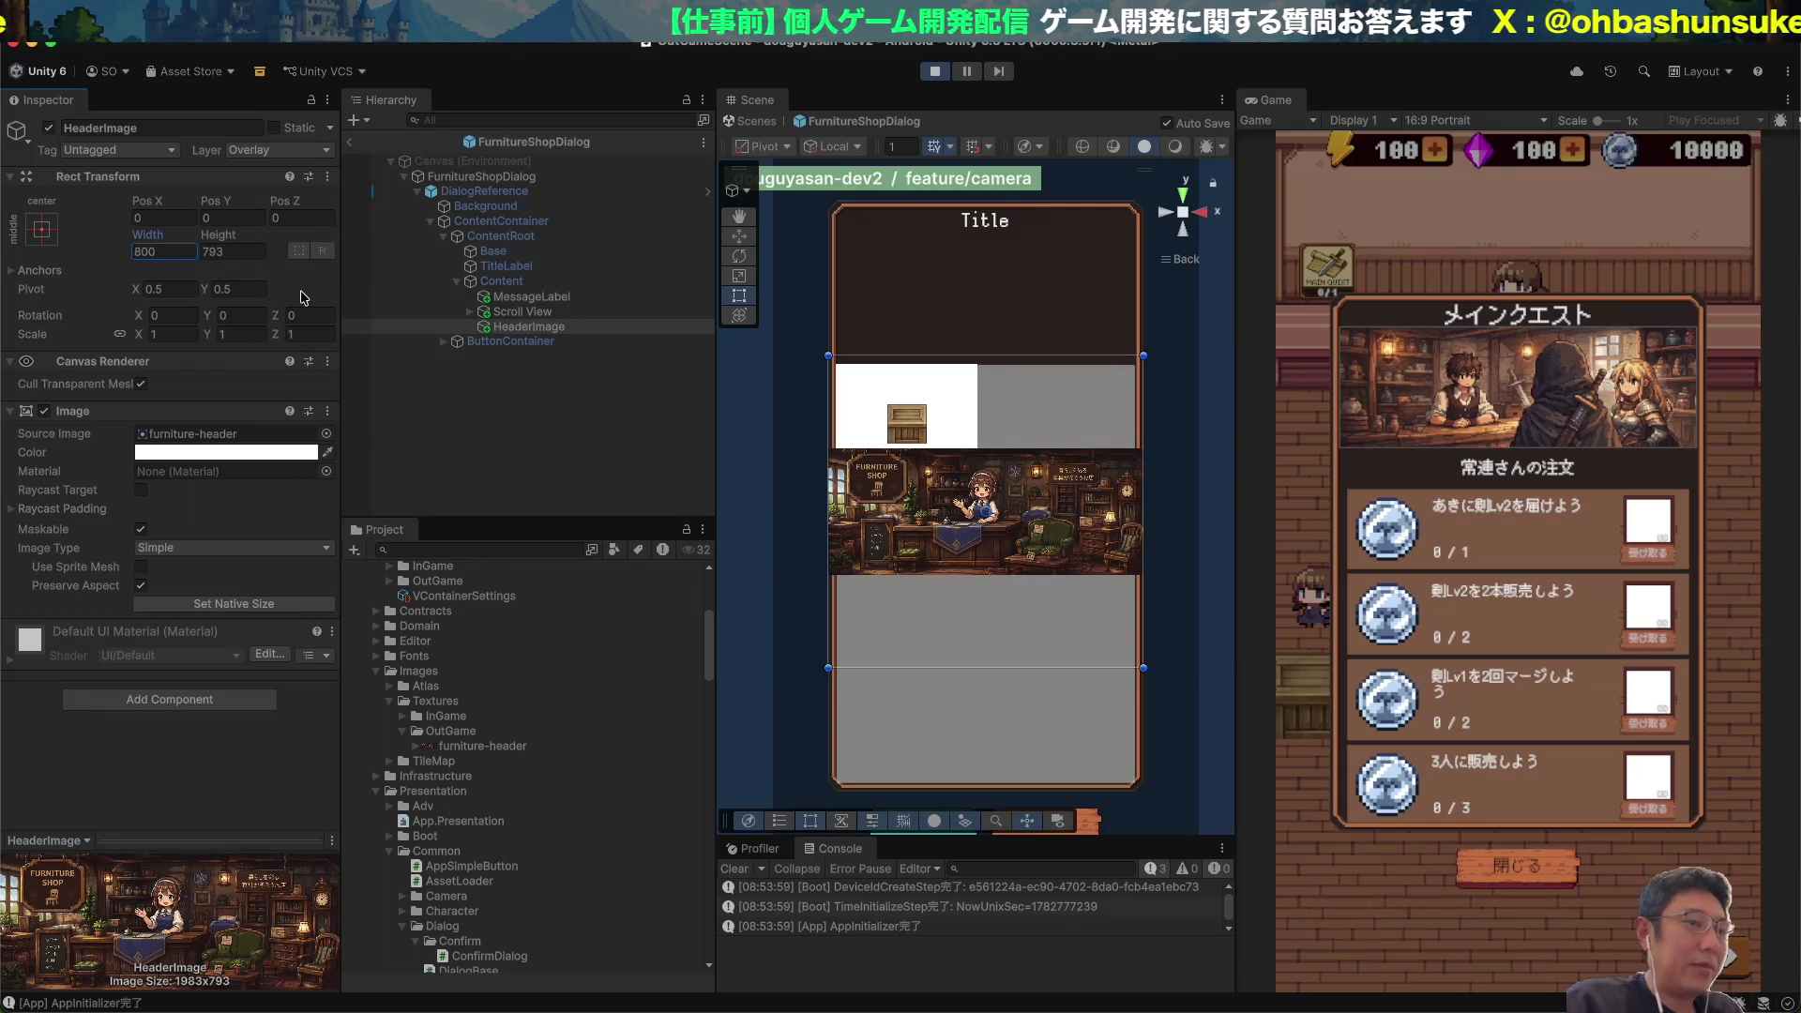
Set the header image's pivot Y to 1, anchor it top-centre, and set Pos Y to 0.
{"action": "left_click", "coordinate": [235, 289]}
{"action": "type", "text": "1"}
{"action": "key", "text": "Return"}
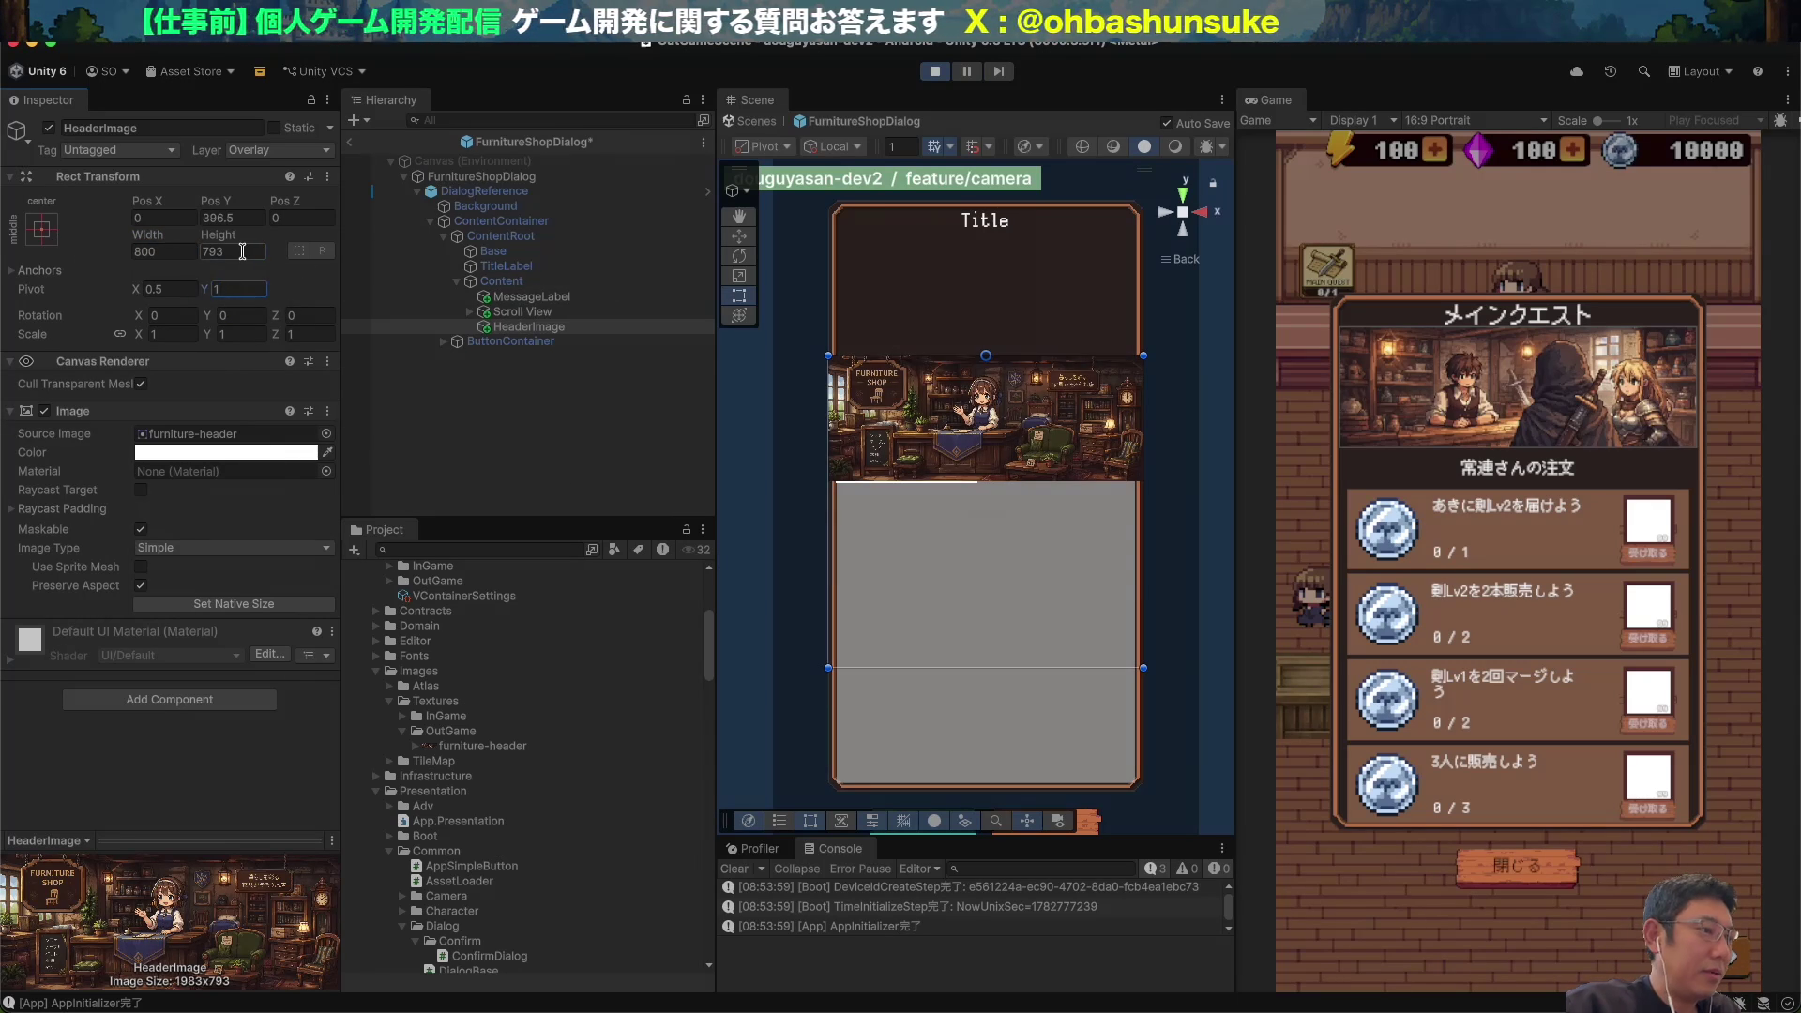
{"action": "left_click", "coordinate": [39, 230]}
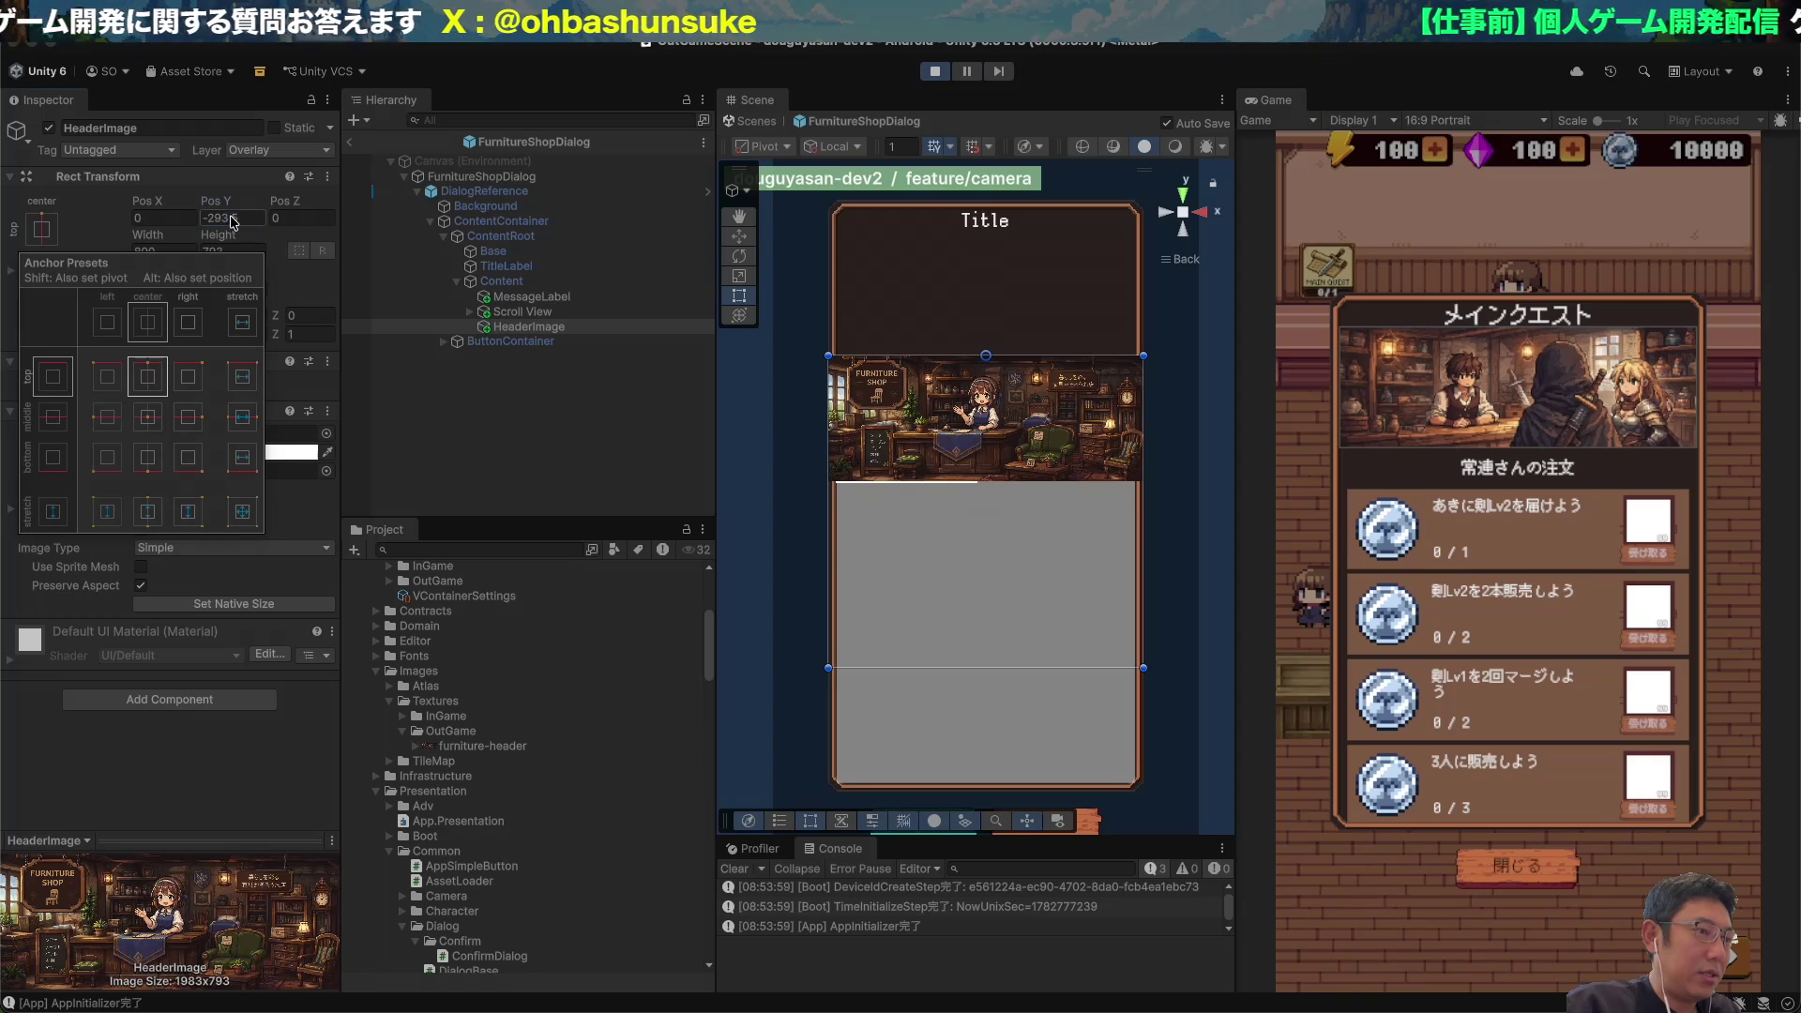
{"action": "left_click", "coordinate": [148, 377]}
{"action": "left_click", "coordinate": [263, 218]}
{"action": "type", "text": "0"}
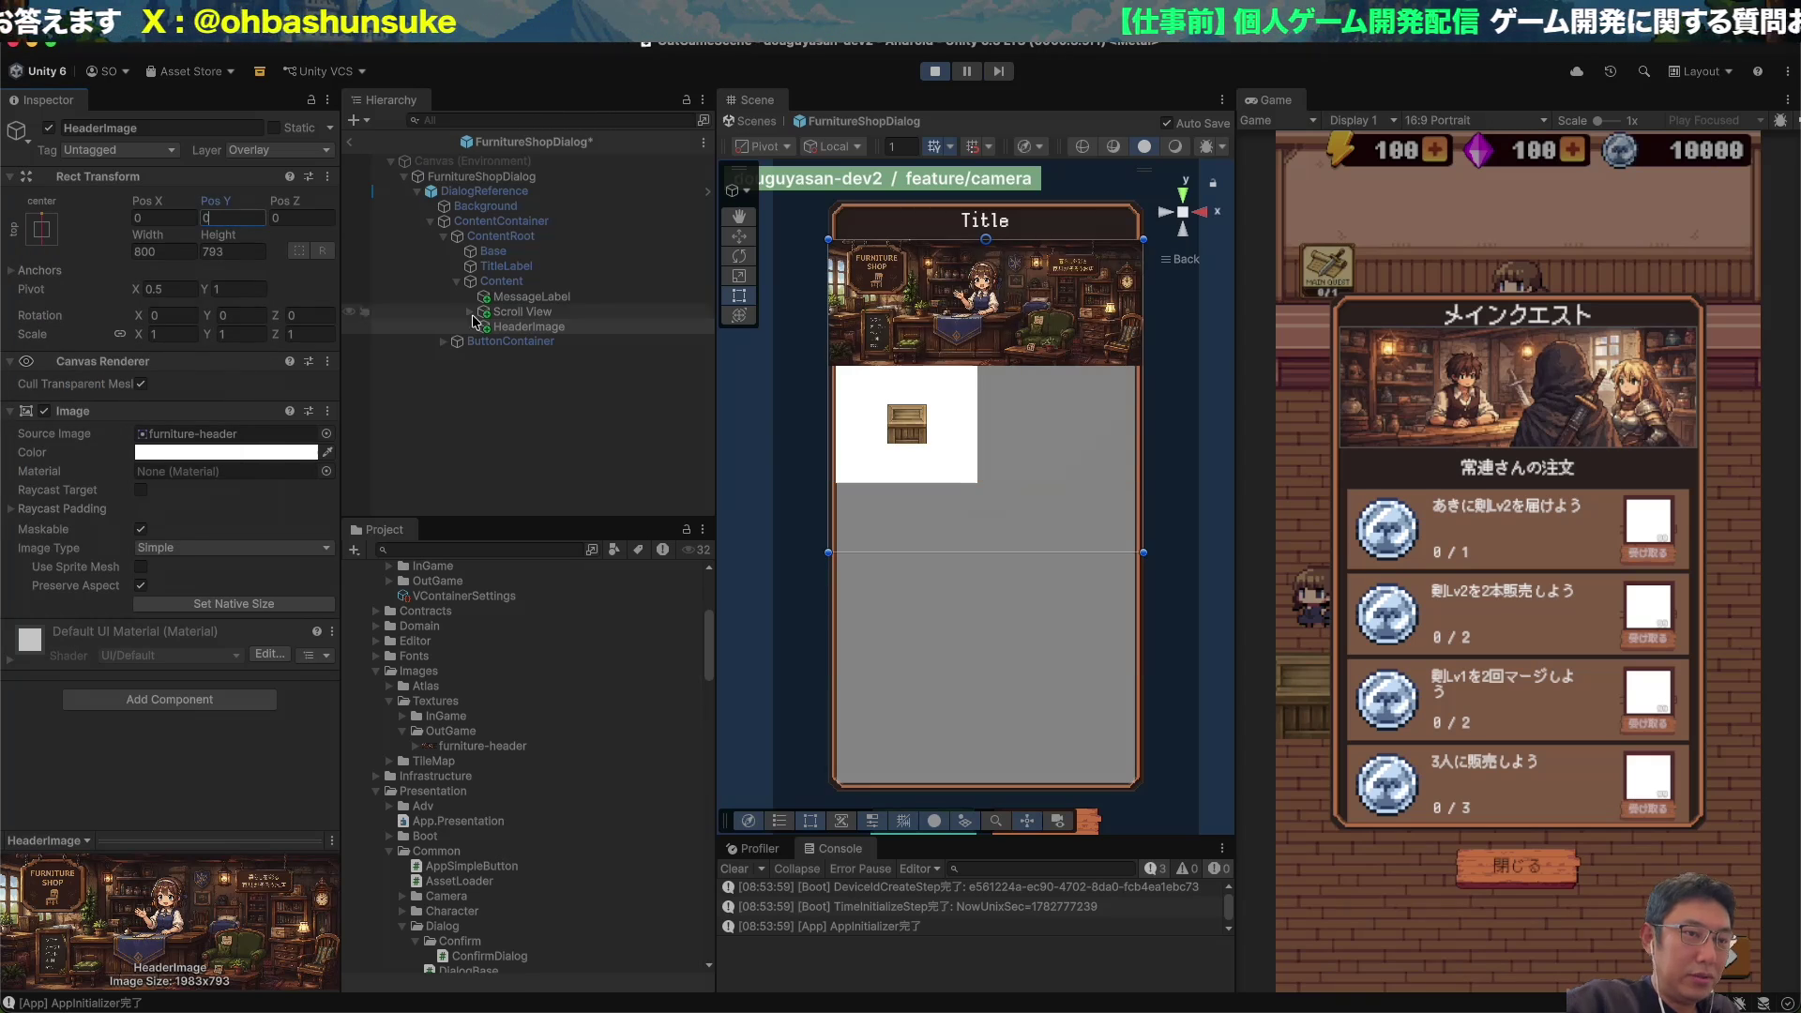
{"action": "key", "text": "Return"}
Frame the header image in the scene and narrow its width to 754.
{"action": "scroll", "coordinate": [815, 541], "scroll_direction": "up", "scroll_amount": 5}
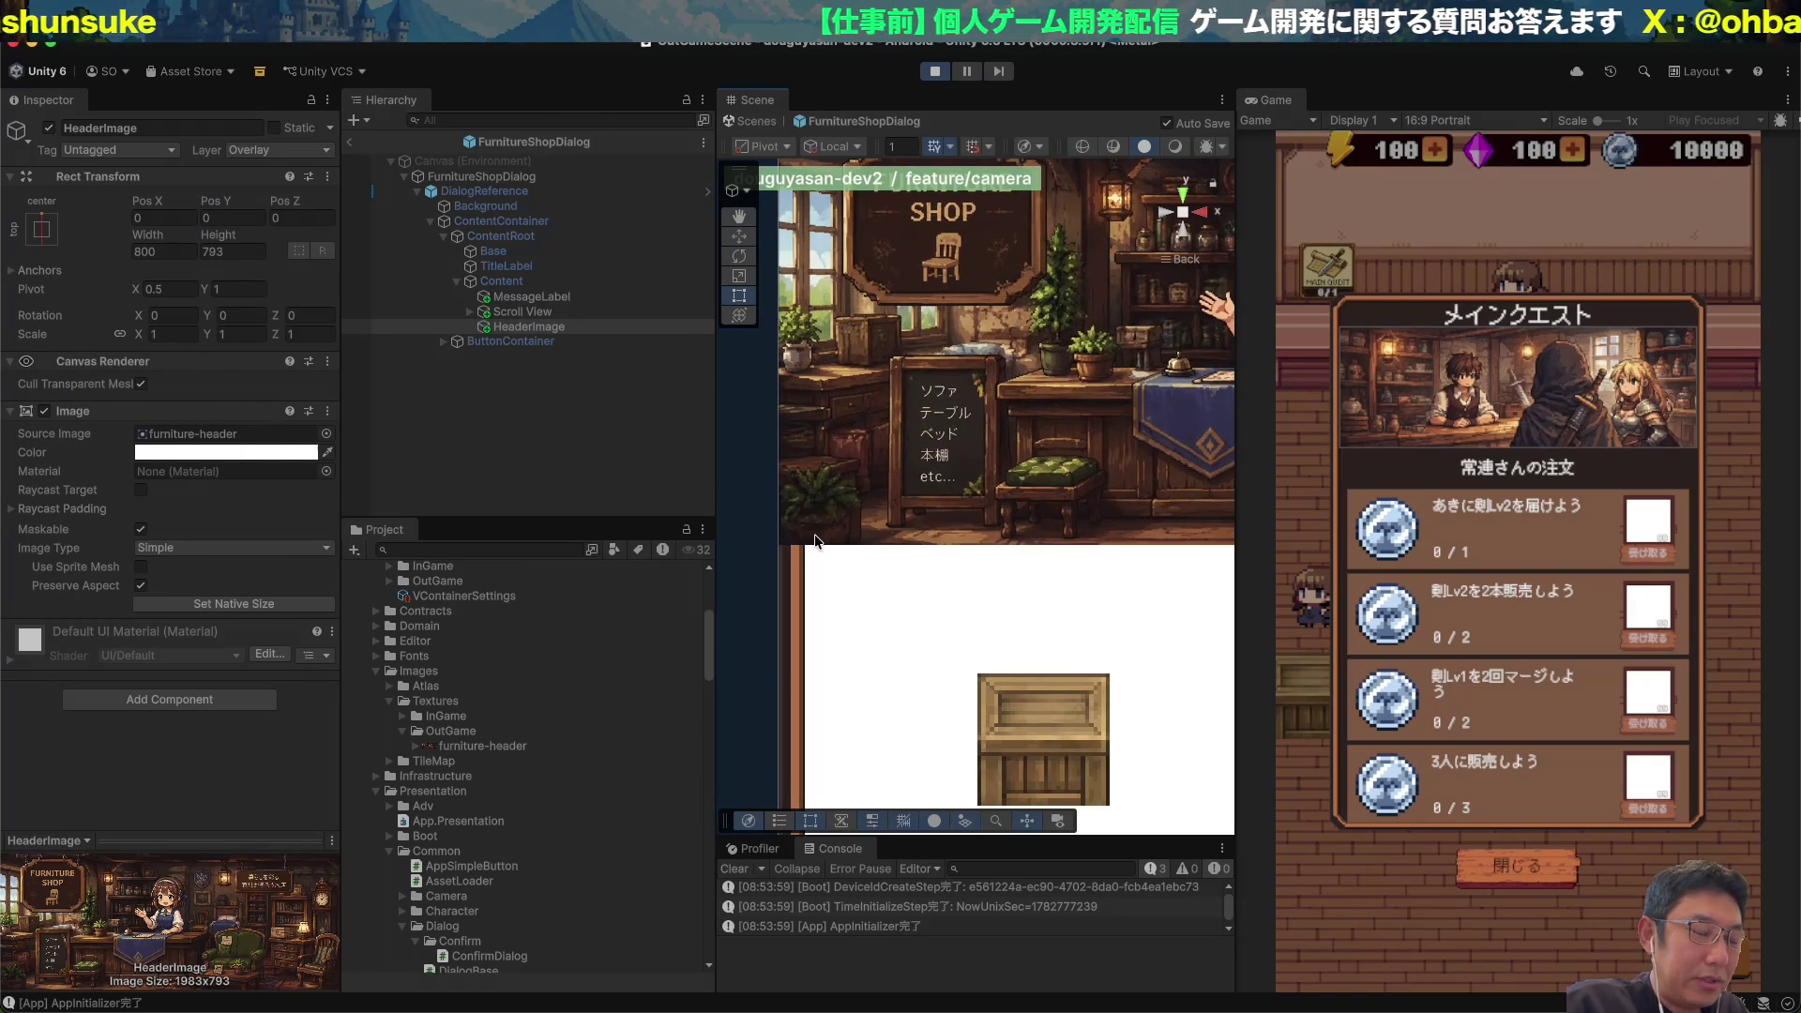
{"action": "scroll", "coordinate": [790, 566], "scroll_direction": "up", "scroll_amount": 5}
{"action": "scroll", "coordinate": [790, 567], "scroll_direction": "left", "scroll_amount": 5}
{"action": "key", "text": "f"}
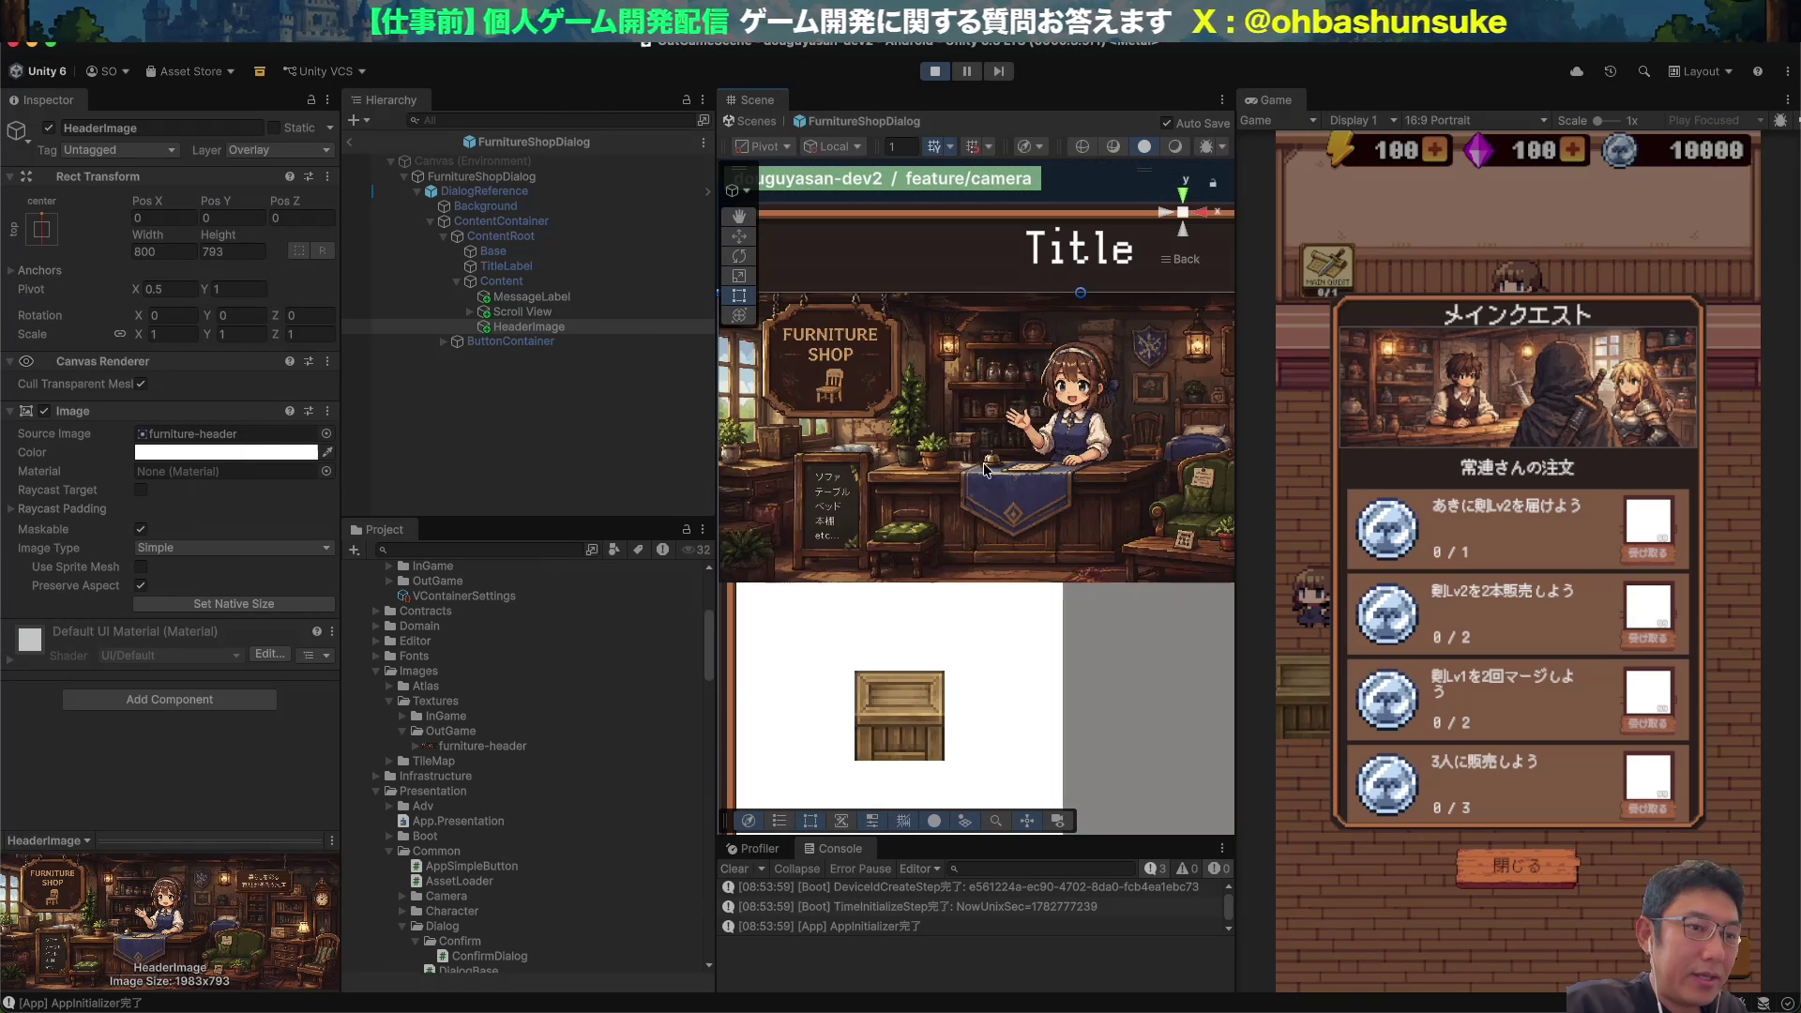
{"action": "scroll", "coordinate": [1048, 448], "scroll_direction": "right", "scroll_amount": 5}
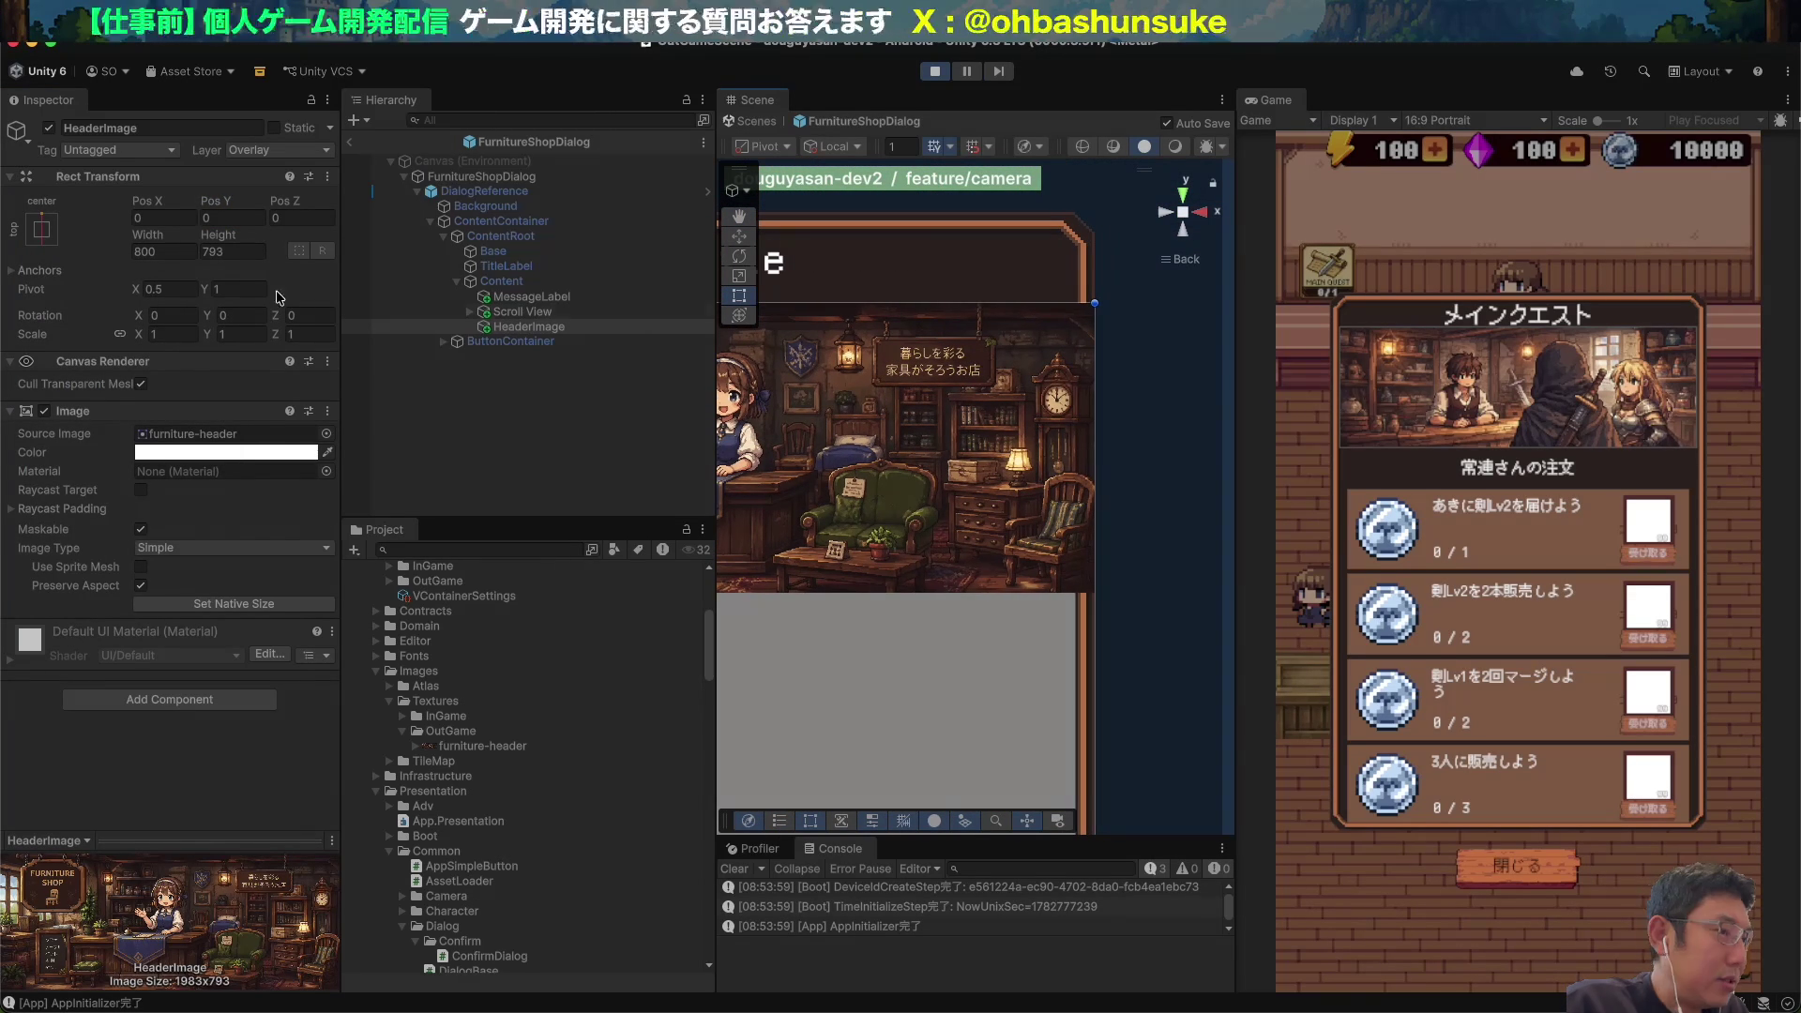
{"action": "left_click_drag", "start_coordinate": [522, 311], "coordinate": [528, 329]}
{"action": "left_click", "coordinate": [528, 328]}
{"action": "mouse_move", "coordinate": [139, 235]}
{"action": "left_mouse_down"}
{"action": "mouse_move", "coordinate": [4, 286]}
{"action": "mouse_move", "coordinate": [194, 264]}
{"action": "left_mouse_up"}
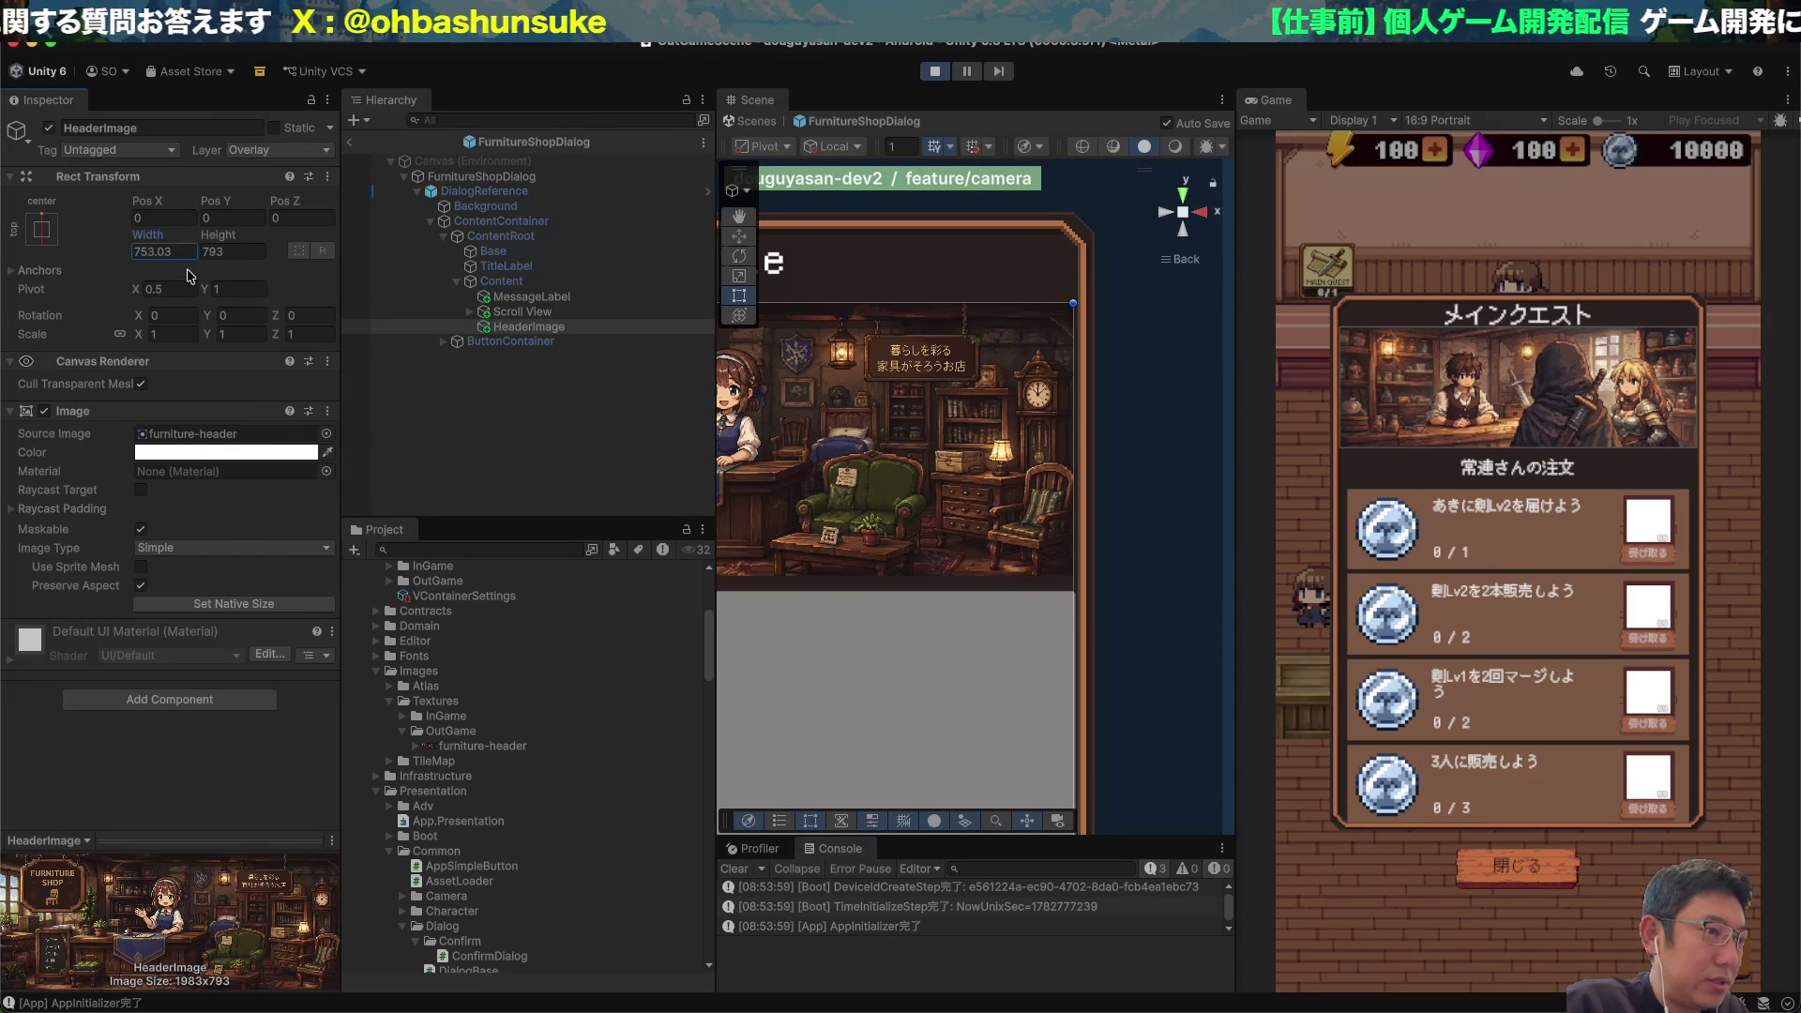
{"action": "left_click", "coordinate": [184, 250]}
{"action": "type", "text": "754"}
{"action": "key", "text": "Return"}
Raise the banner's bottom edge to fit the picture at 754 × 316.58, above the Scroll View.
{"action": "scroll", "coordinate": [900, 556], "scroll_direction": "down", "scroll_amount": 5}
{"action": "left_click_drag", "start_coordinate": [905, 639], "coordinate": [905, 495]}
{"action": "scroll", "coordinate": [943, 554], "scroll_direction": "up", "scroll_amount": 2}
{"action": "scroll", "coordinate": [942, 548], "scroll_direction": "up", "scroll_amount": 3}
{"action": "left_click_drag", "start_coordinate": [1070, 494], "coordinate": [1052, 521]}
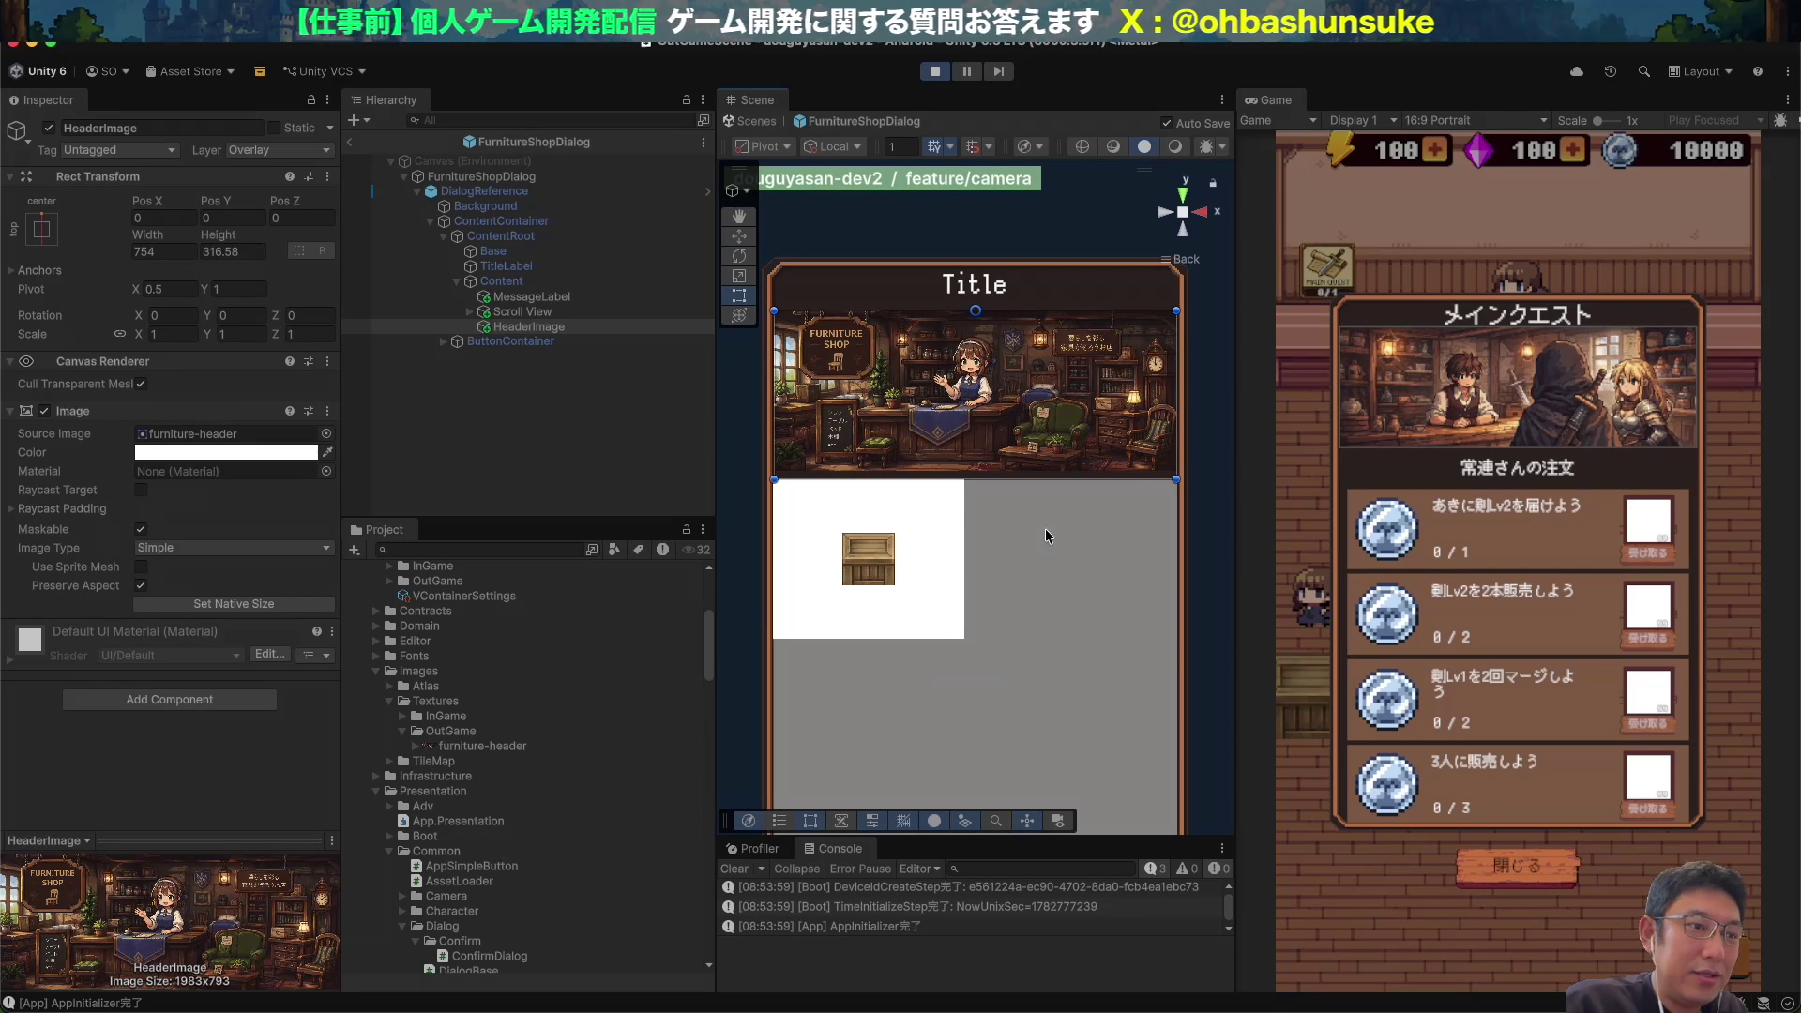
{"action": "left_click", "coordinate": [969, 501]}
Inspect the ButtonContainer, Content grid layout and FurnitureCell in the Hierarchy.
{"action": "scroll", "coordinate": [968, 501], "scroll_direction": "down", "scroll_amount": 3}
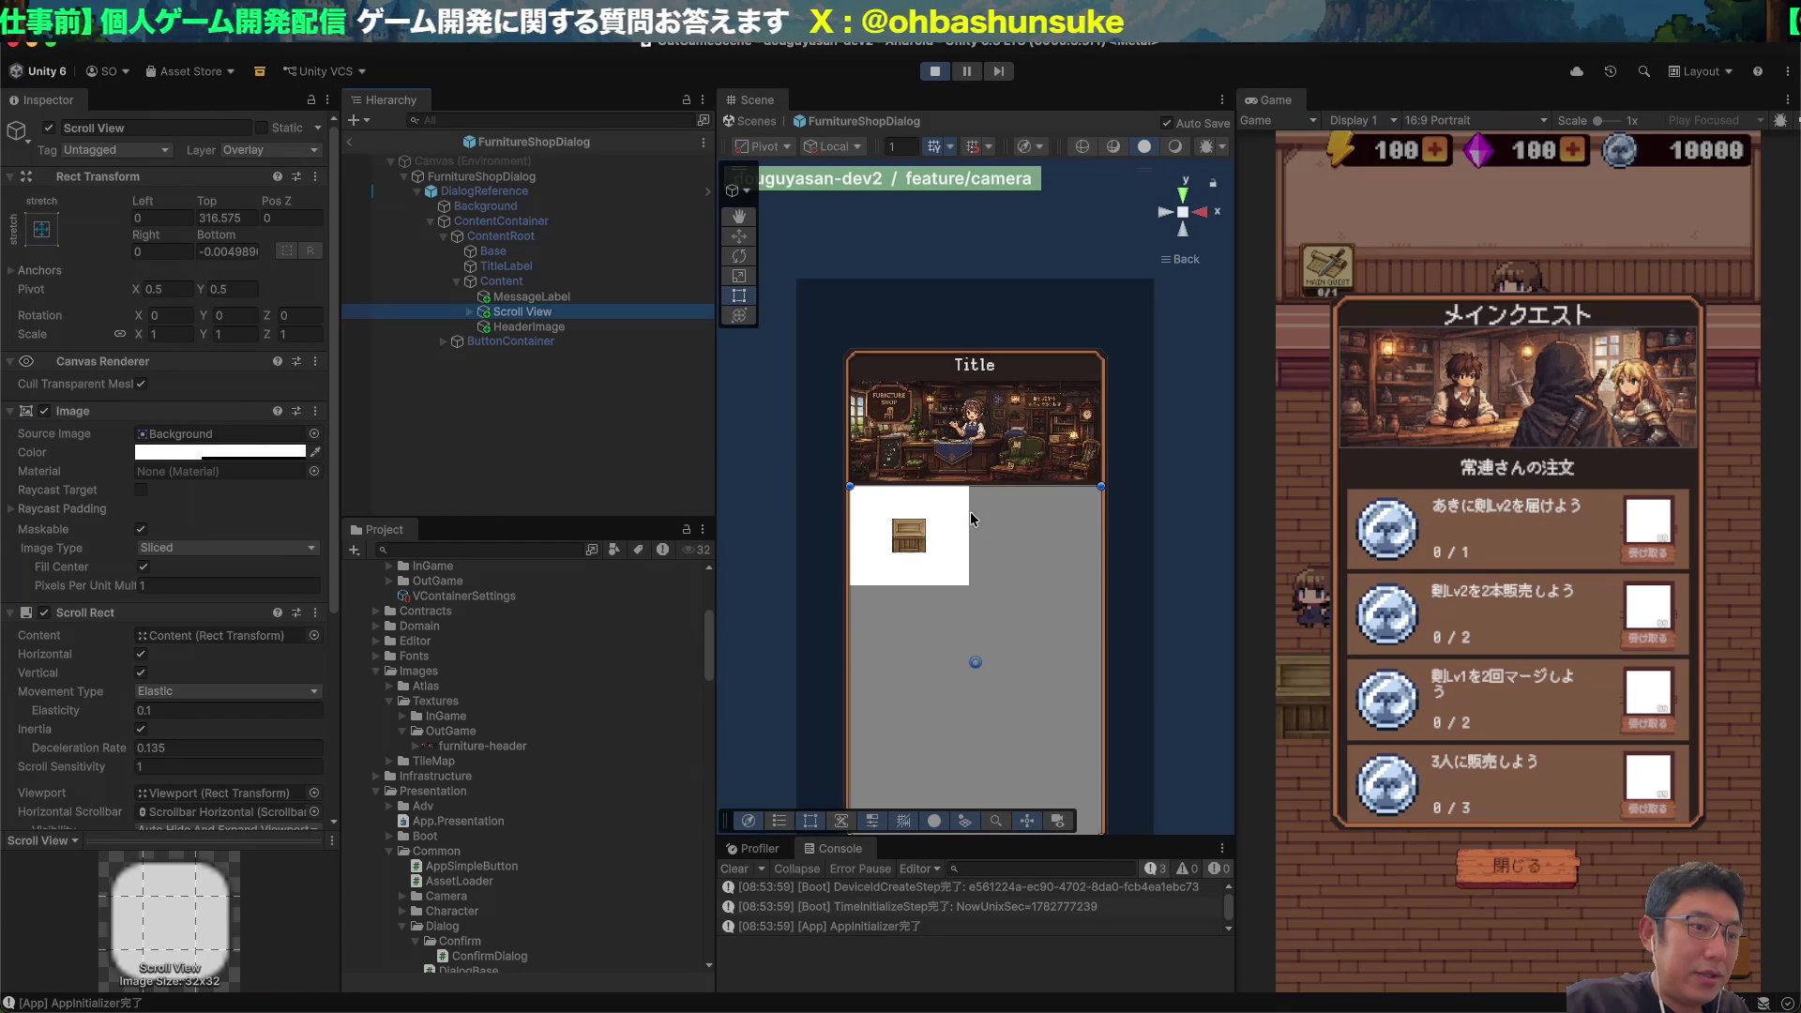
{"action": "scroll", "coordinate": [966, 454], "scroll_direction": "up", "scroll_amount": 3}
{"action": "scroll", "coordinate": [967, 454], "scroll_direction": "up", "scroll_amount": 2}
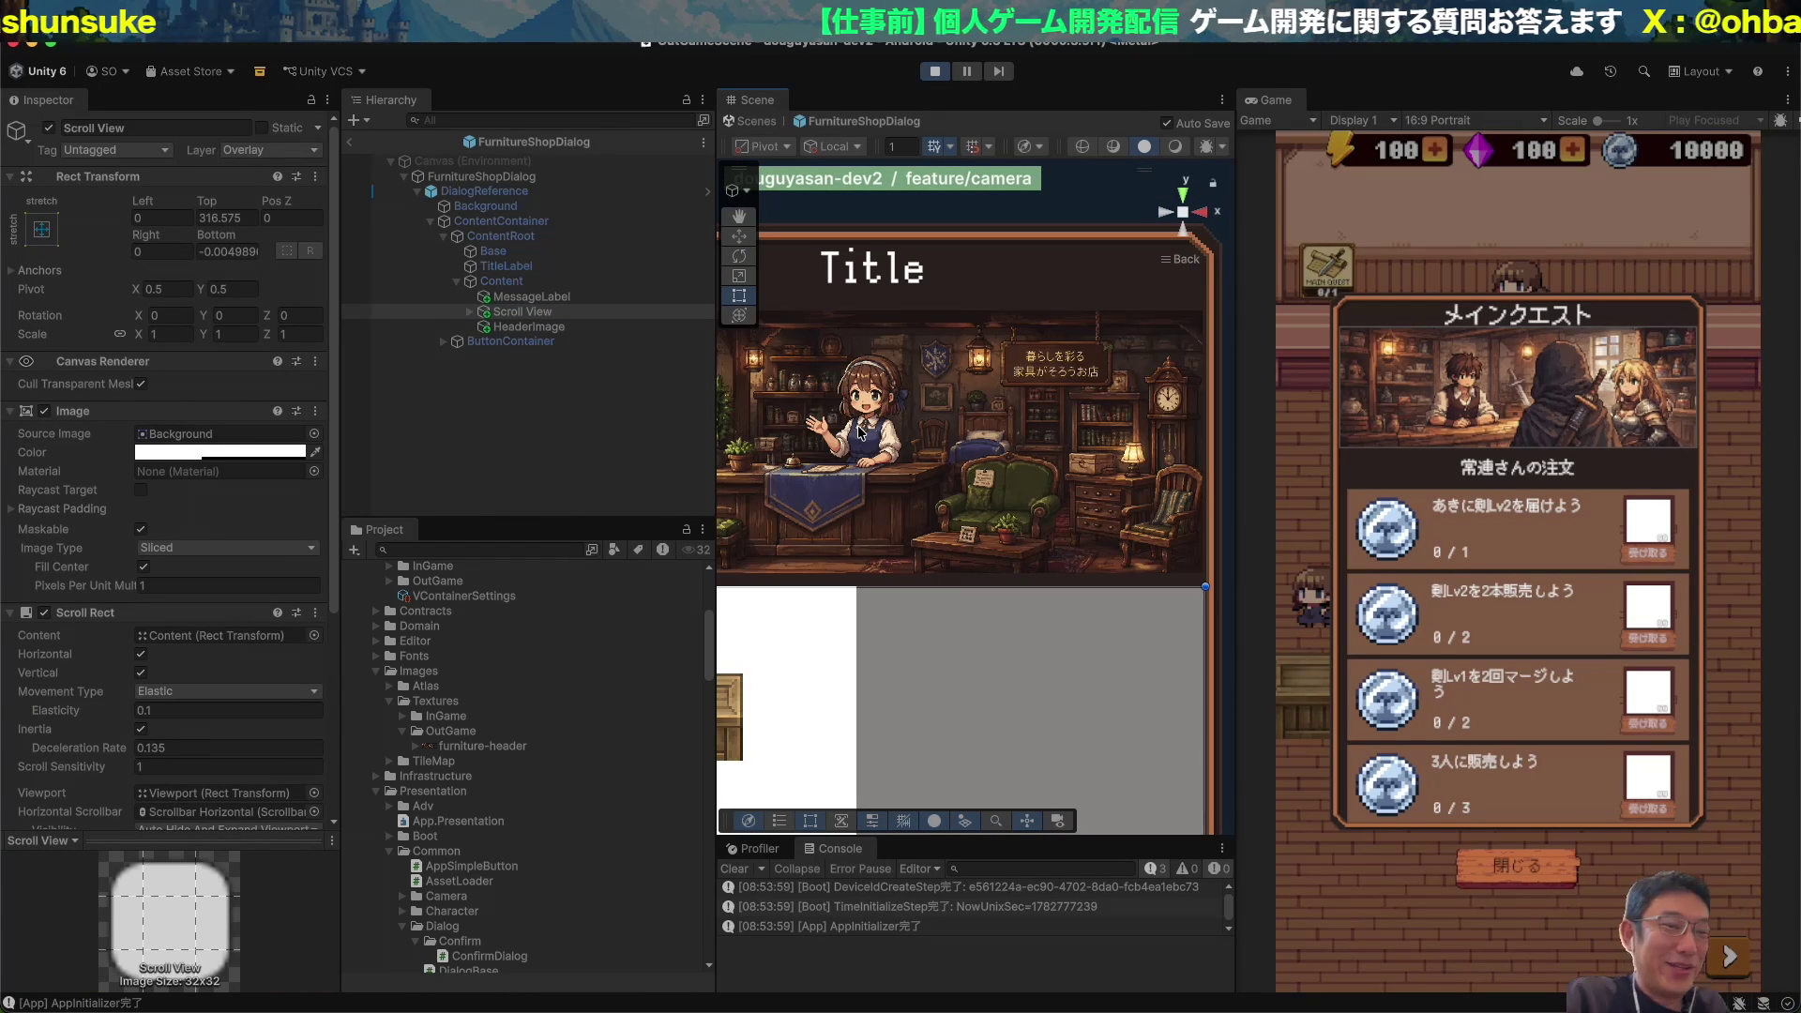
{"action": "scroll", "coordinate": [987, 469], "scroll_direction": "down", "scroll_amount": 2}
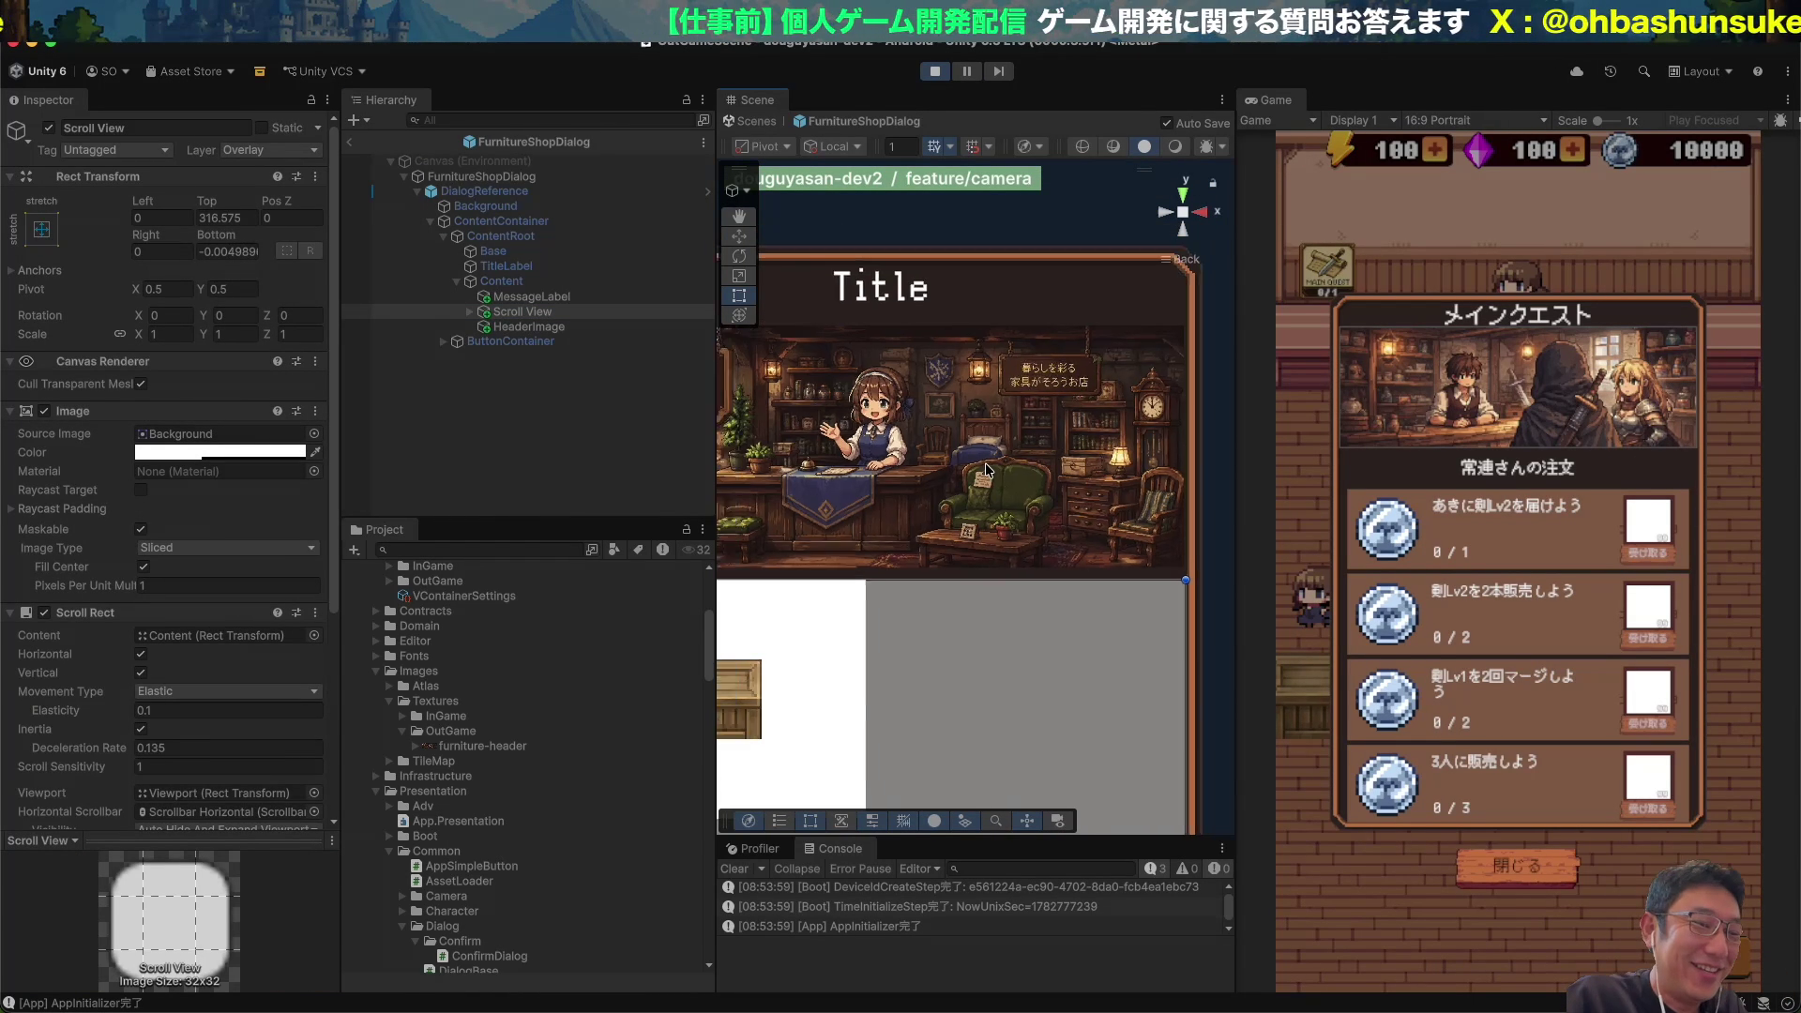
{"action": "scroll", "coordinate": [987, 469], "scroll_direction": "down", "scroll_amount": 1}
{"action": "left_click_drag", "start_coordinate": [987, 469], "coordinate": [1061, 395]}
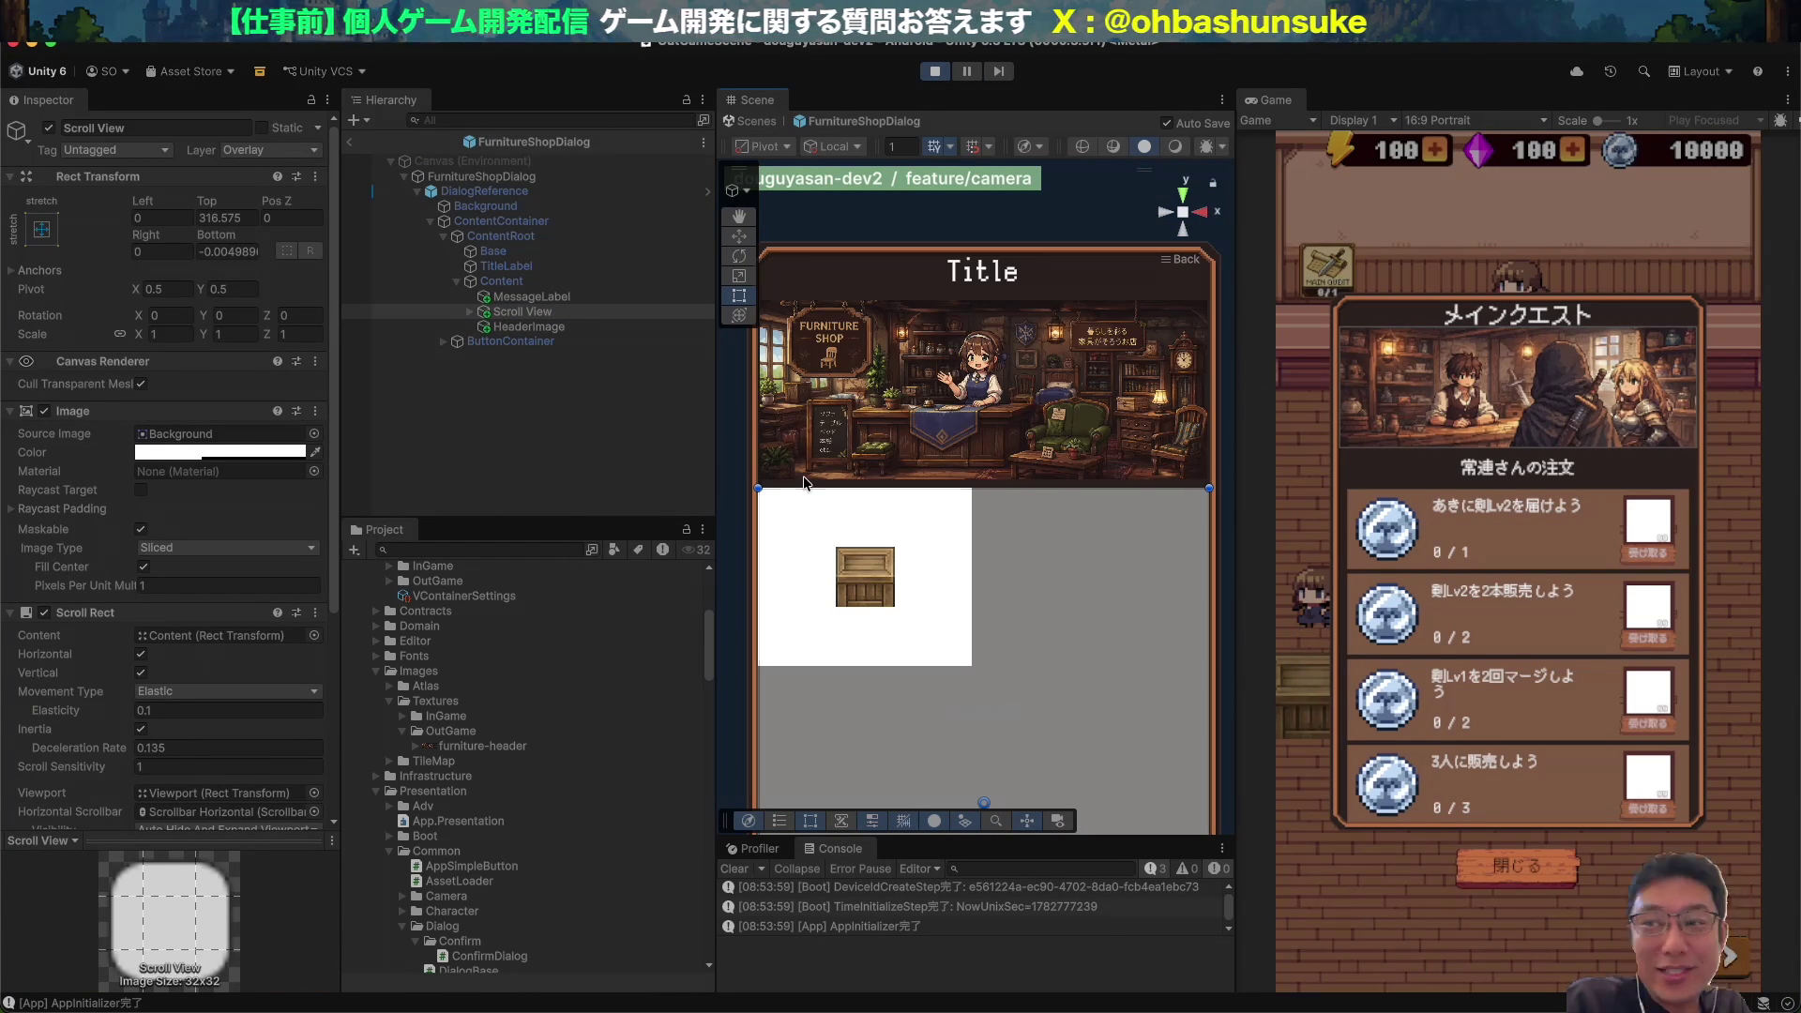
{"action": "left_click", "coordinate": [634, 335]}
{"action": "left_click", "coordinate": [469, 311]}
{"action": "left_click", "coordinate": [483, 326]}
{"action": "left_click", "coordinate": [496, 342]}
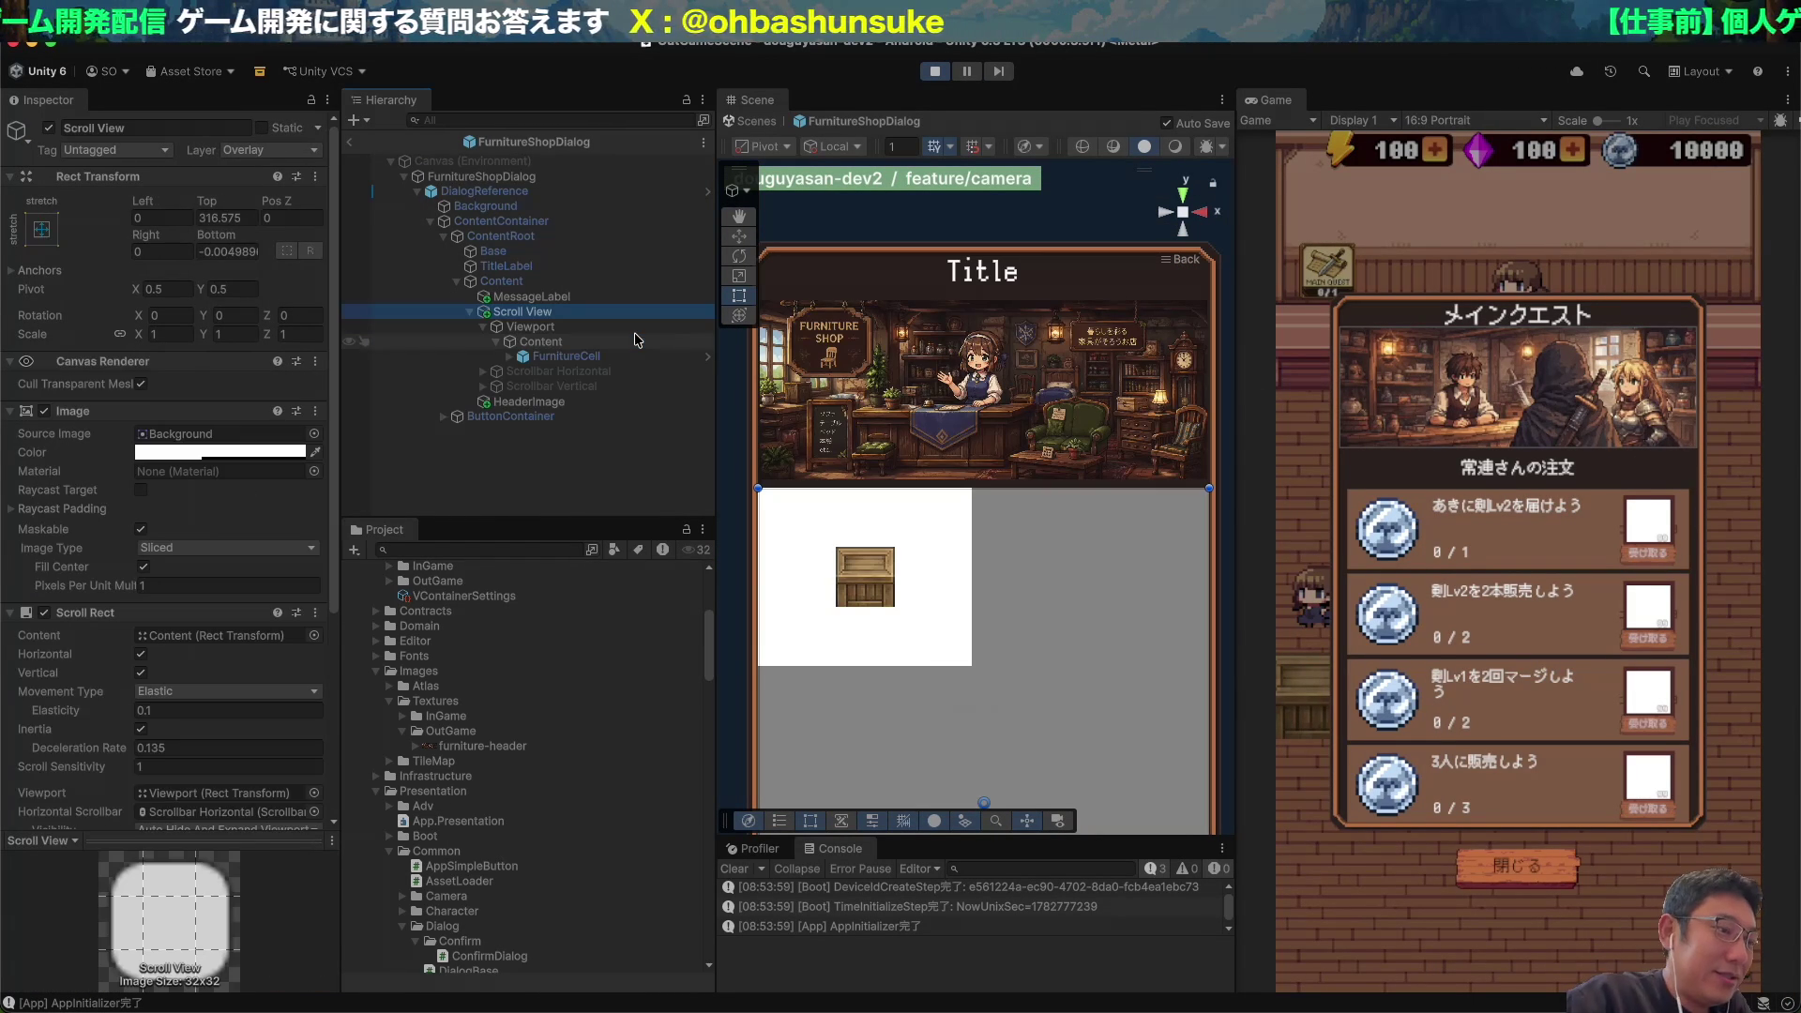
{"action": "left_click", "coordinate": [583, 357]}
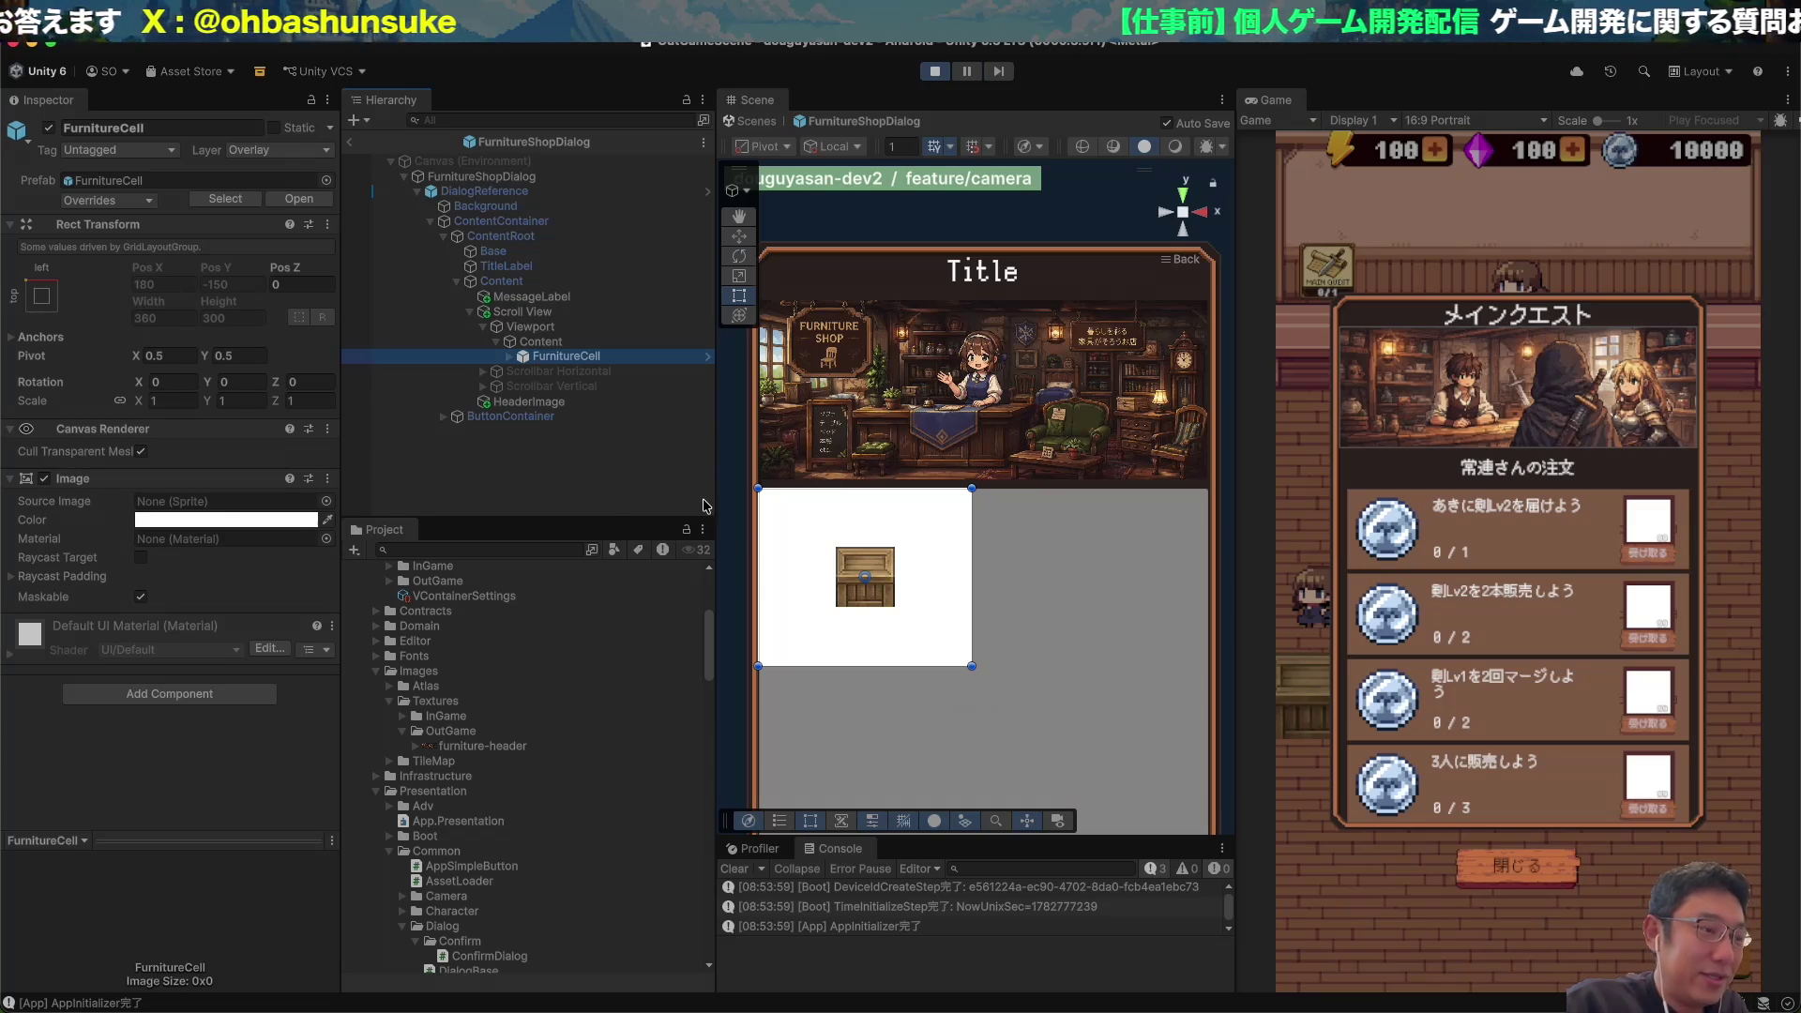
{"action": "left_click", "coordinate": [610, 342]}
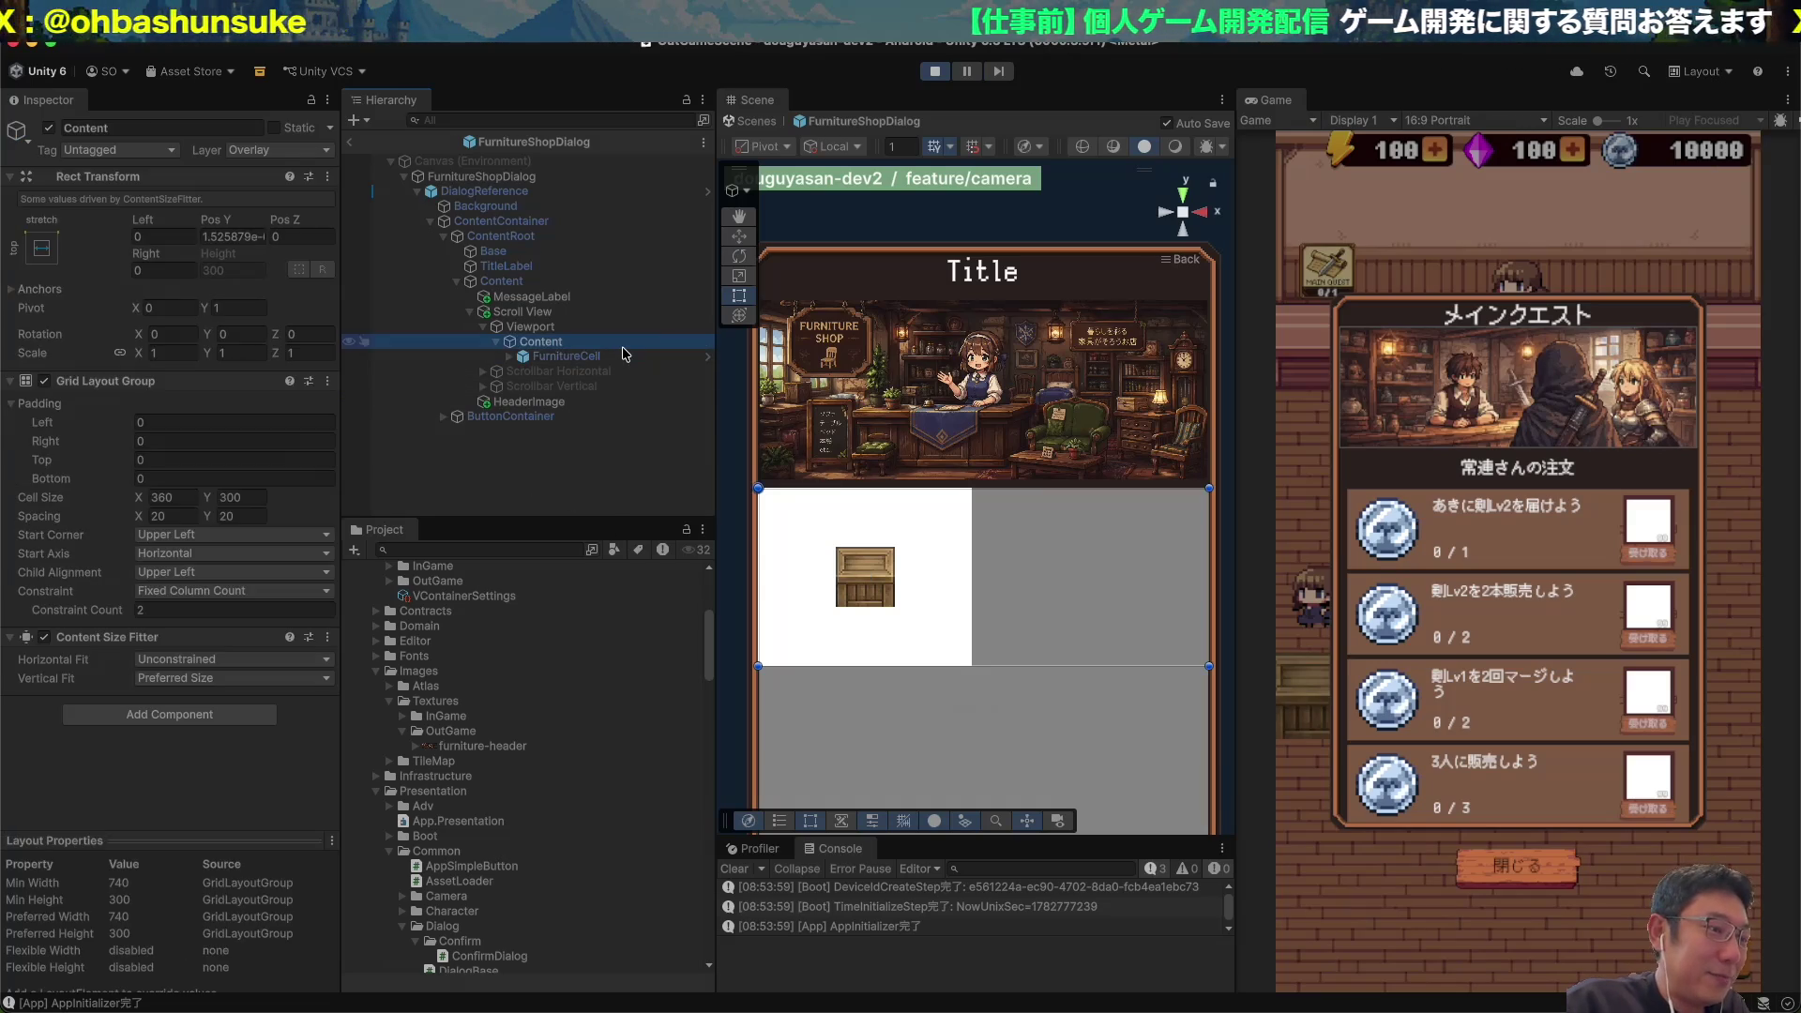
{"action": "left_click", "coordinate": [624, 356]}
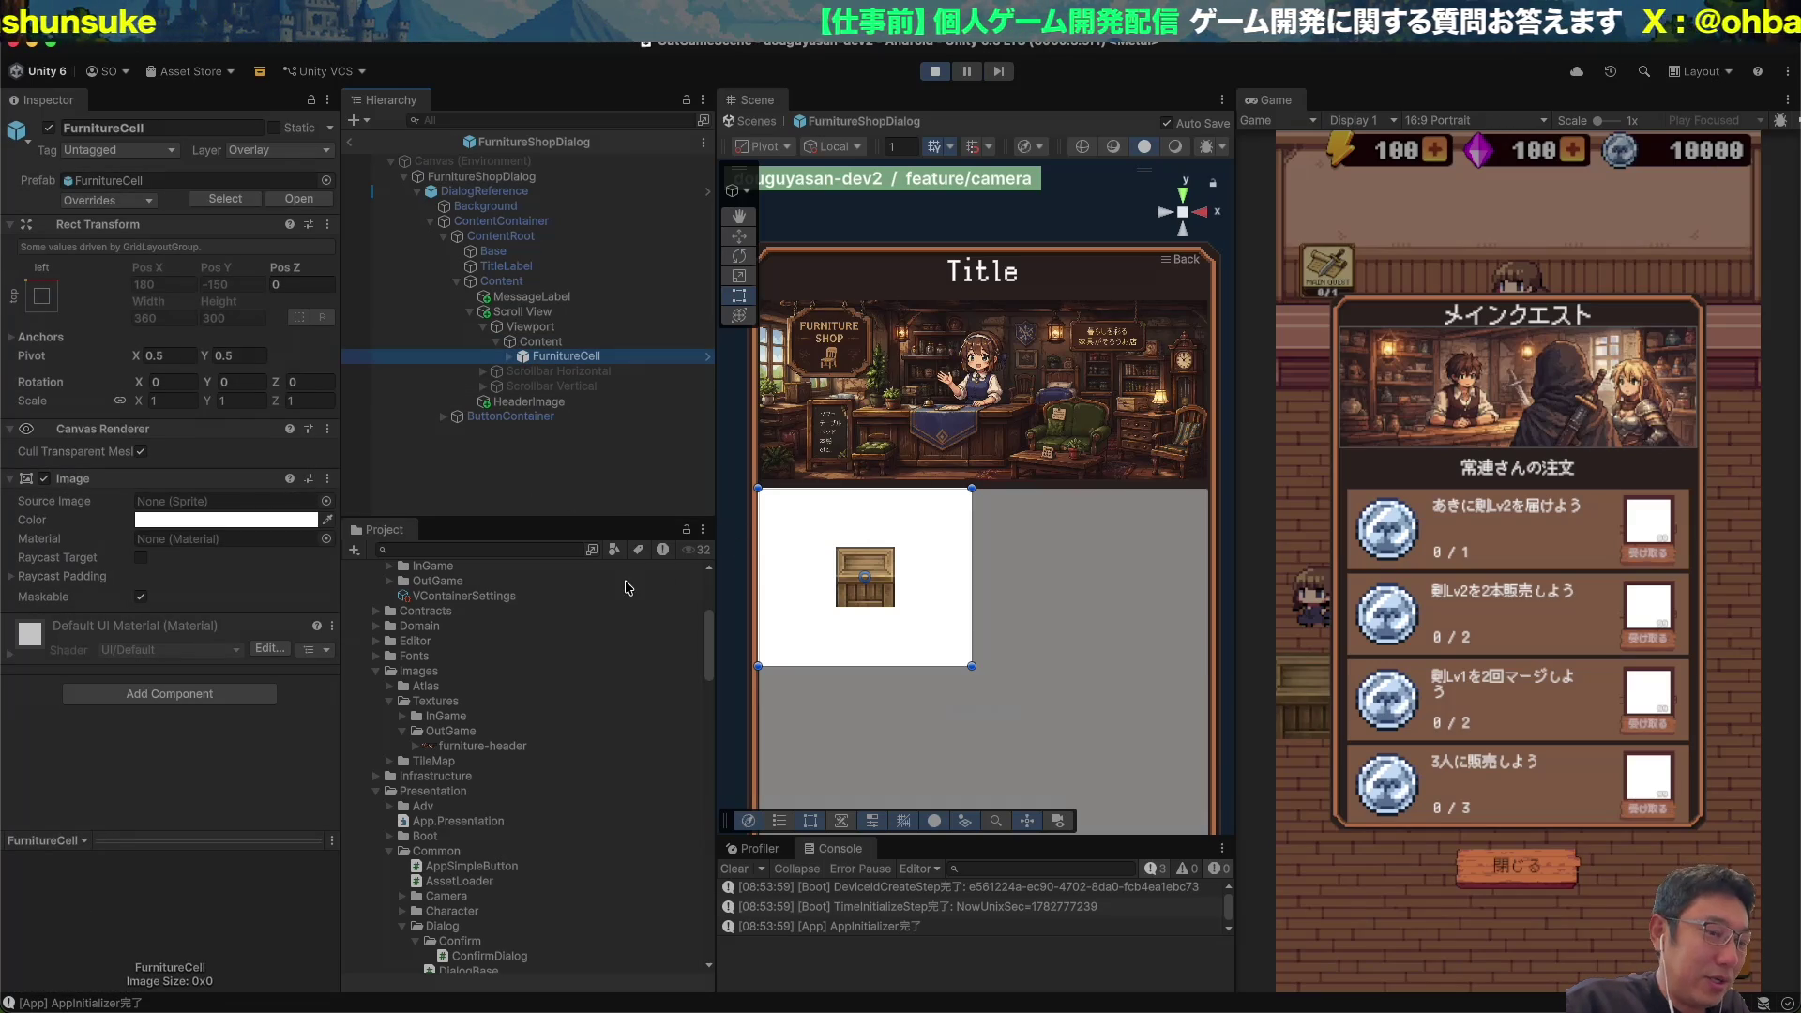
Deselect everything and capture a region screenshot of the dialog preview.
{"action": "left_click", "coordinate": [912, 542]}
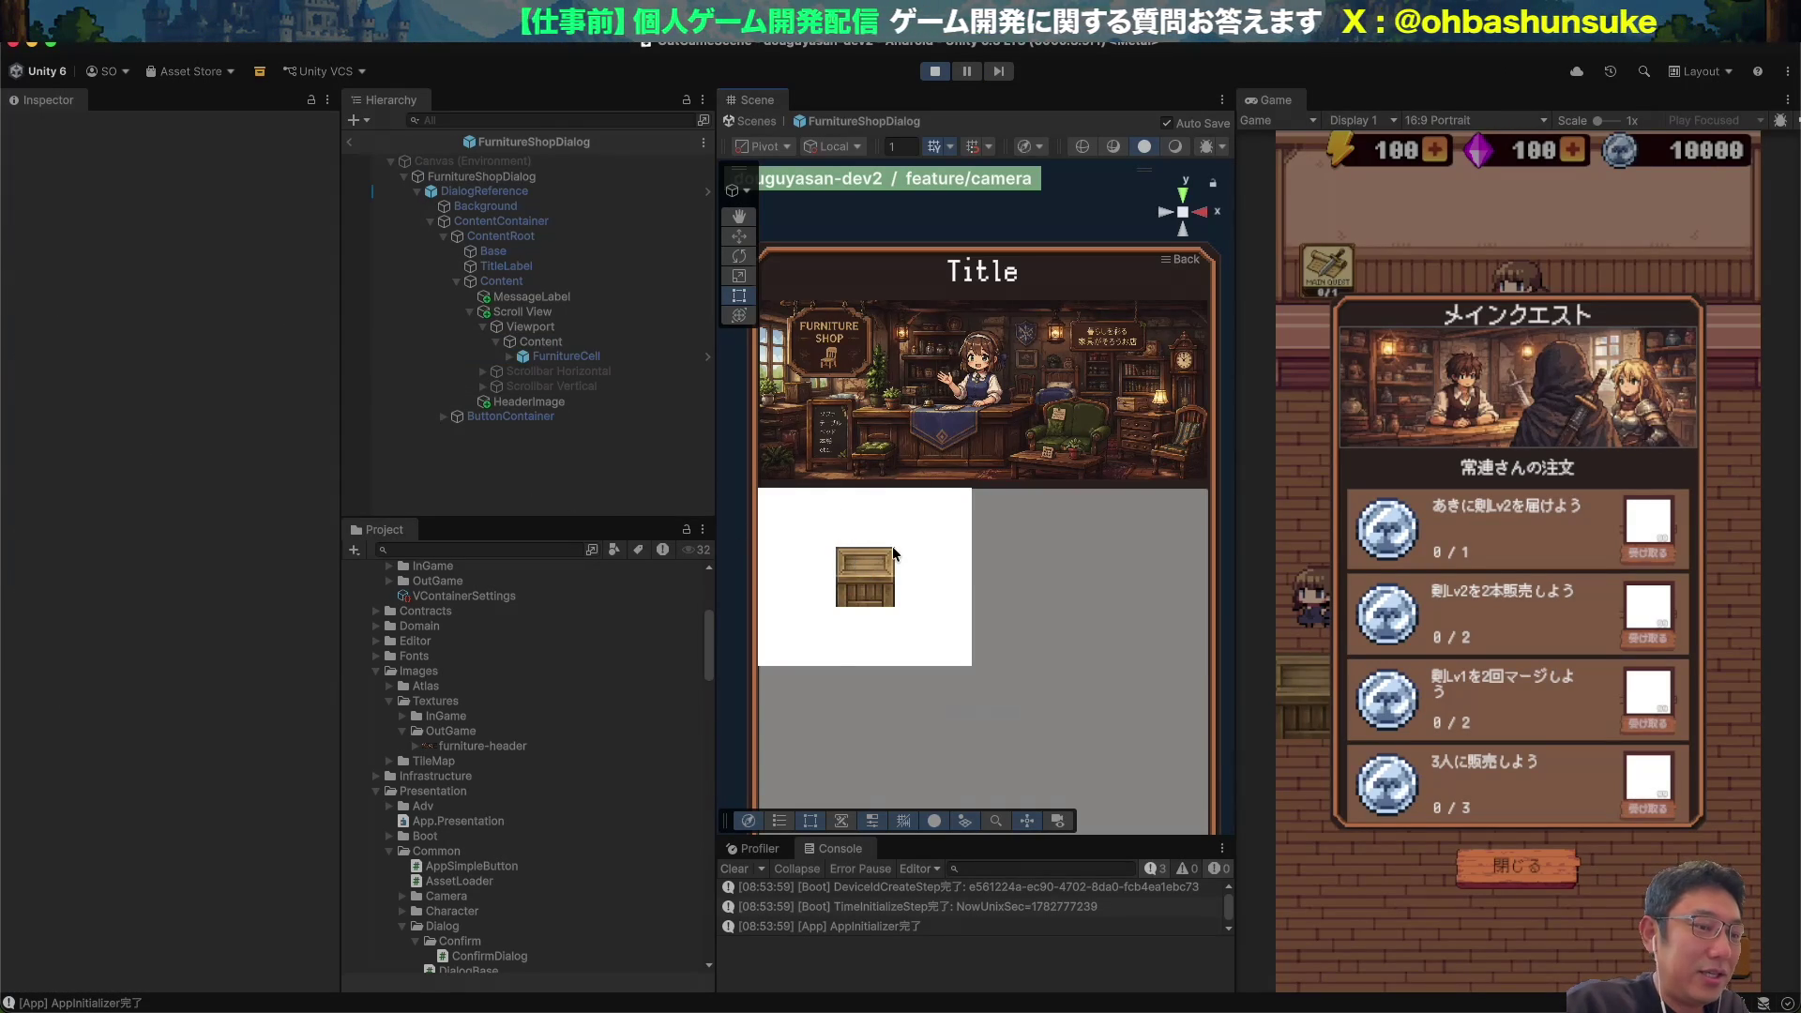
{"action": "scroll", "coordinate": [892, 546], "scroll_direction": "down", "scroll_amount": 3}
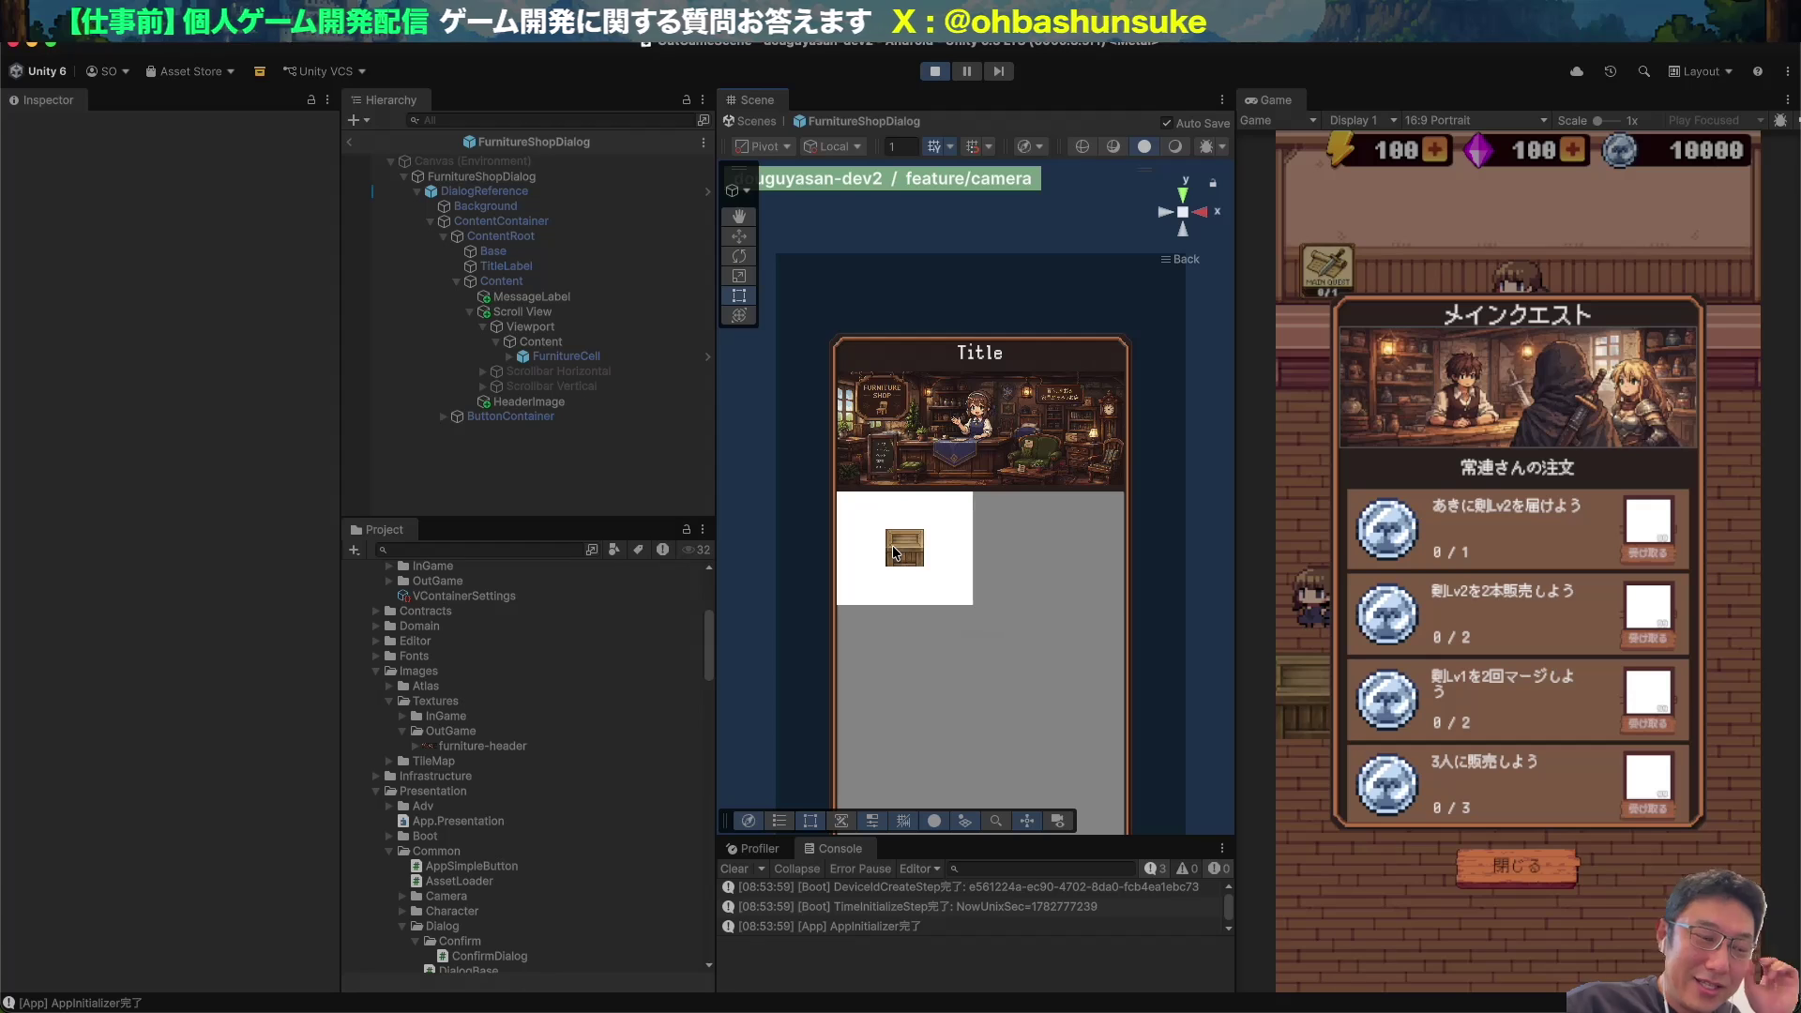
{"action": "key", "text": "super+shift+4"}
{"action": "left_click_drag", "start_coordinate": [801, 312], "coordinate": [1095, 660]}
{"action": "key", "text": "super+Tab"}
{"action": "key", "text": "super+Tab"}
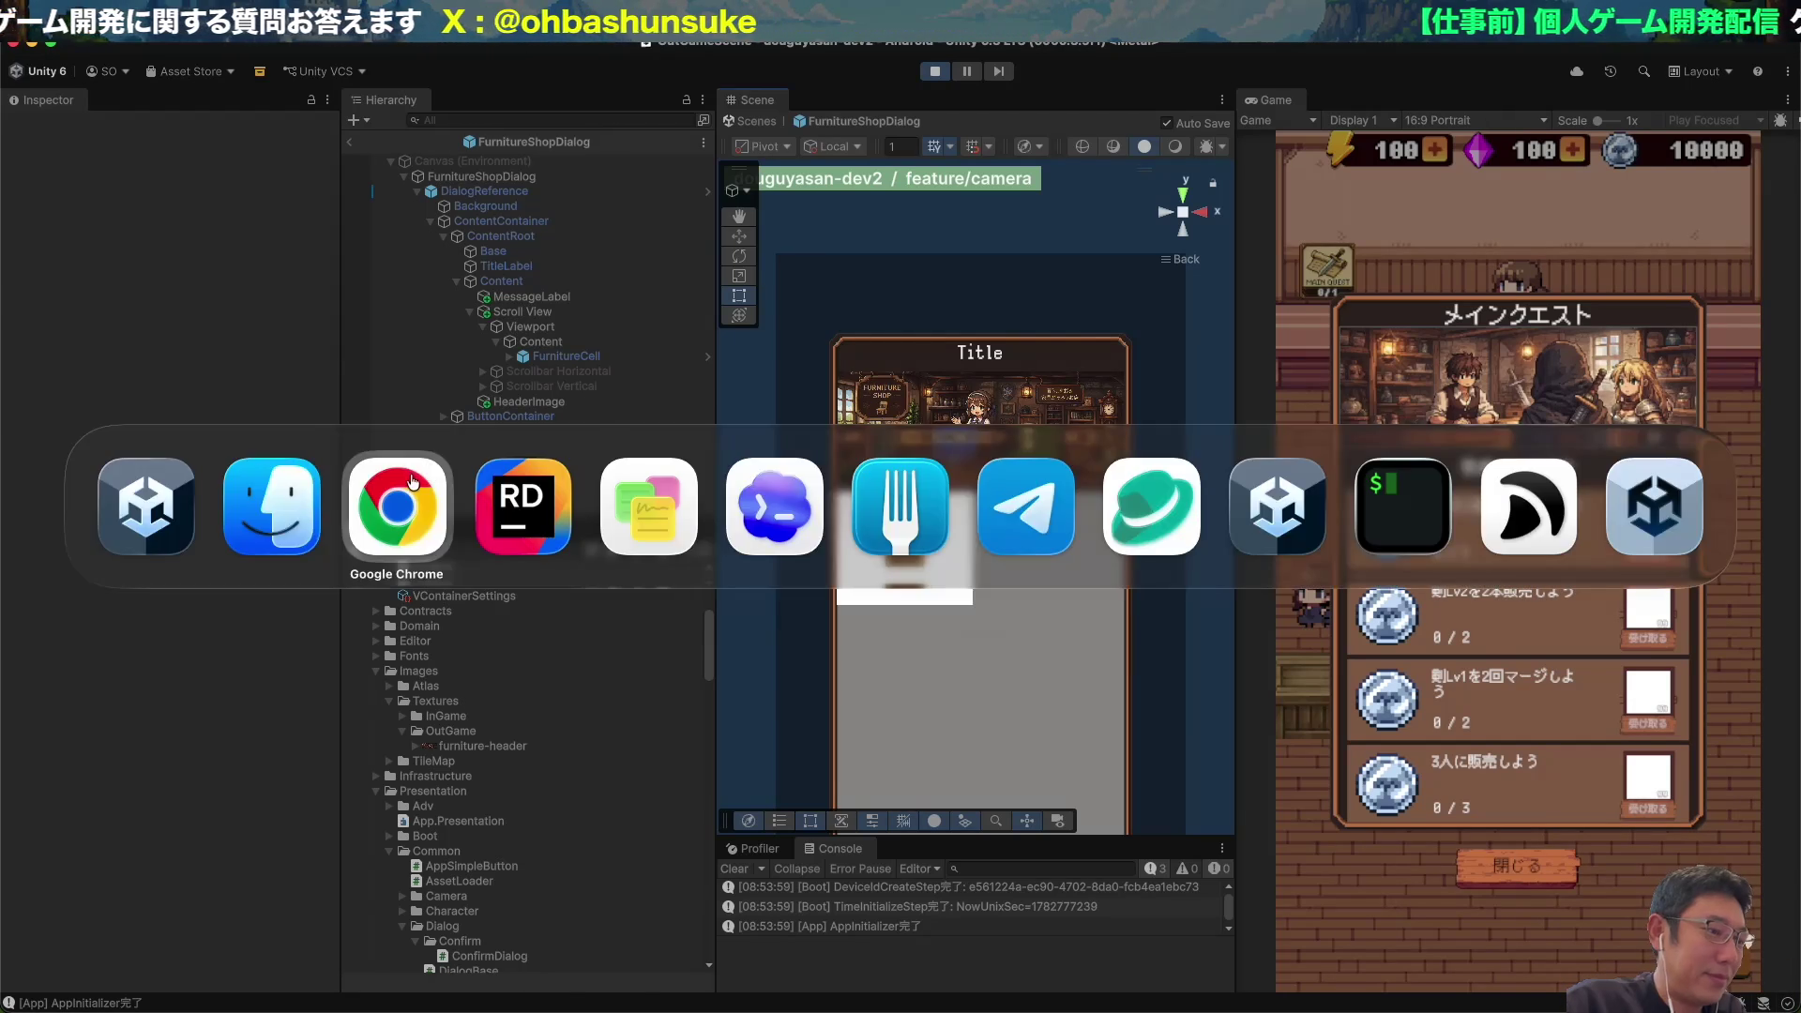
Paste the dialog screenshot into the ChatGPT message box and dictate the image request.
{"action": "left_click", "coordinate": [1081, 364]}
{"action": "left_click", "coordinate": [676, 957]}
{"action": "key", "text": "super+v"}
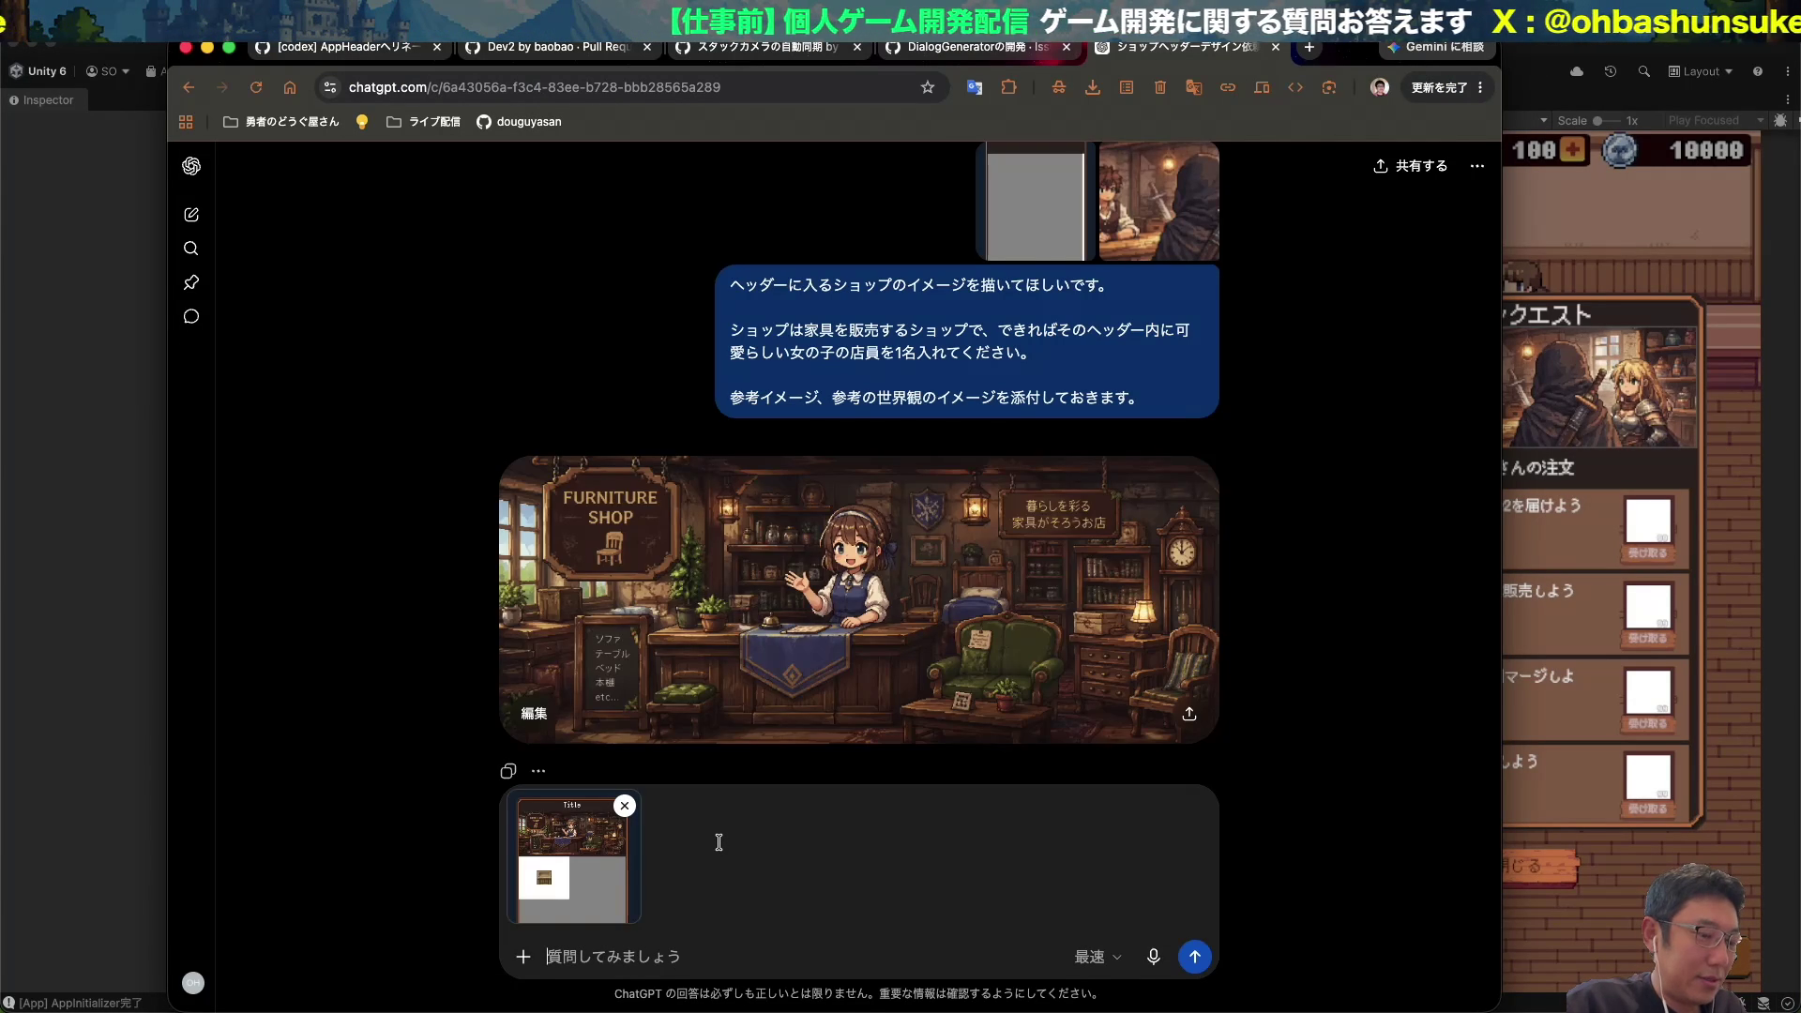
{"action": "key", "text": "fn"}
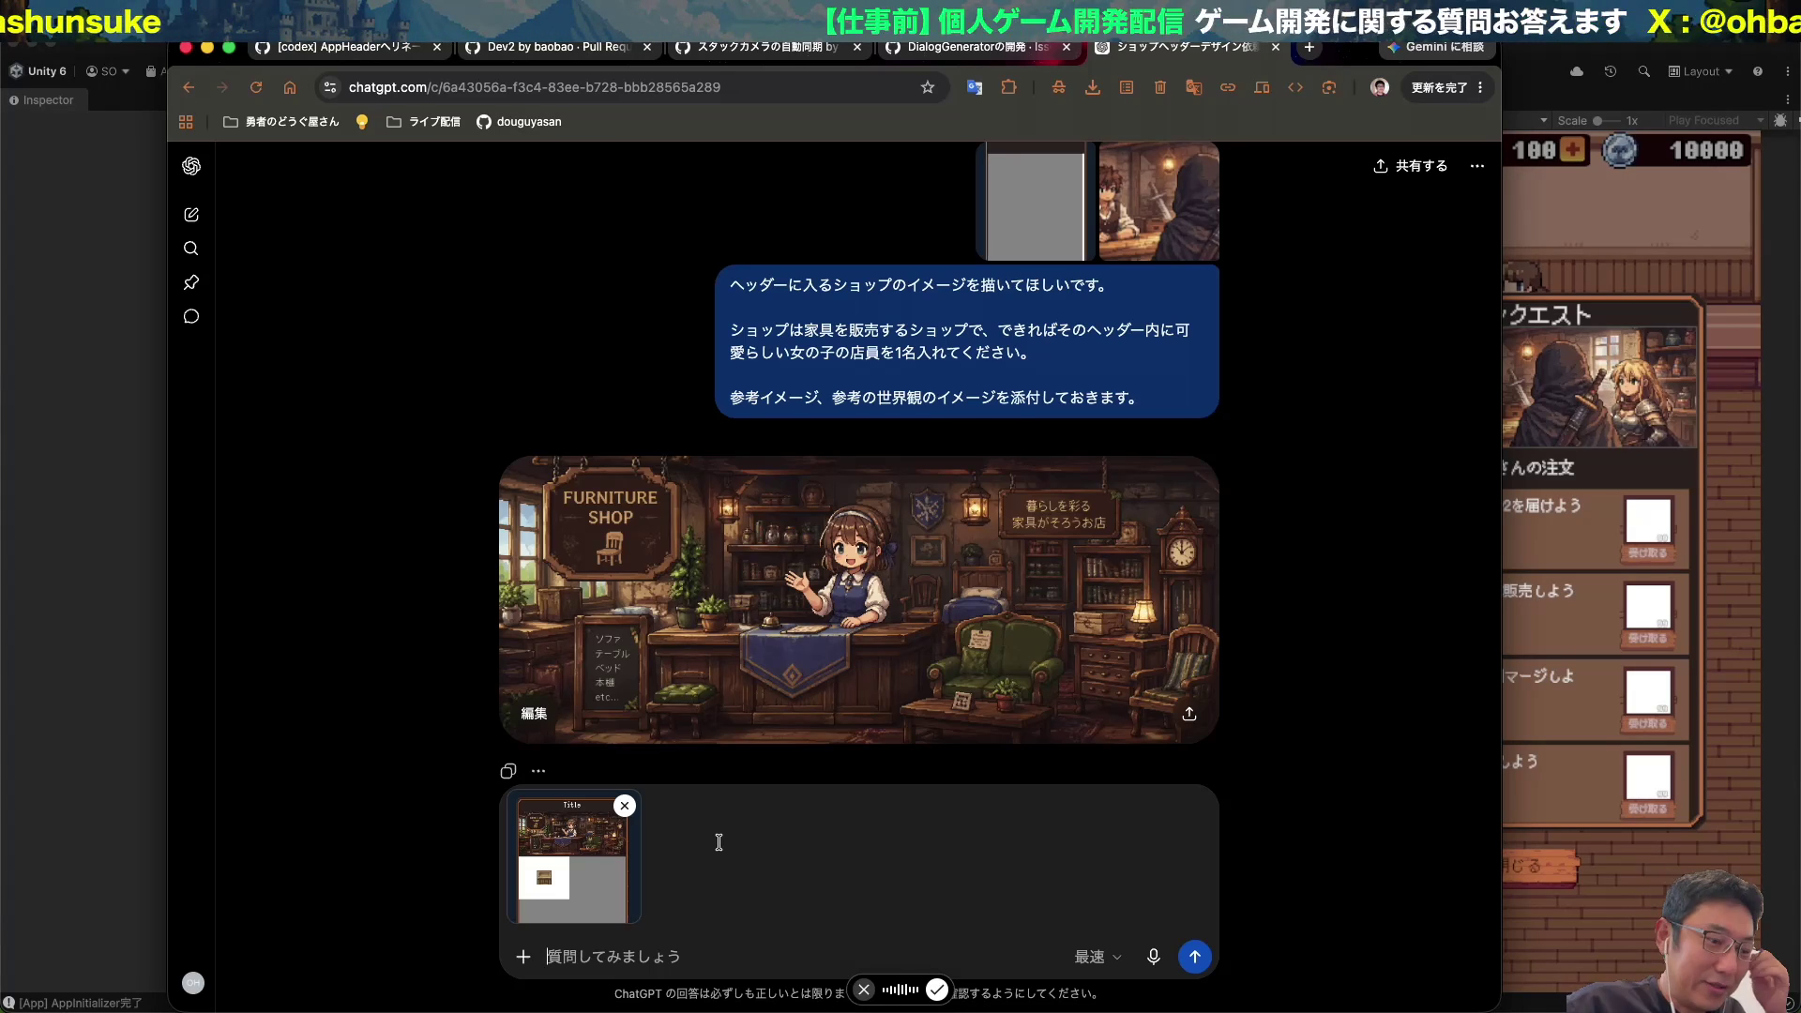
{"action": "key", "text": "fn"}
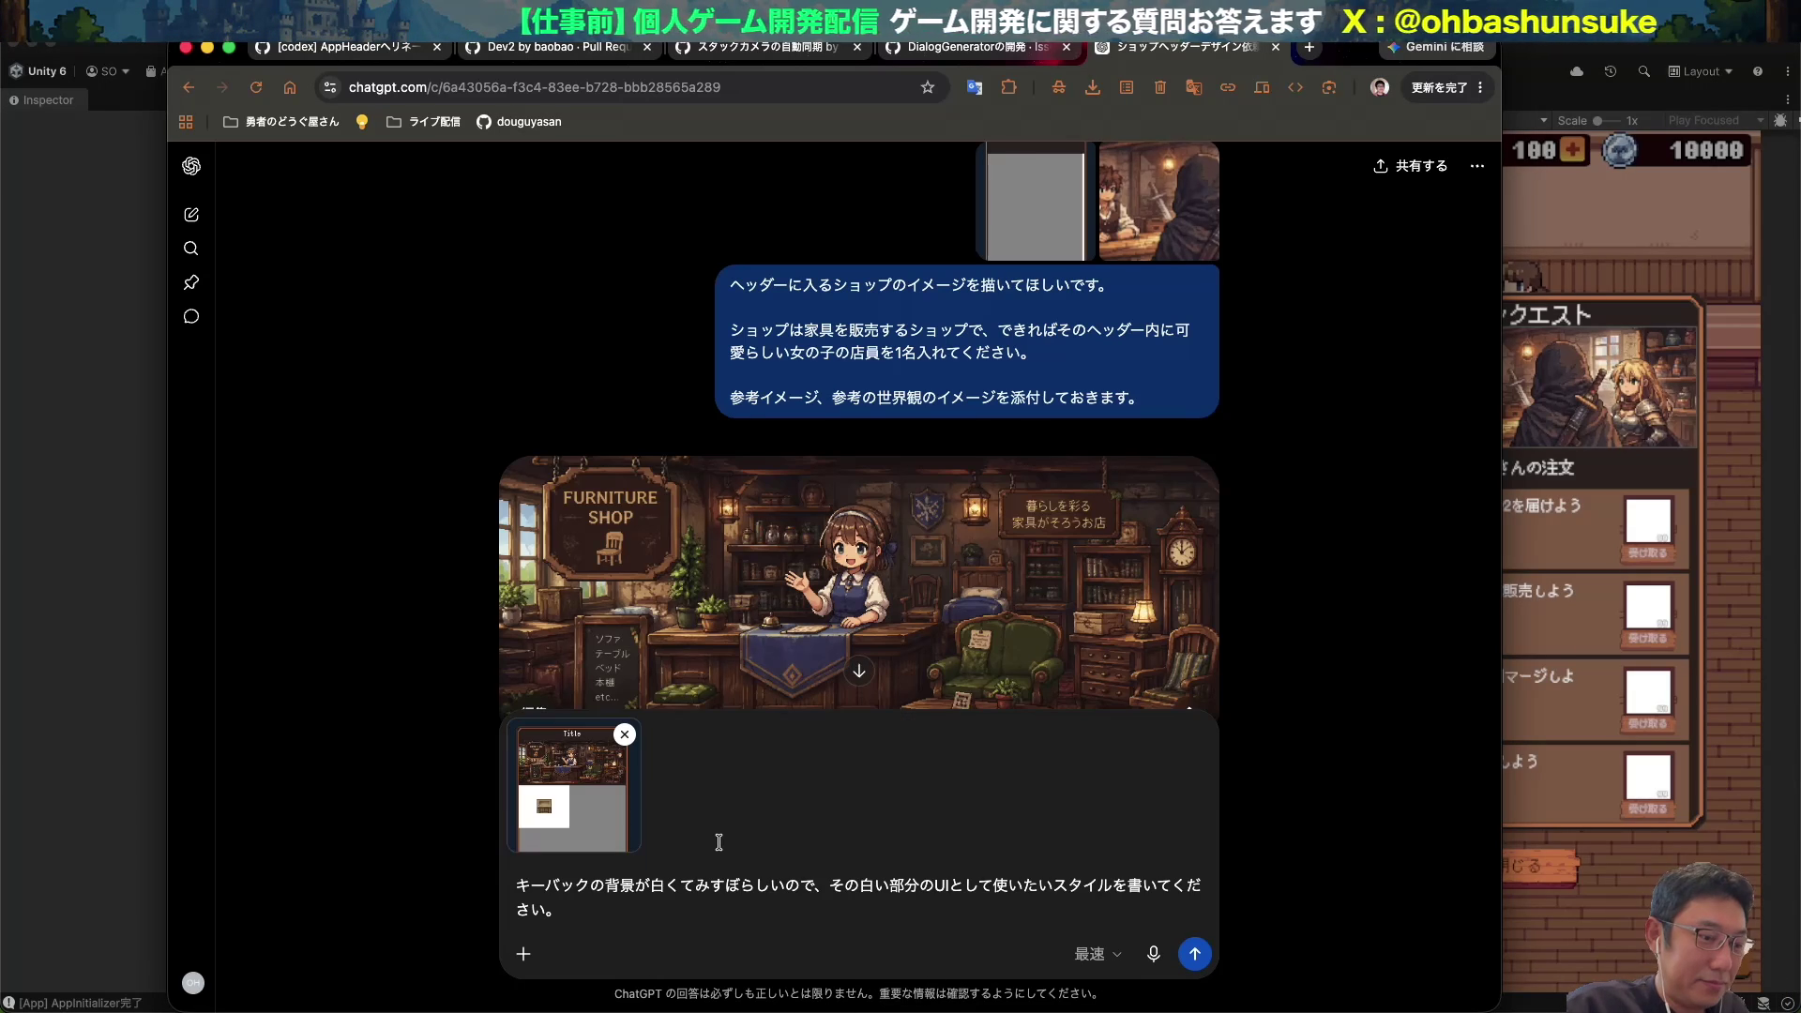
Correct the dictated prompt: change キーバック to 木箱 and reword it to a usable タイル.
{"action": "double_click", "coordinate": [544, 885]}
{"action": "type", "text": "kお"}
{"action": "key", "text": "BackSpace"}
{"action": "type", "text": "ibako"}
{"action": "key", "text": "space"}
{"action": "key", "text": "Return"}
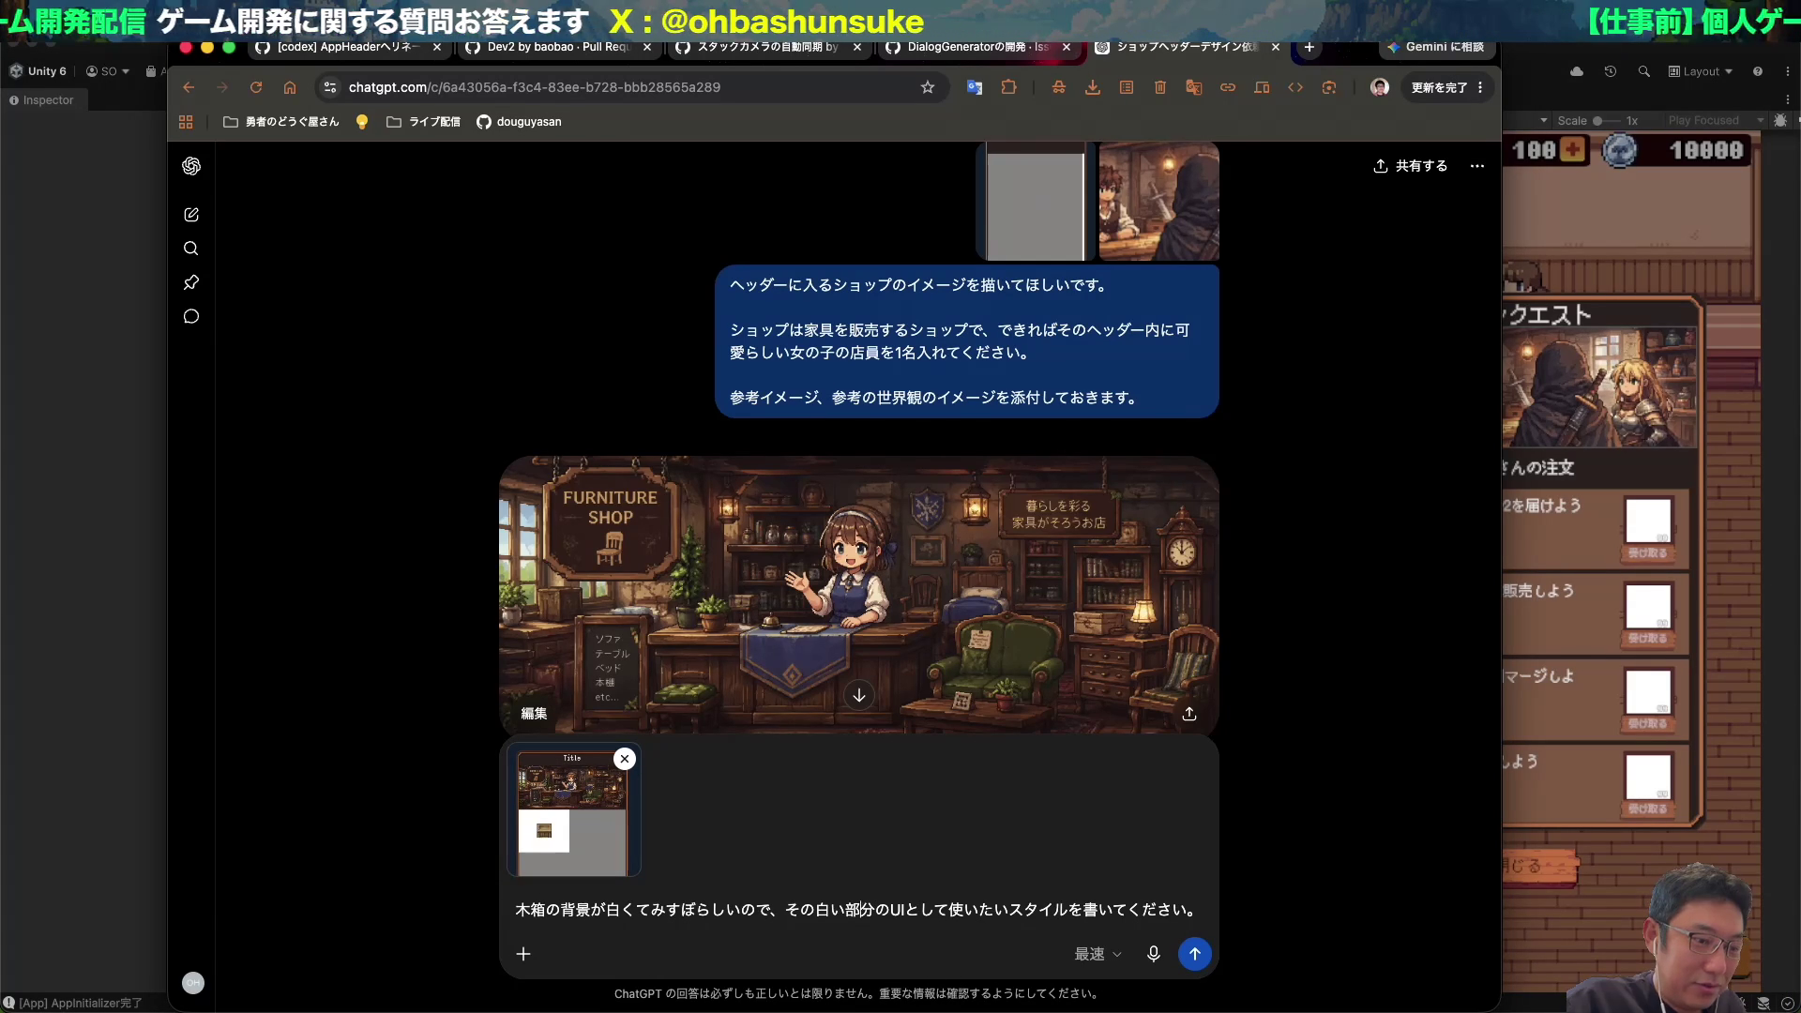
{"action": "double_click", "coordinate": [868, 909]}
{"action": "key", "text": "BackSpace"}
{"action": "key", "text": "BackSpace"}
{"action": "key", "text": "BackSpace"}
{"action": "double_click", "coordinate": [874, 909]}
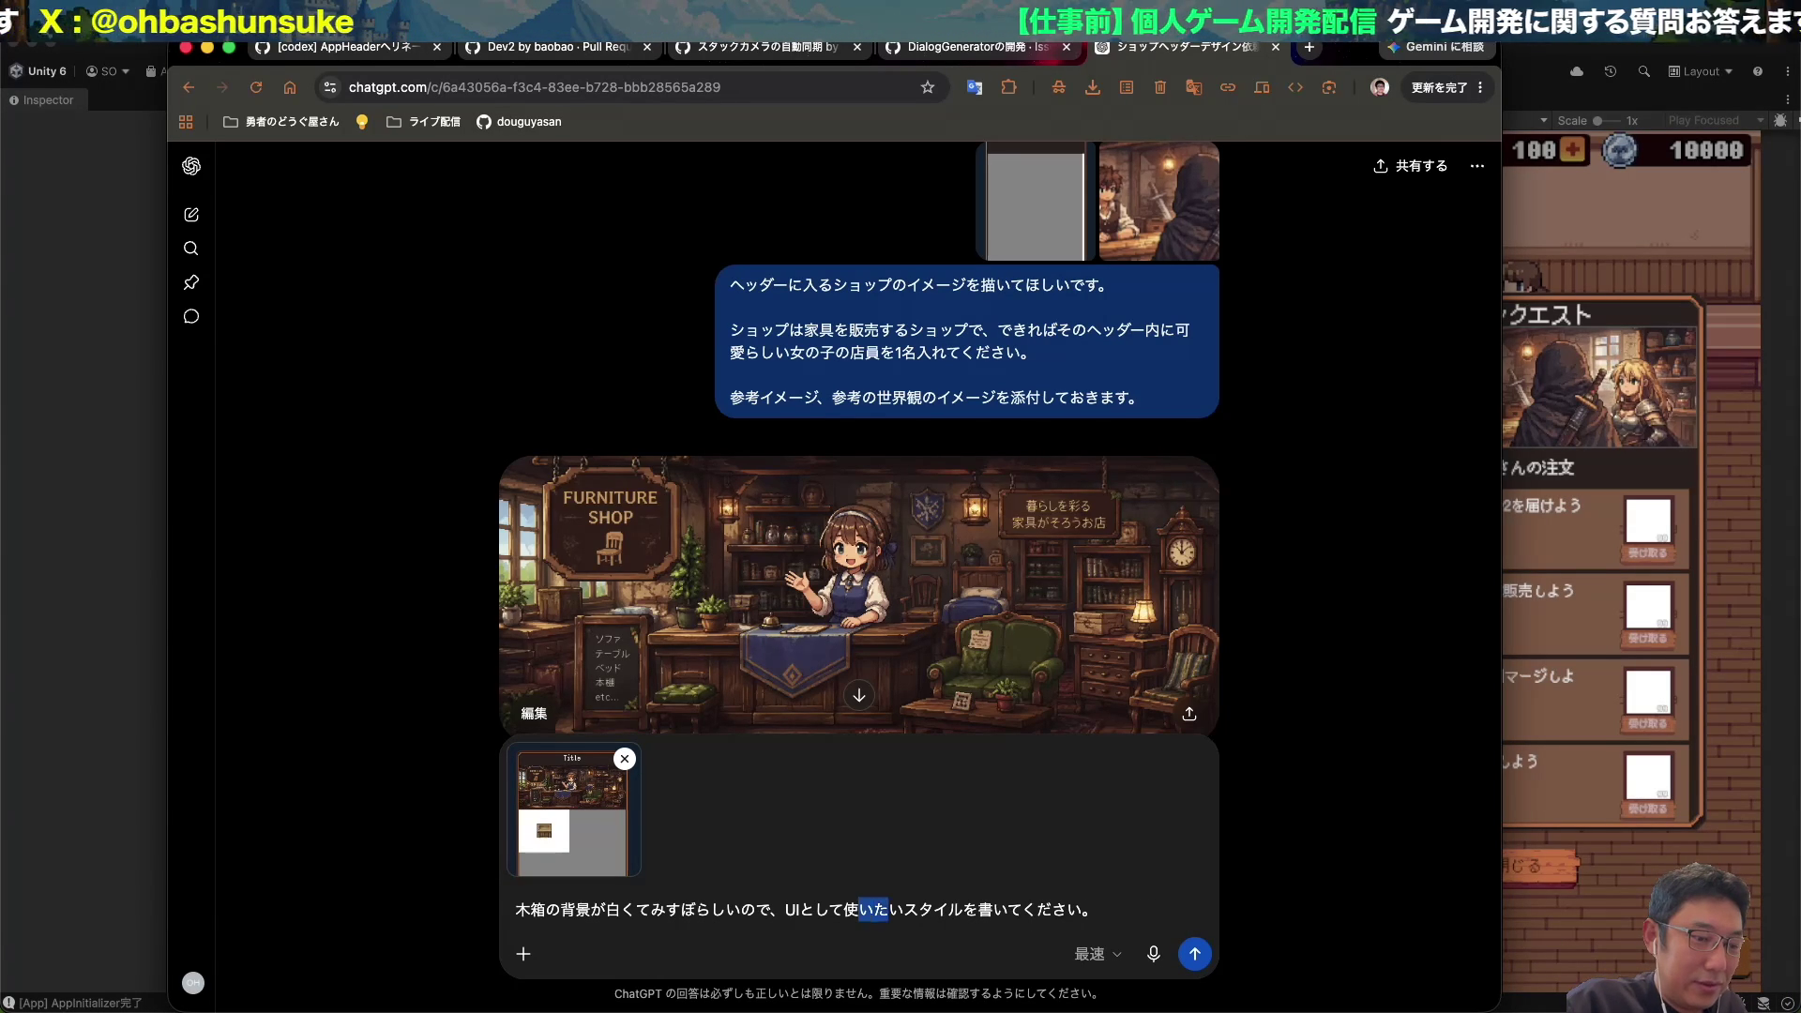
{"action": "type", "text": "える"}
{"action": "key", "text": "Return"}
{"action": "key", "text": "Delete"}
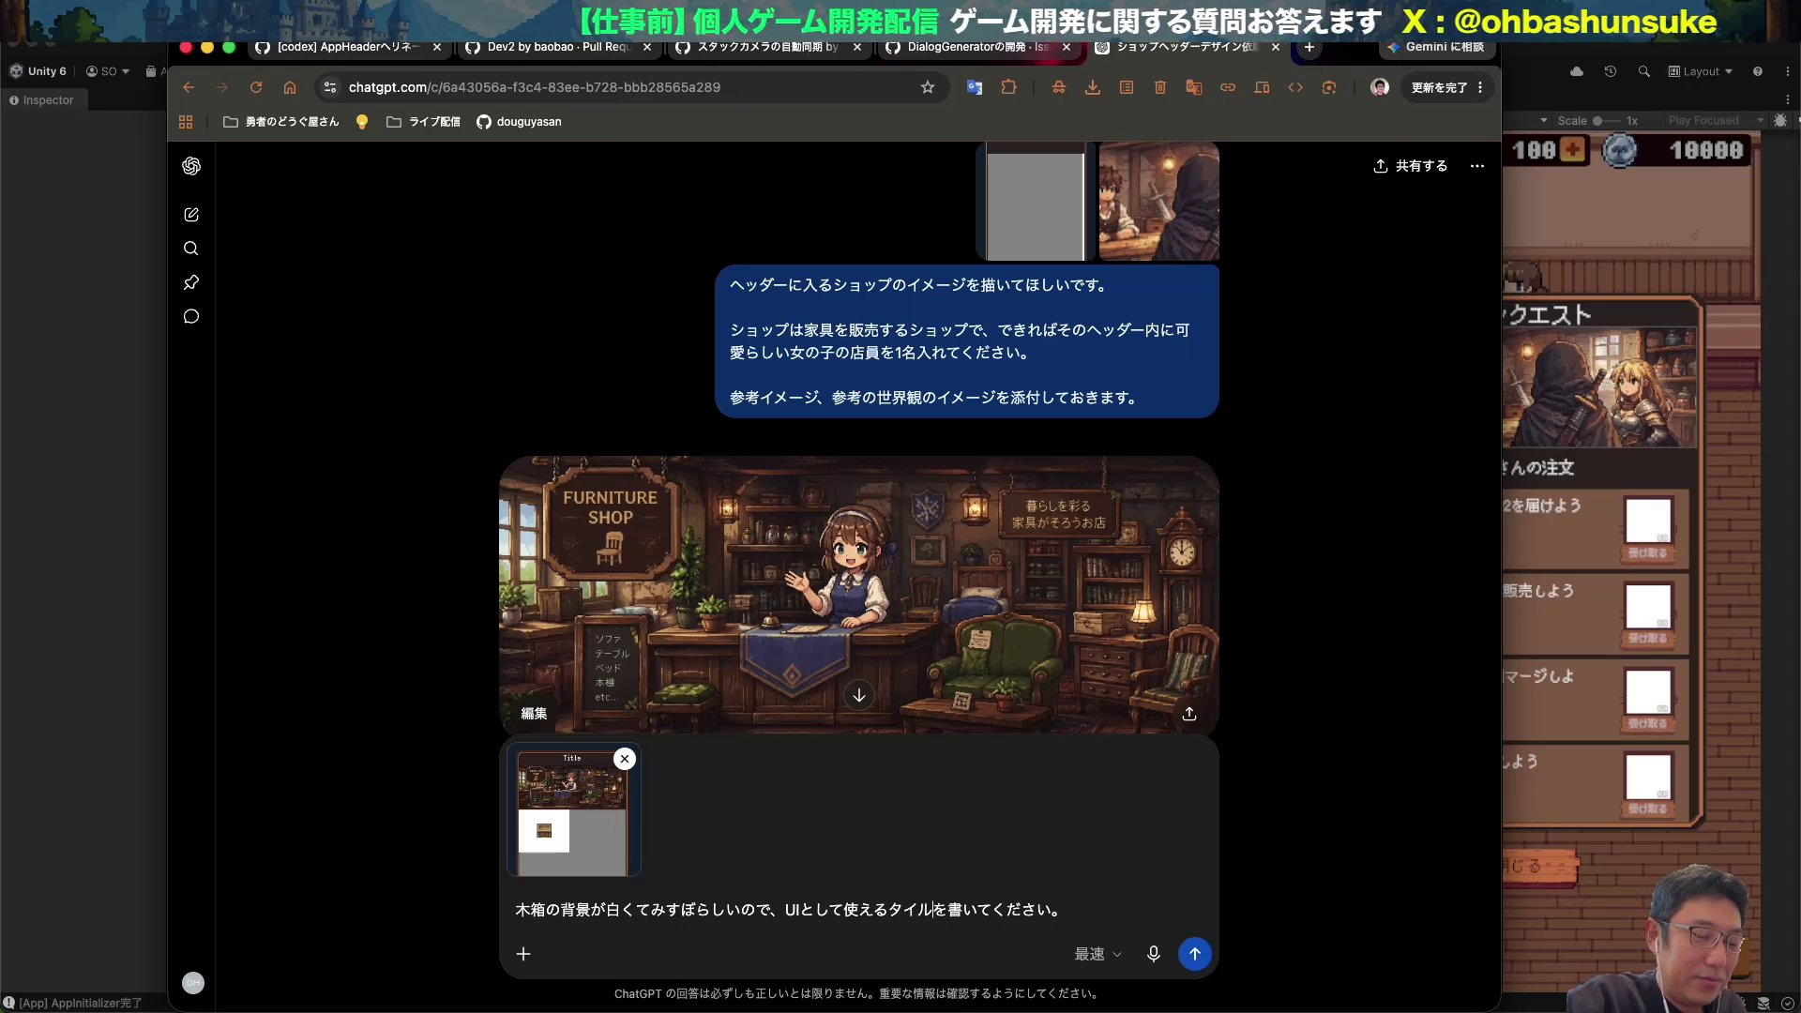
Rewrite the end of the prompt to ask 描いてください.
{"action": "key", "text": "Right"}
{"action": "key", "text": "shift+End"}
{"action": "type", "text": "かいて"}
{"action": "key", "text": "space"}
{"action": "key", "text": "Return"}
{"action": "type", "text": "ください"}
{"action": "key", "text": "Return"}
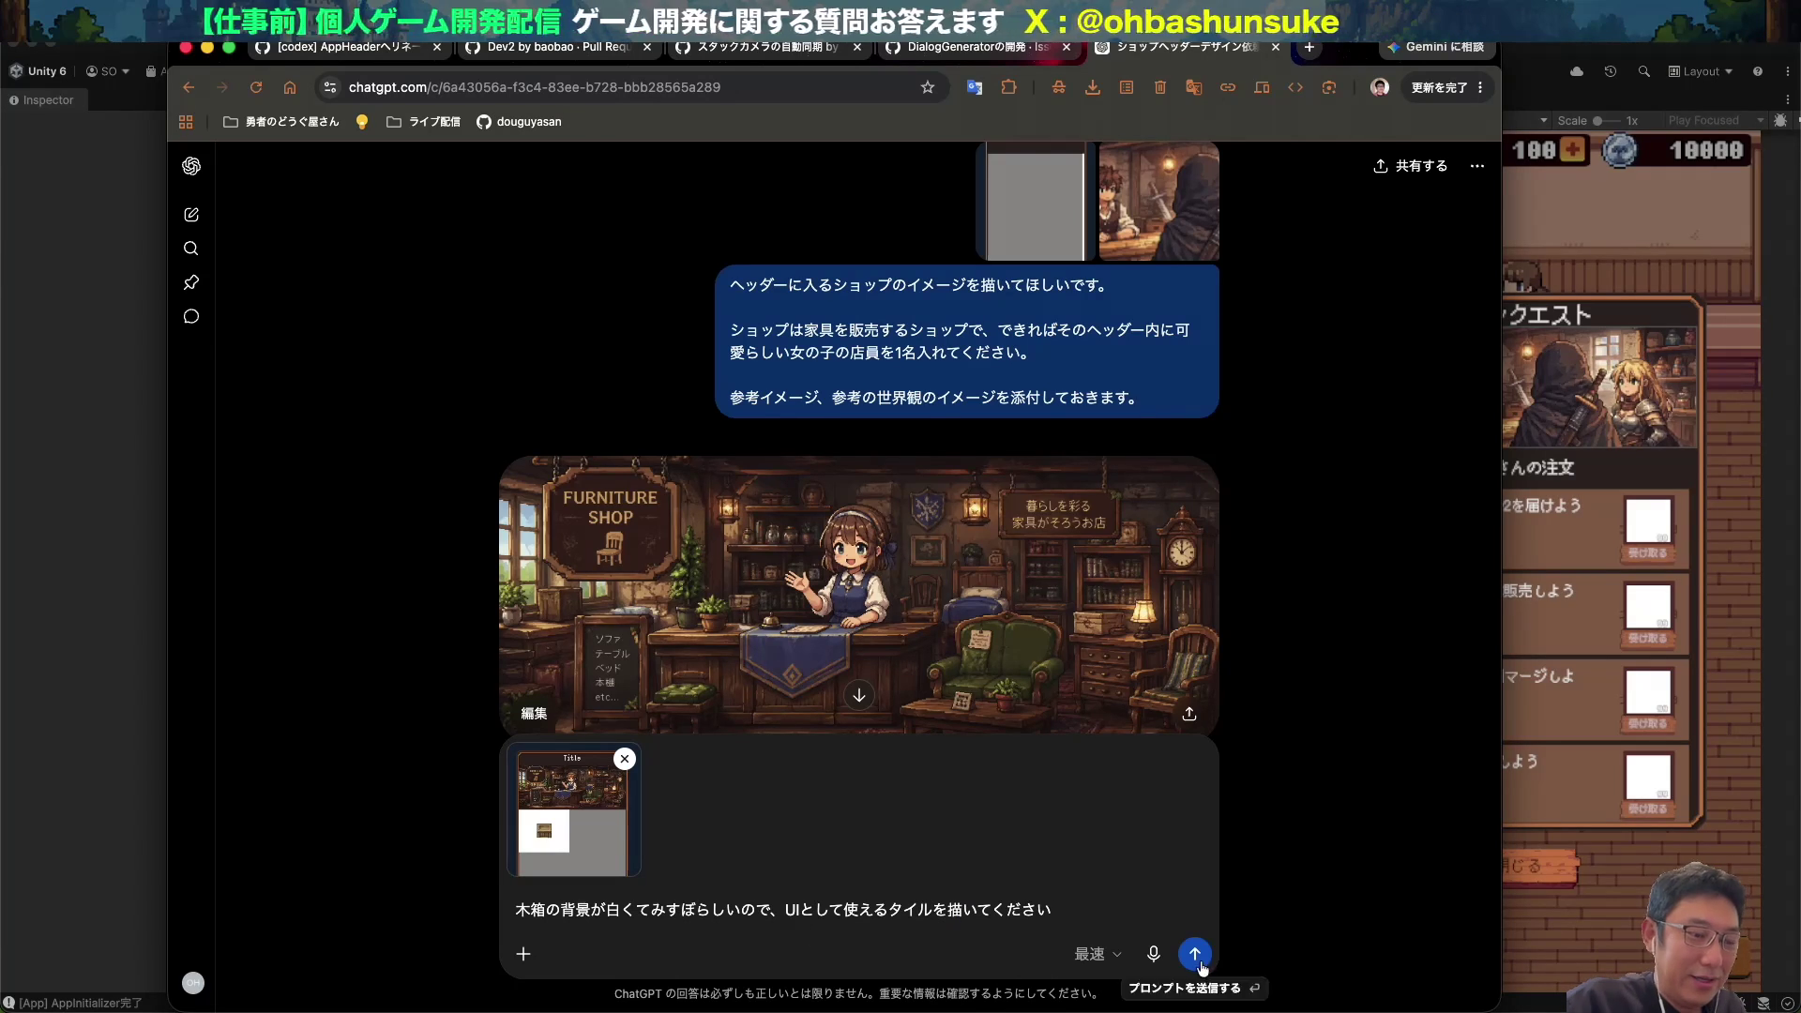
Add 世界観はドット絵風でお願い to request a pixel-art style and send the prompt.
{"action": "key", "text": "Hiragana_Katakana"}
{"action": "type", "text": "。sekaikanha"}
{"action": "key", "text": "space"}
{"action": "type", "text": "dottoefuu"}
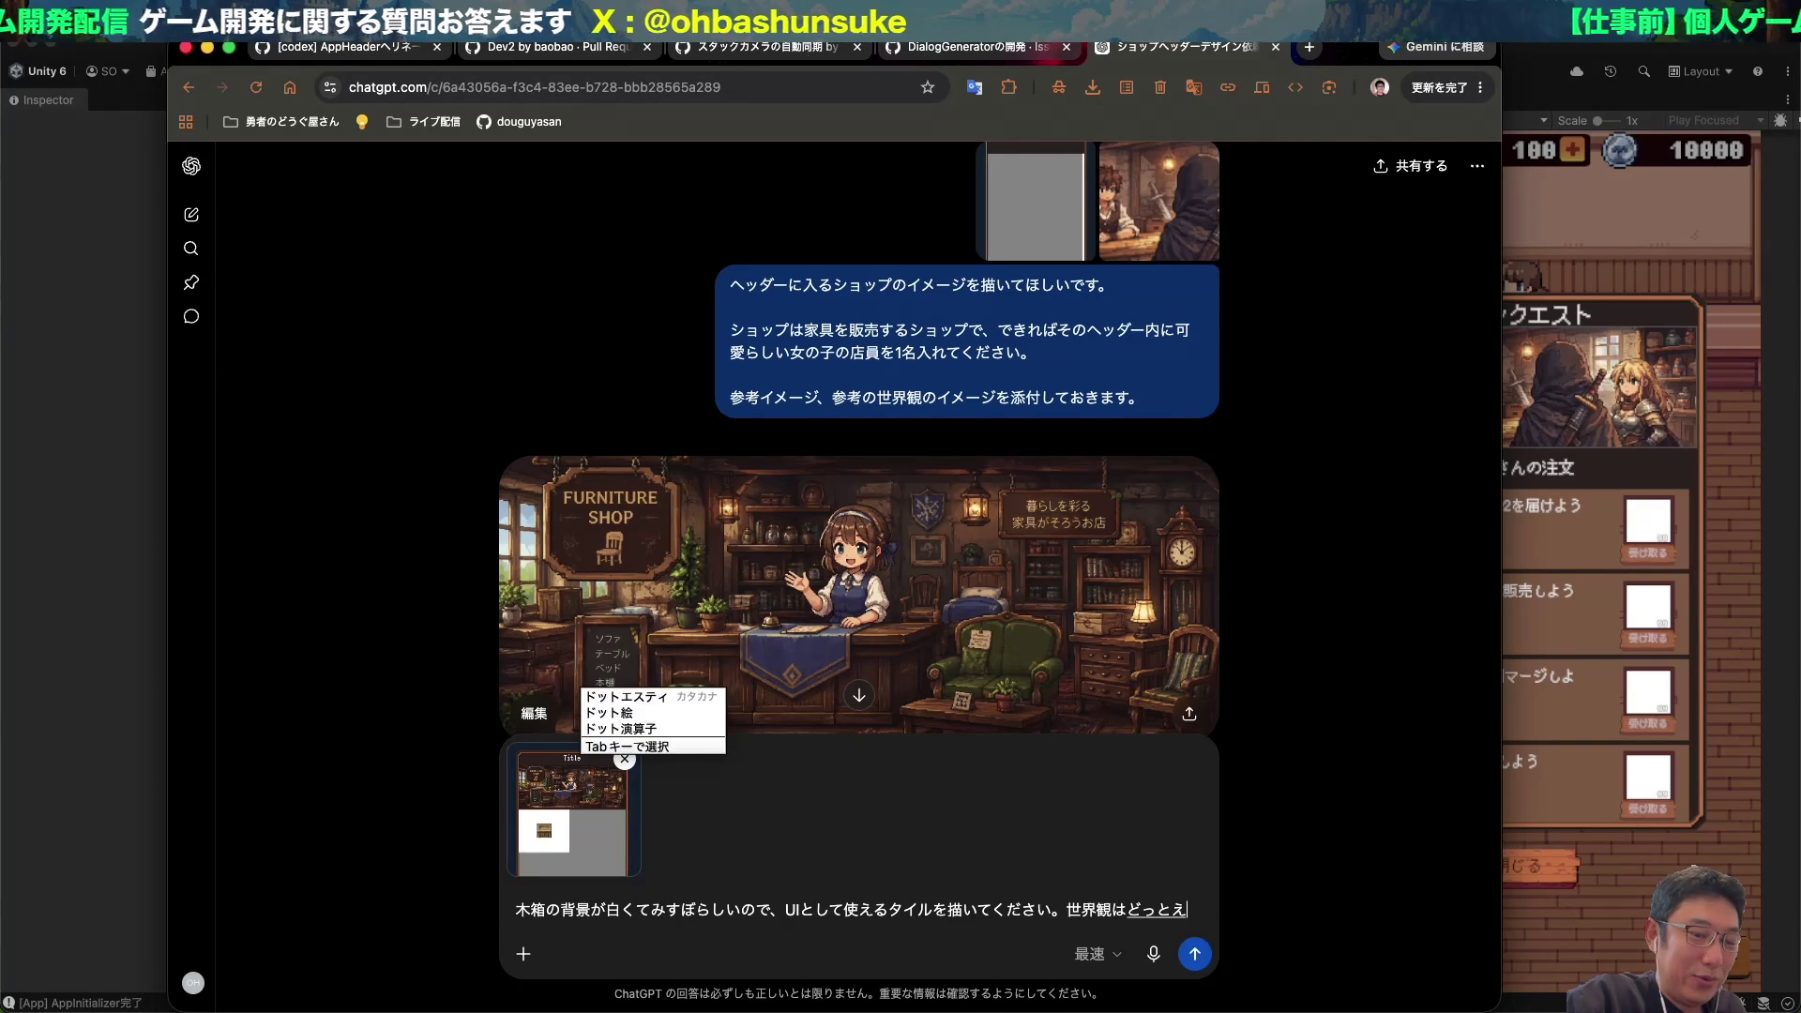
{"action": "key", "text": "space"}
{"action": "type", "text": "deonegai"}
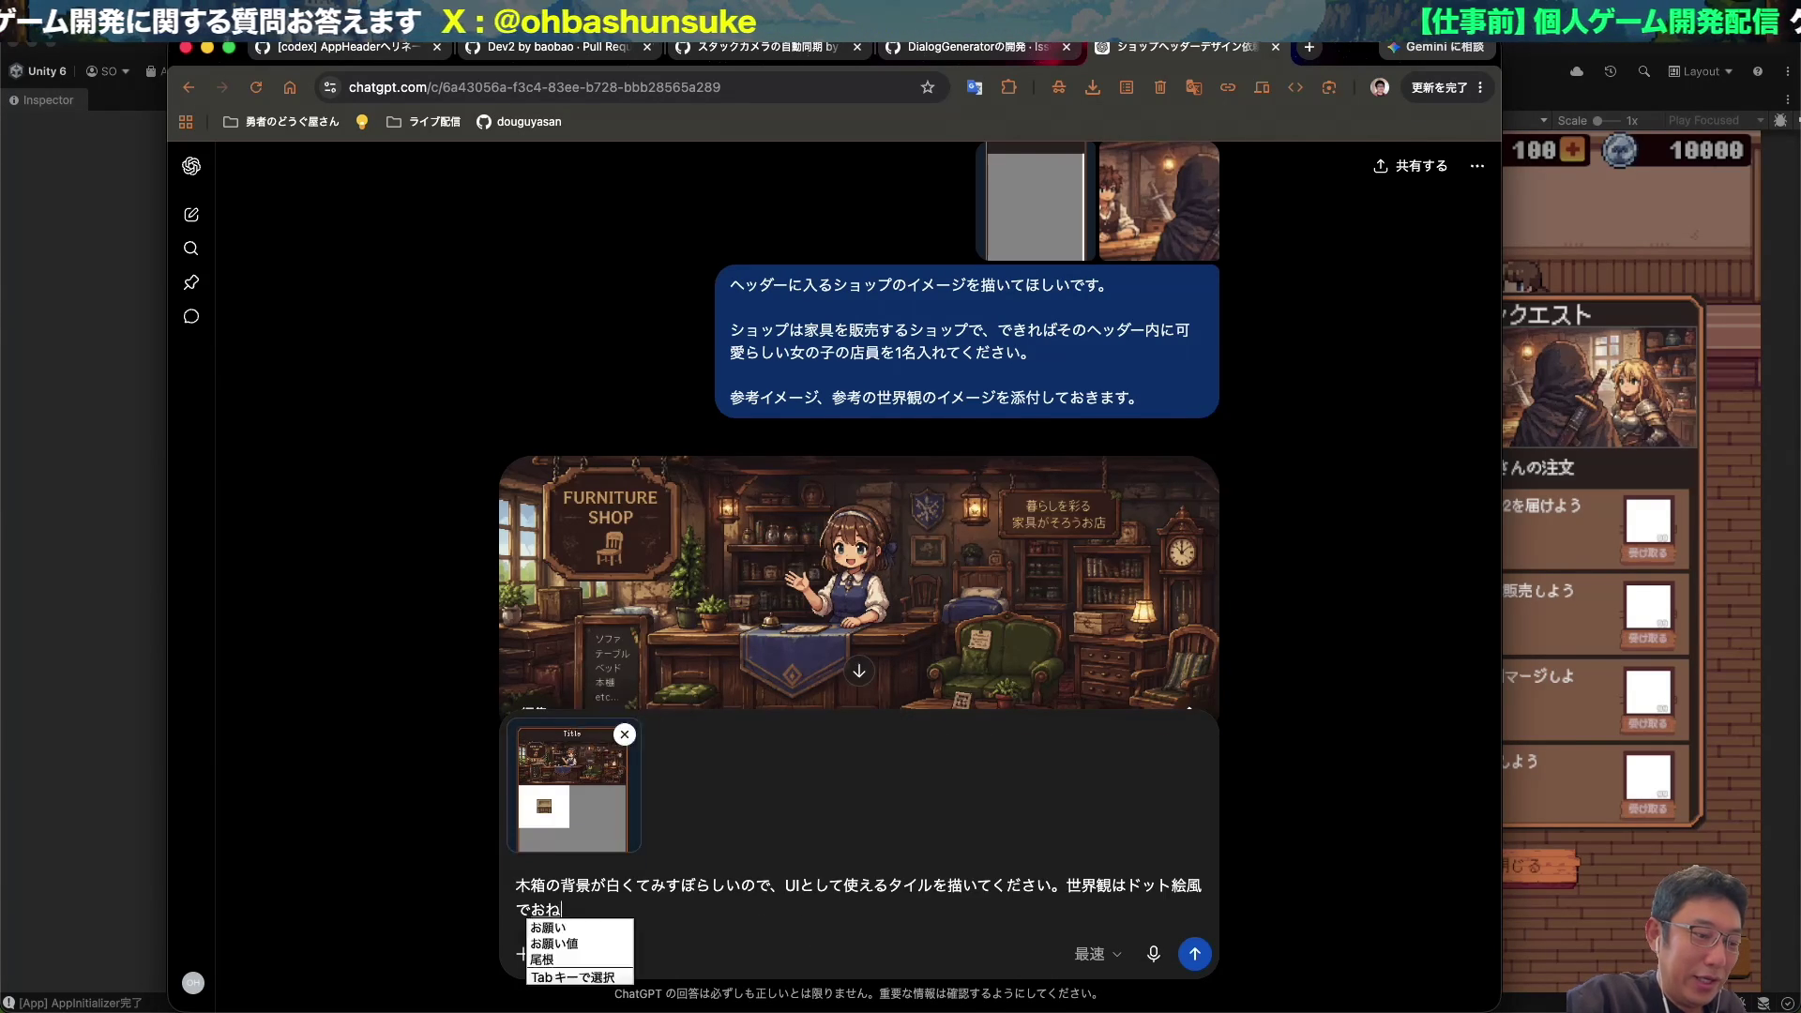
{"action": "key", "text": "space"}
{"action": "key", "text": "Return"}
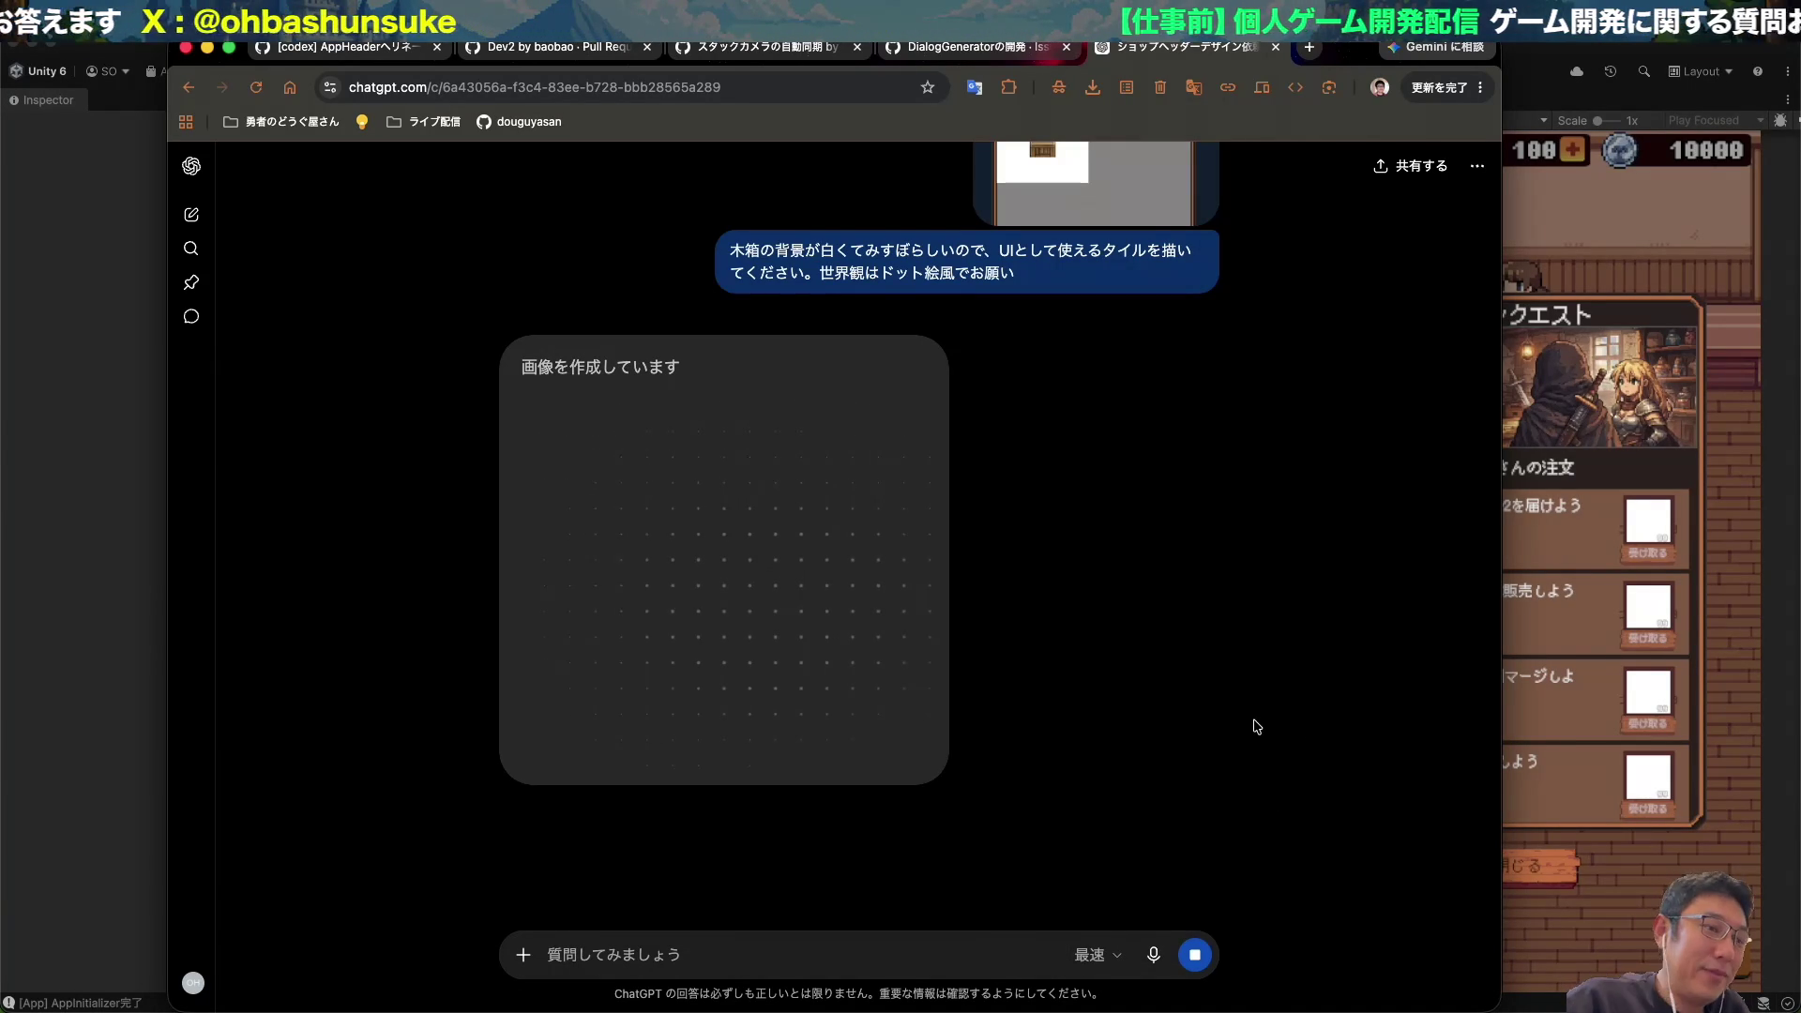
{"action": "key", "text": "super+Tab"}
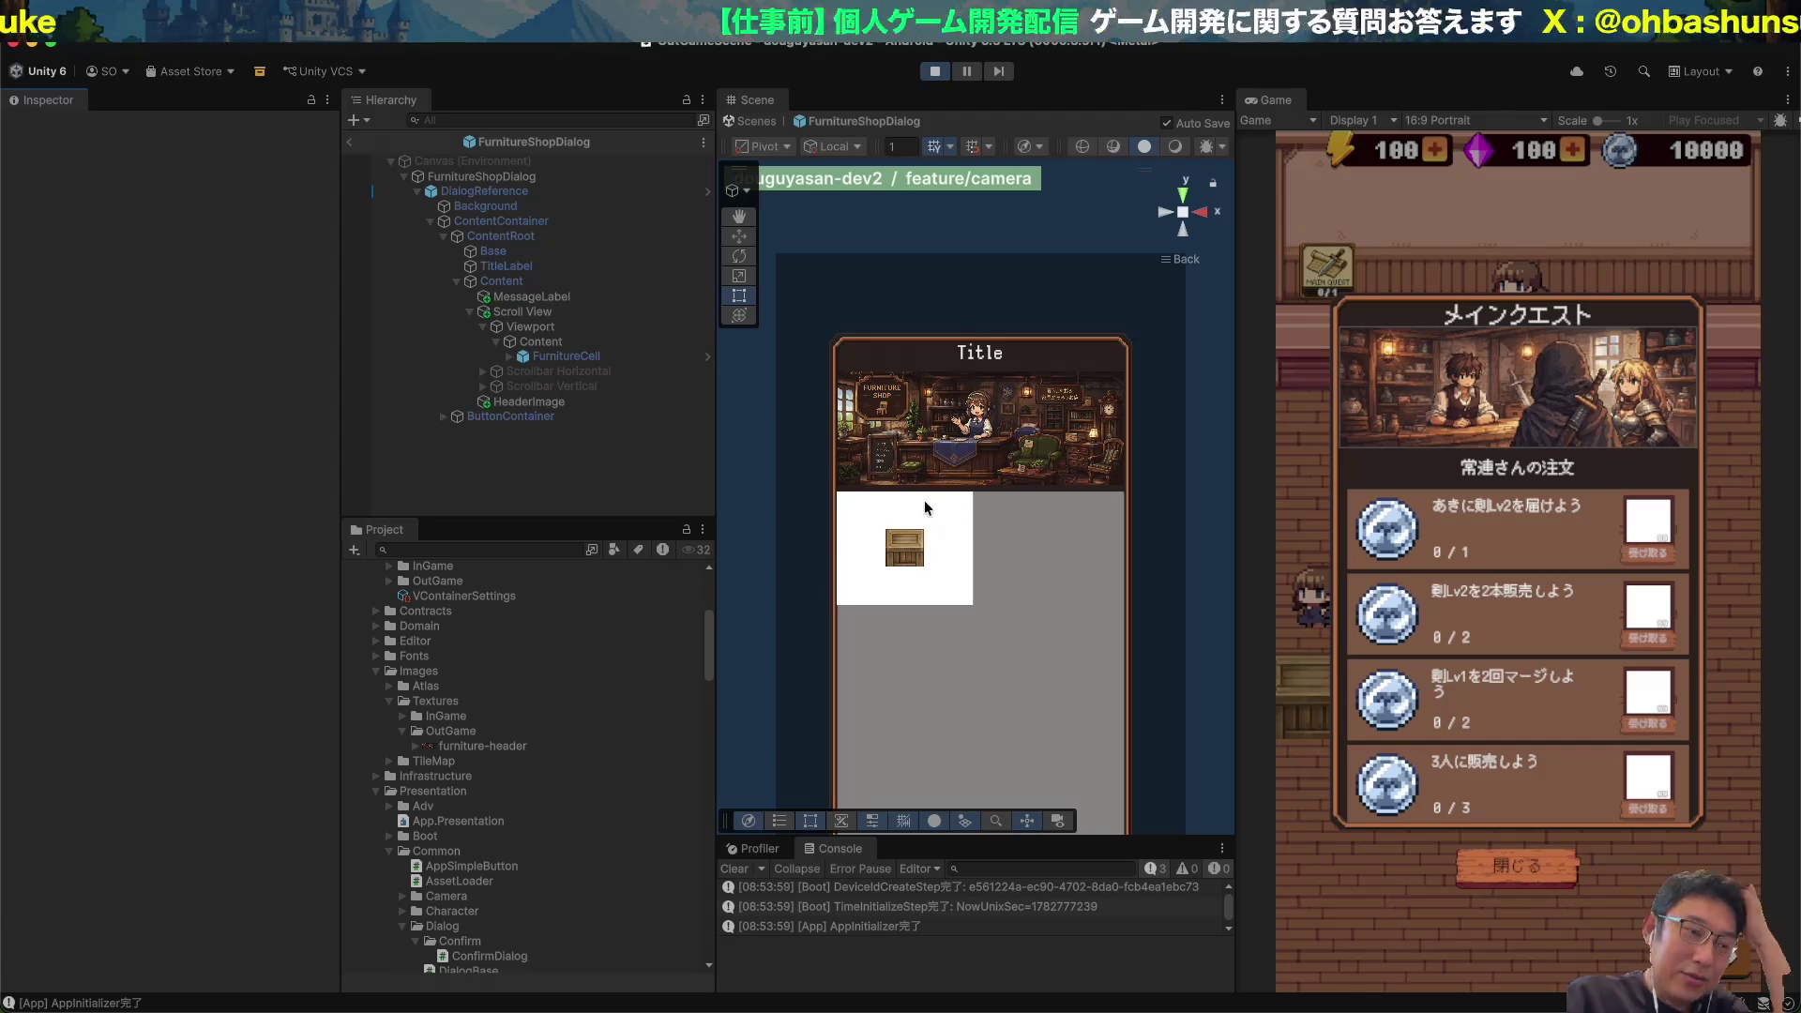
Open the FurnitureCell prefab and rename its GameObject child to Image.
{"action": "left_click", "coordinate": [545, 356]}
{"action": "left_click", "coordinate": [298, 199]}
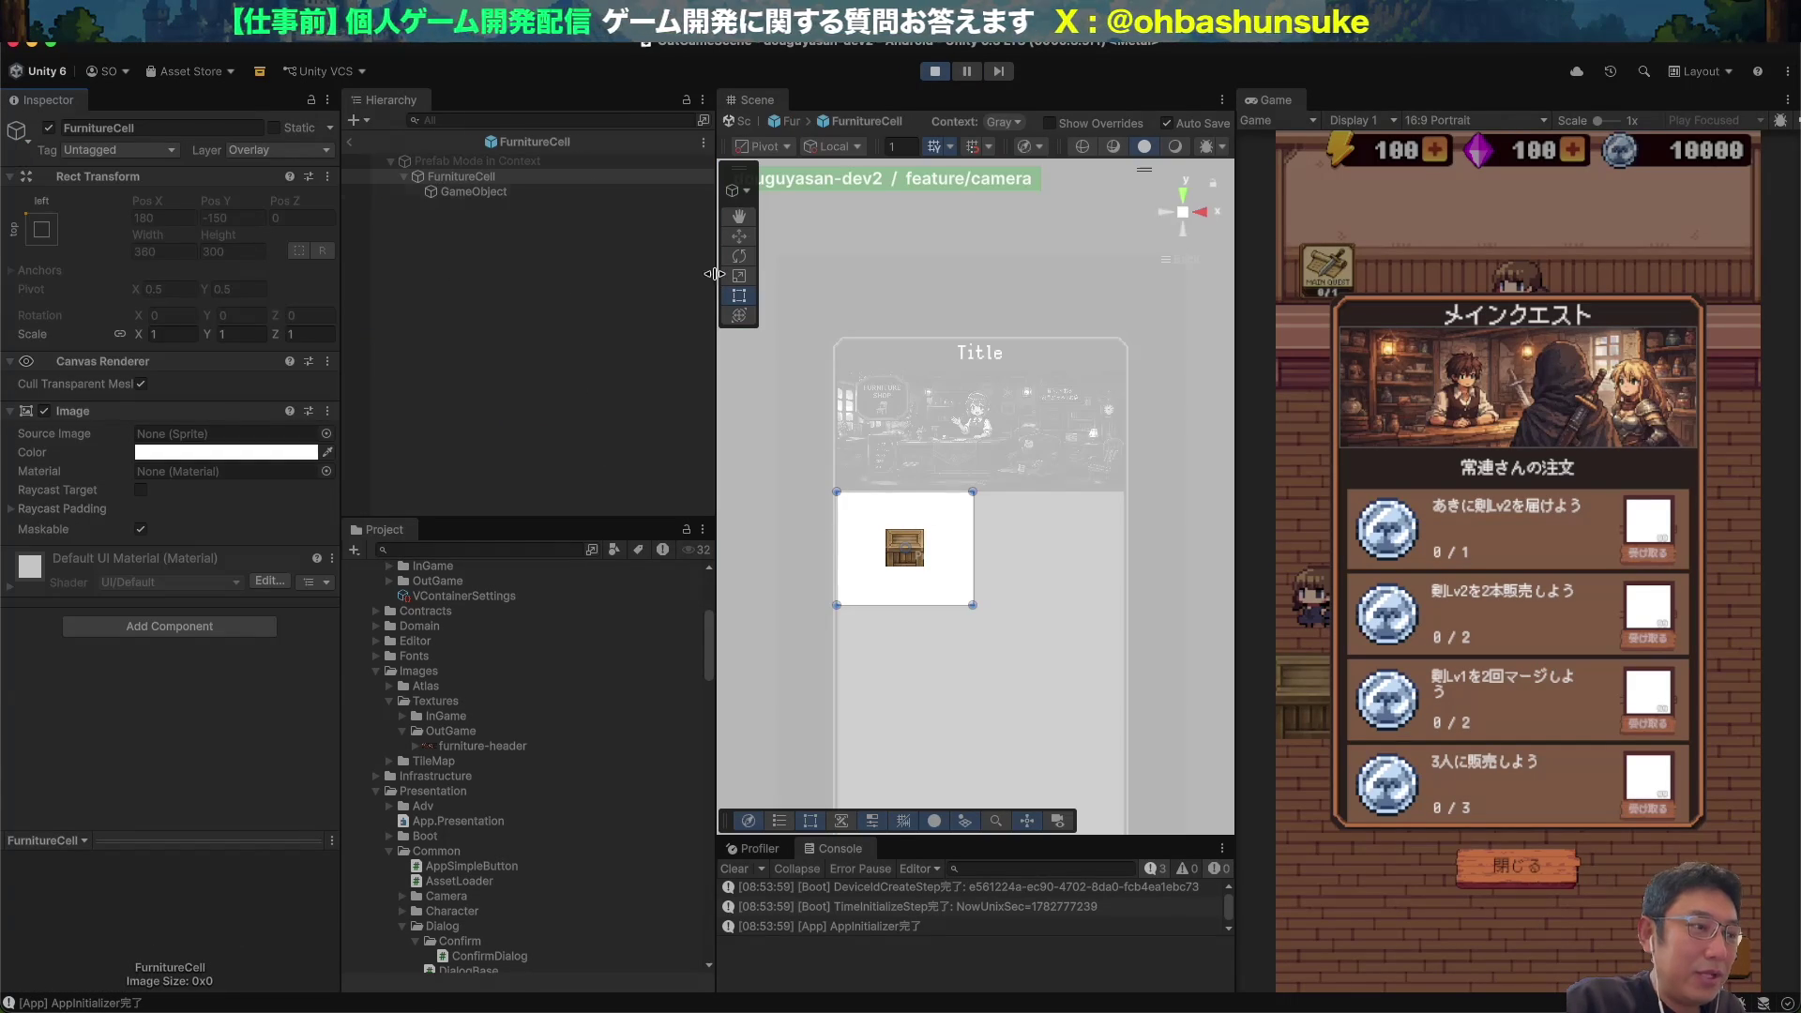
{"action": "left_click", "coordinate": [592, 187]}
{"action": "key", "text": "Return"}
{"action": "type", "text": "Image"}
{"action": "key", "text": "Return"}
Create a child object named Price under the FurnitureCell root.
{"action": "left_click", "coordinate": [455, 177]}
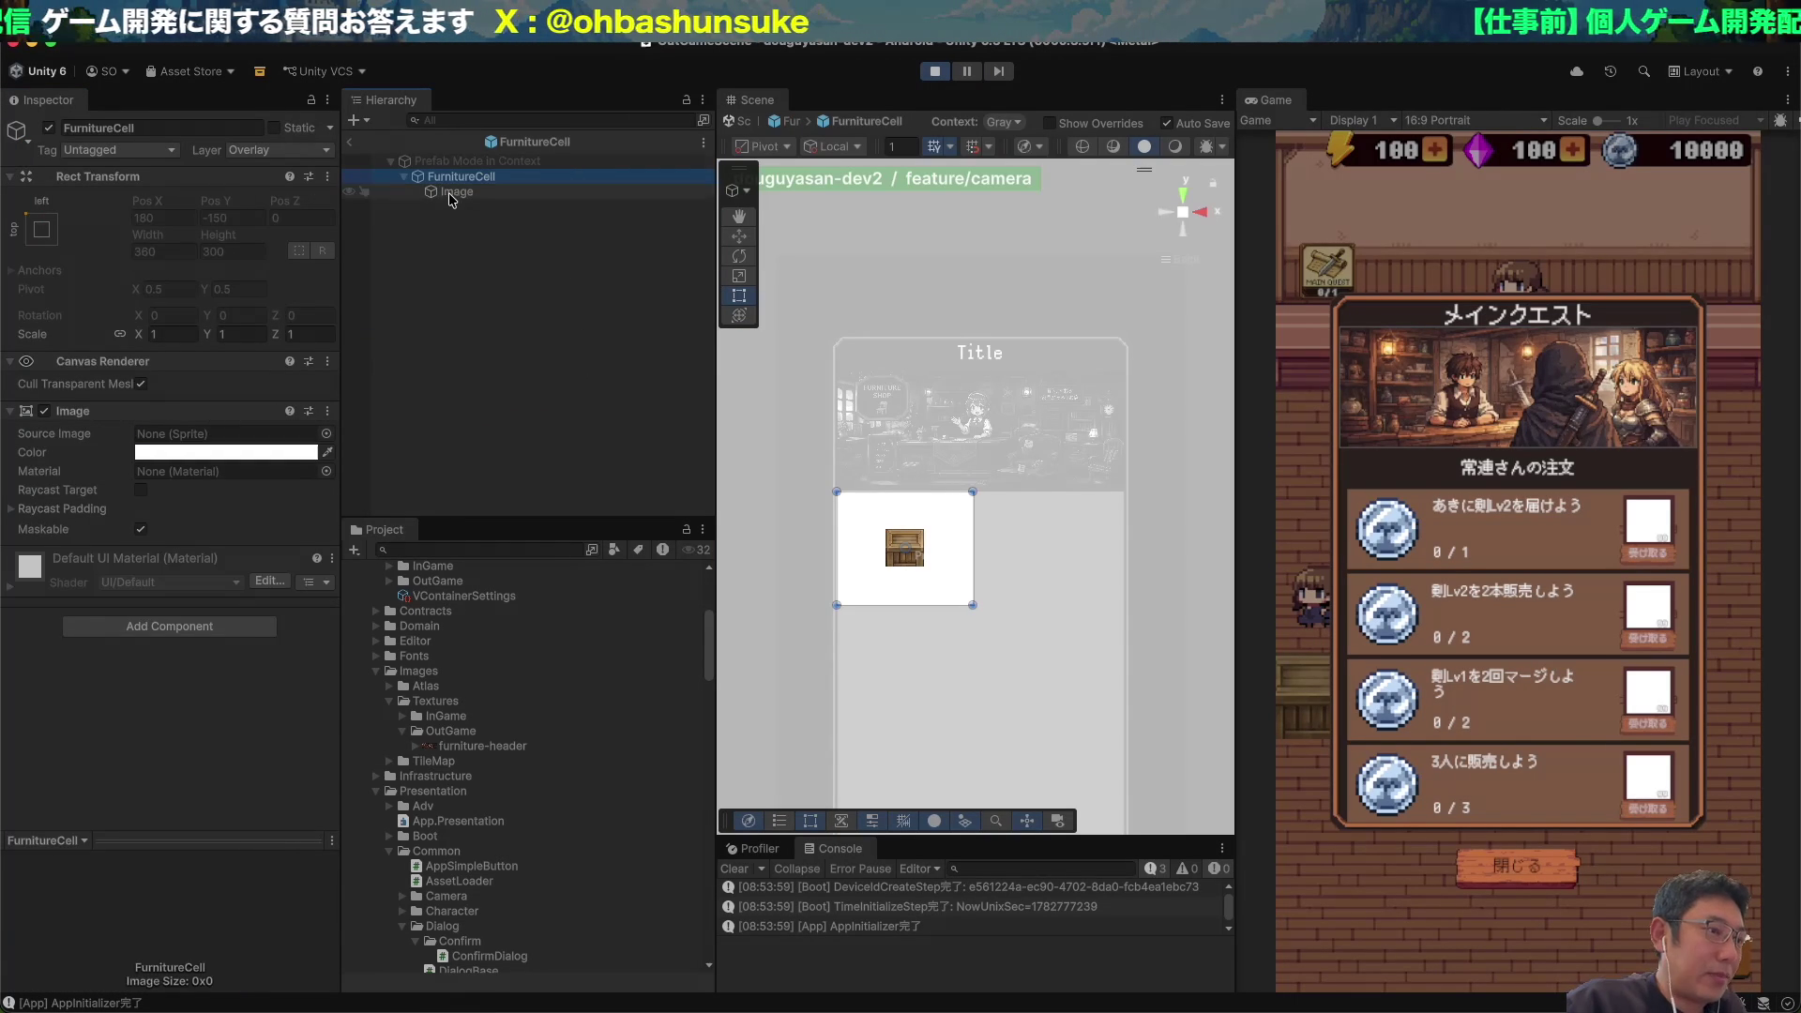
{"action": "key", "text": "alt+shift+n"}
{"action": "type", "text": "Price"}
{"action": "key", "text": "Return"}
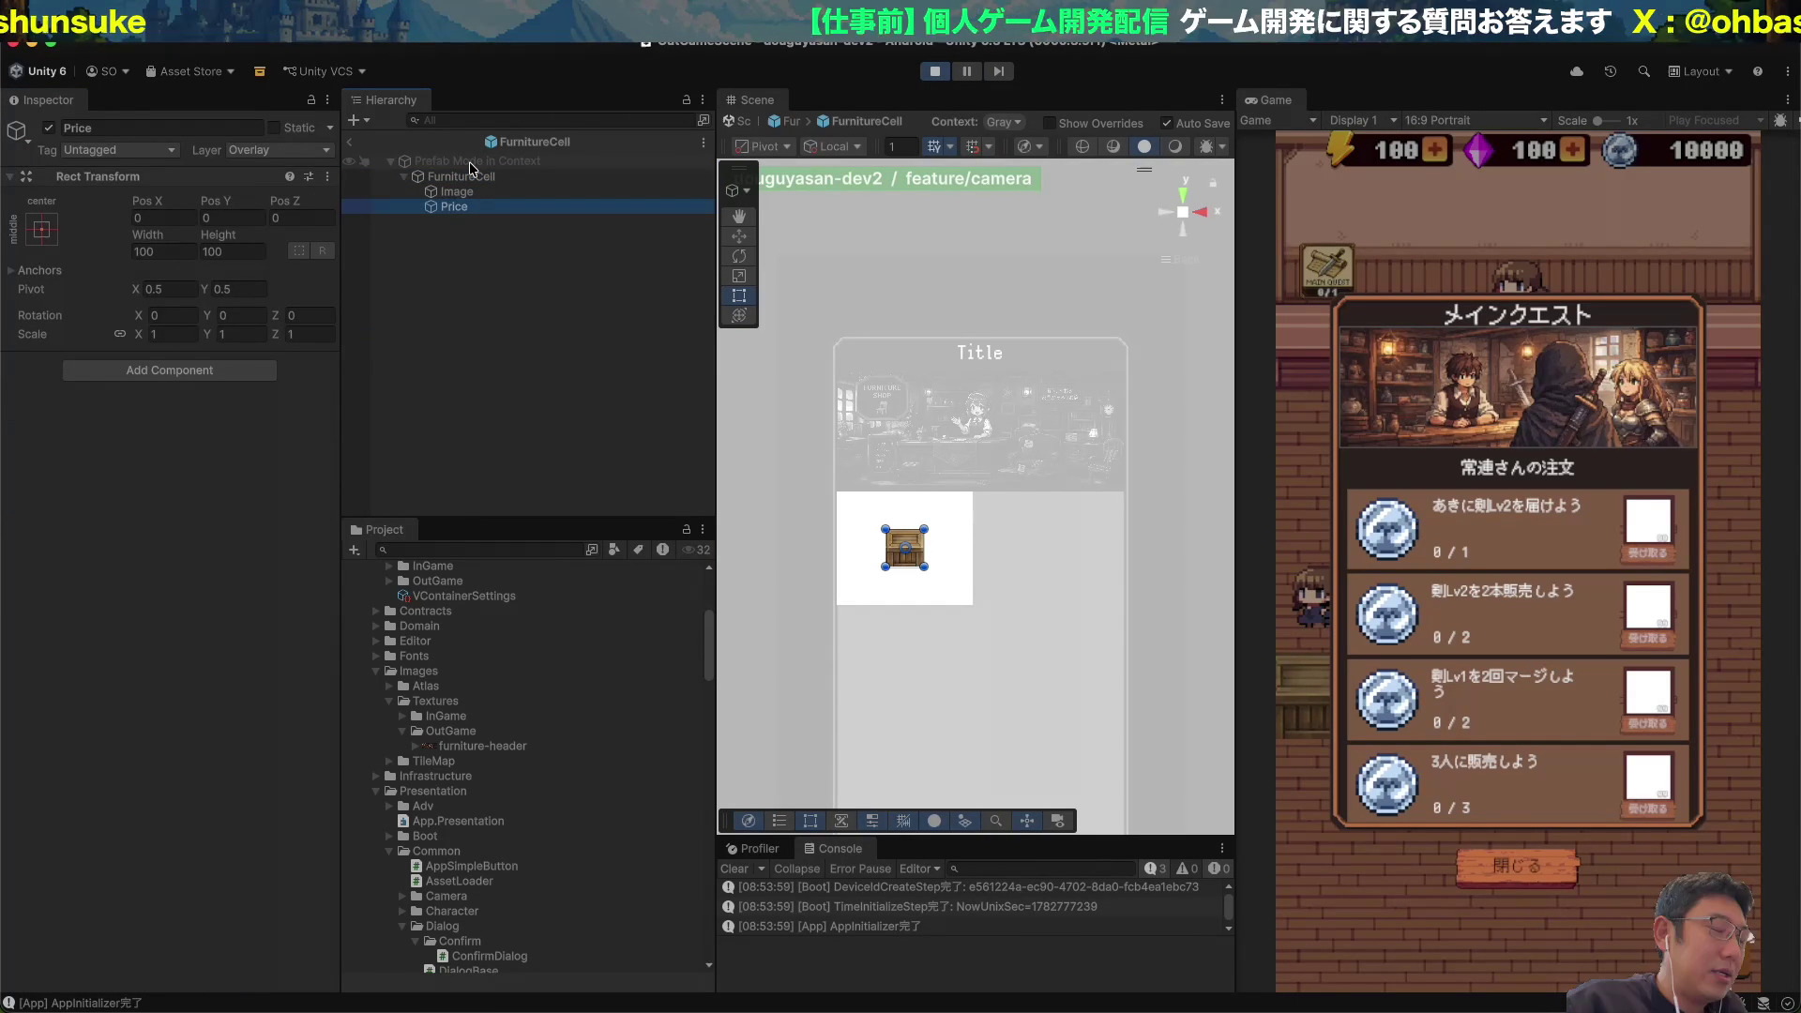
{"action": "left_click", "coordinate": [42, 229]}
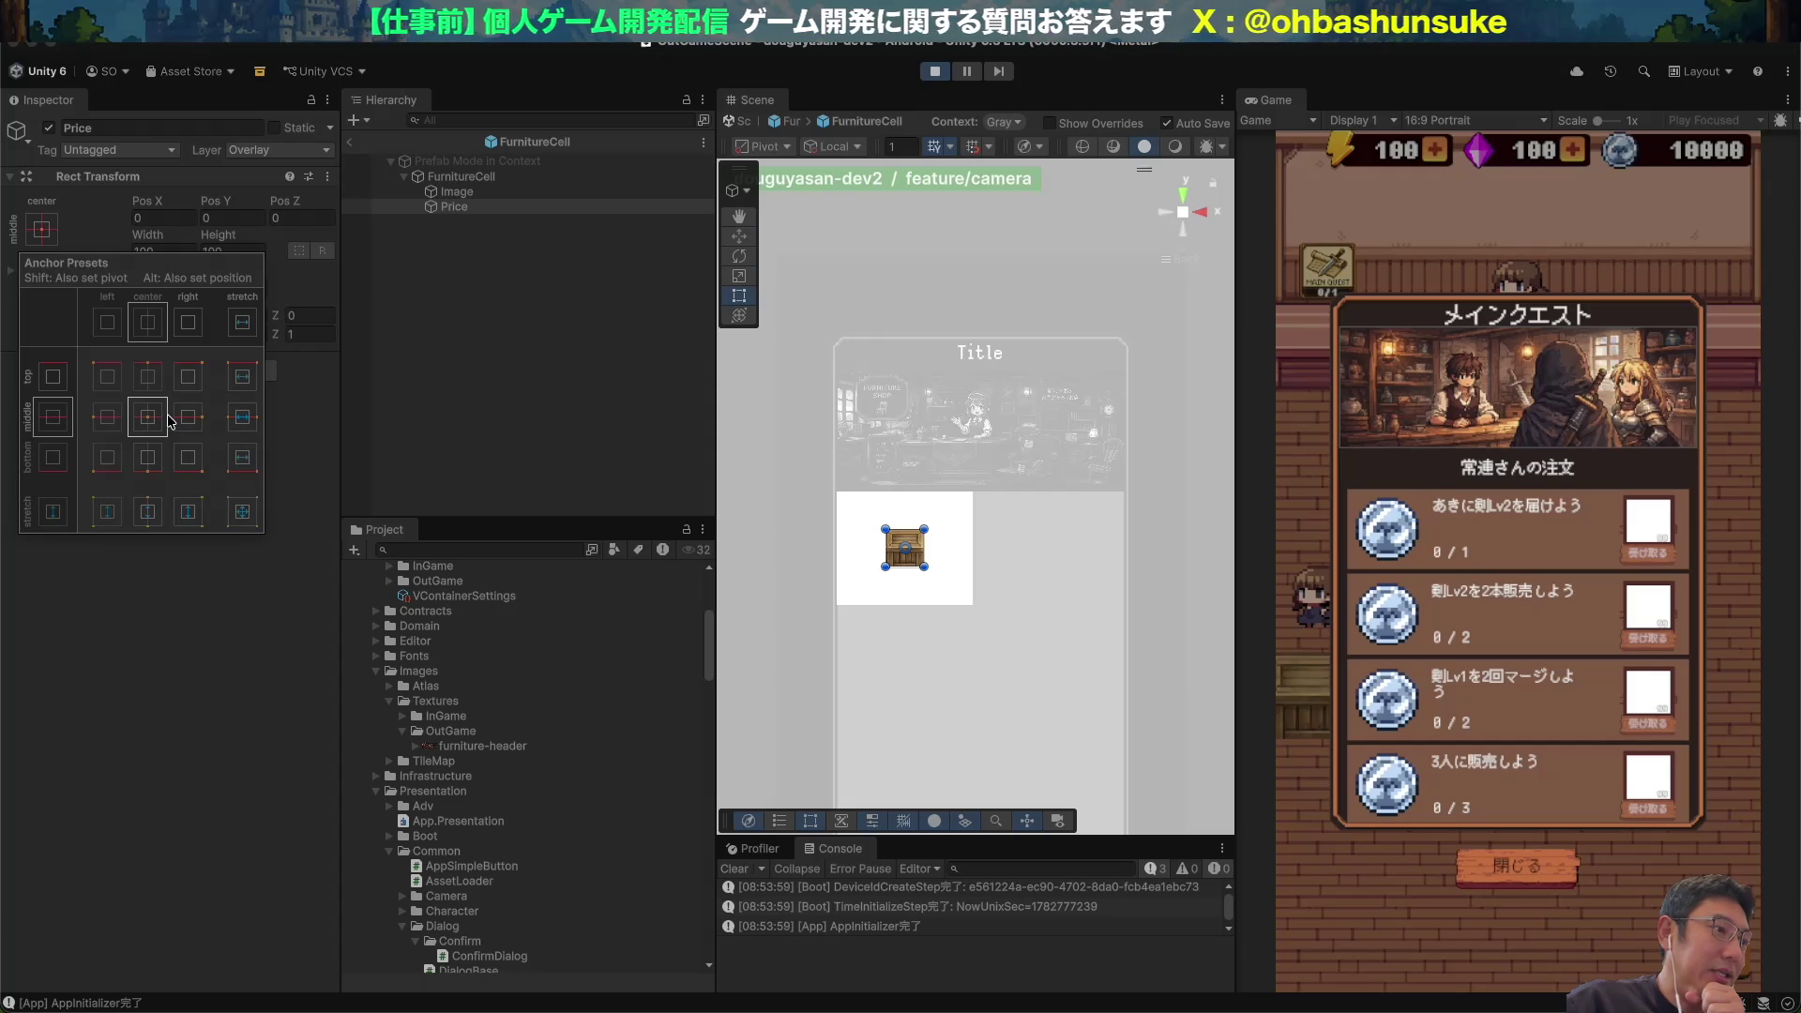
{"action": "left_click", "coordinate": [431, 209]}
Add an Icon child under Price and duplicate it as PriceLabel.
{"action": "key", "text": "alt+shift+n"}
{"action": "type", "text": "Icon"}
{"action": "key", "text": "Return"}
{"action": "key", "text": "ctrl+d"}
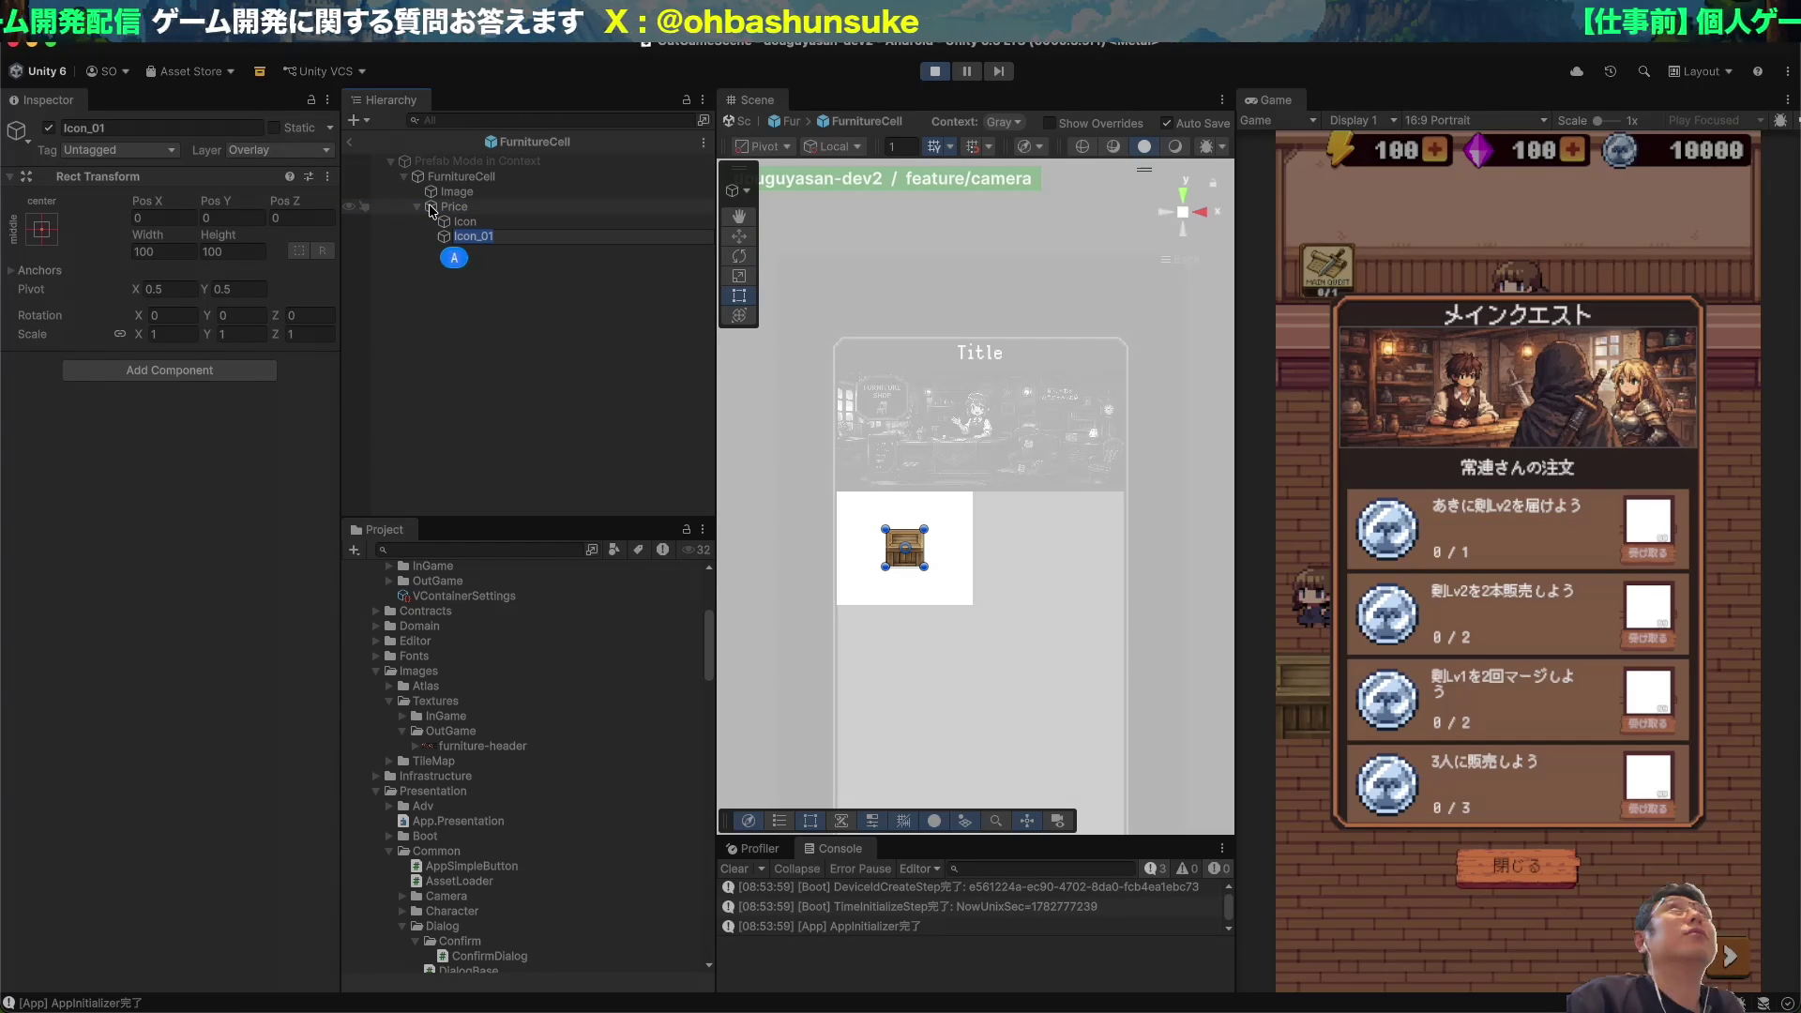
{"action": "type", "text": "Pr"}
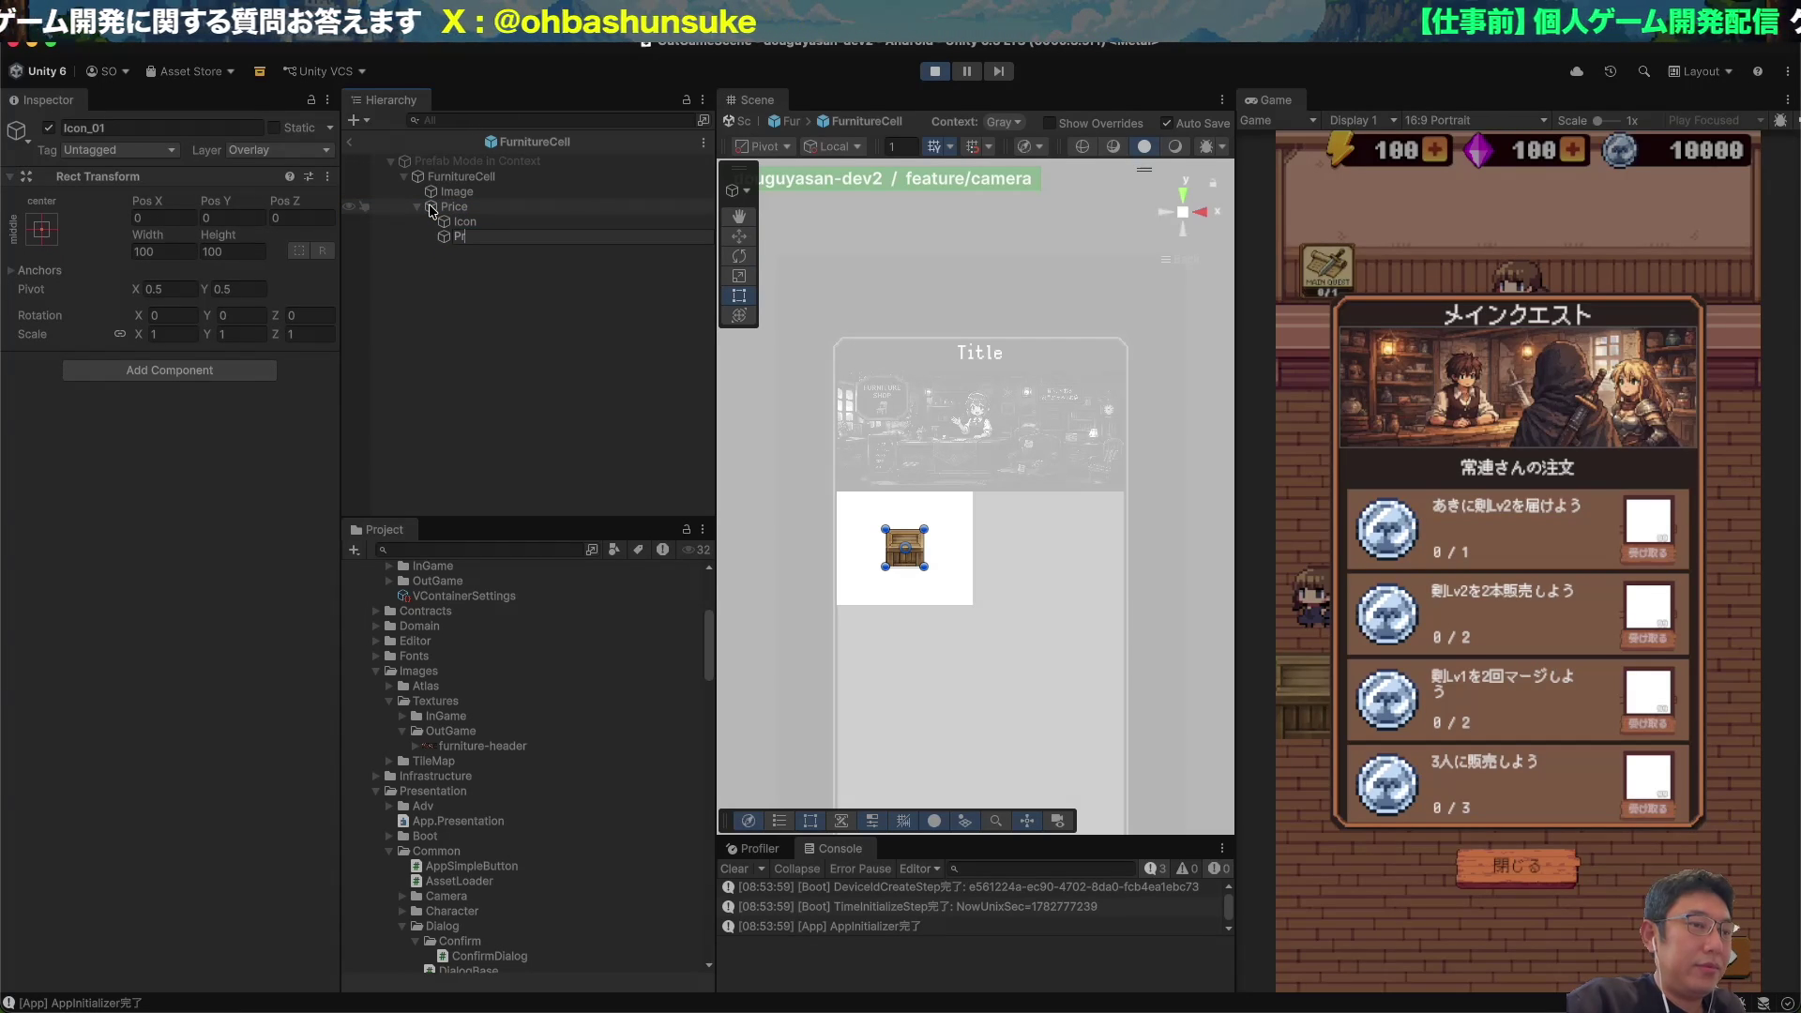
{"action": "type", "text": "iceLabel"}
{"action": "key", "text": "Return"}
Add a TextMeshPro component to PriceLabel and set its text to 99999.
{"action": "left_click", "coordinate": [150, 376]}
{"action": "type", "text": "ApTextMeshPro"}
{"action": "key", "text": "Return"}
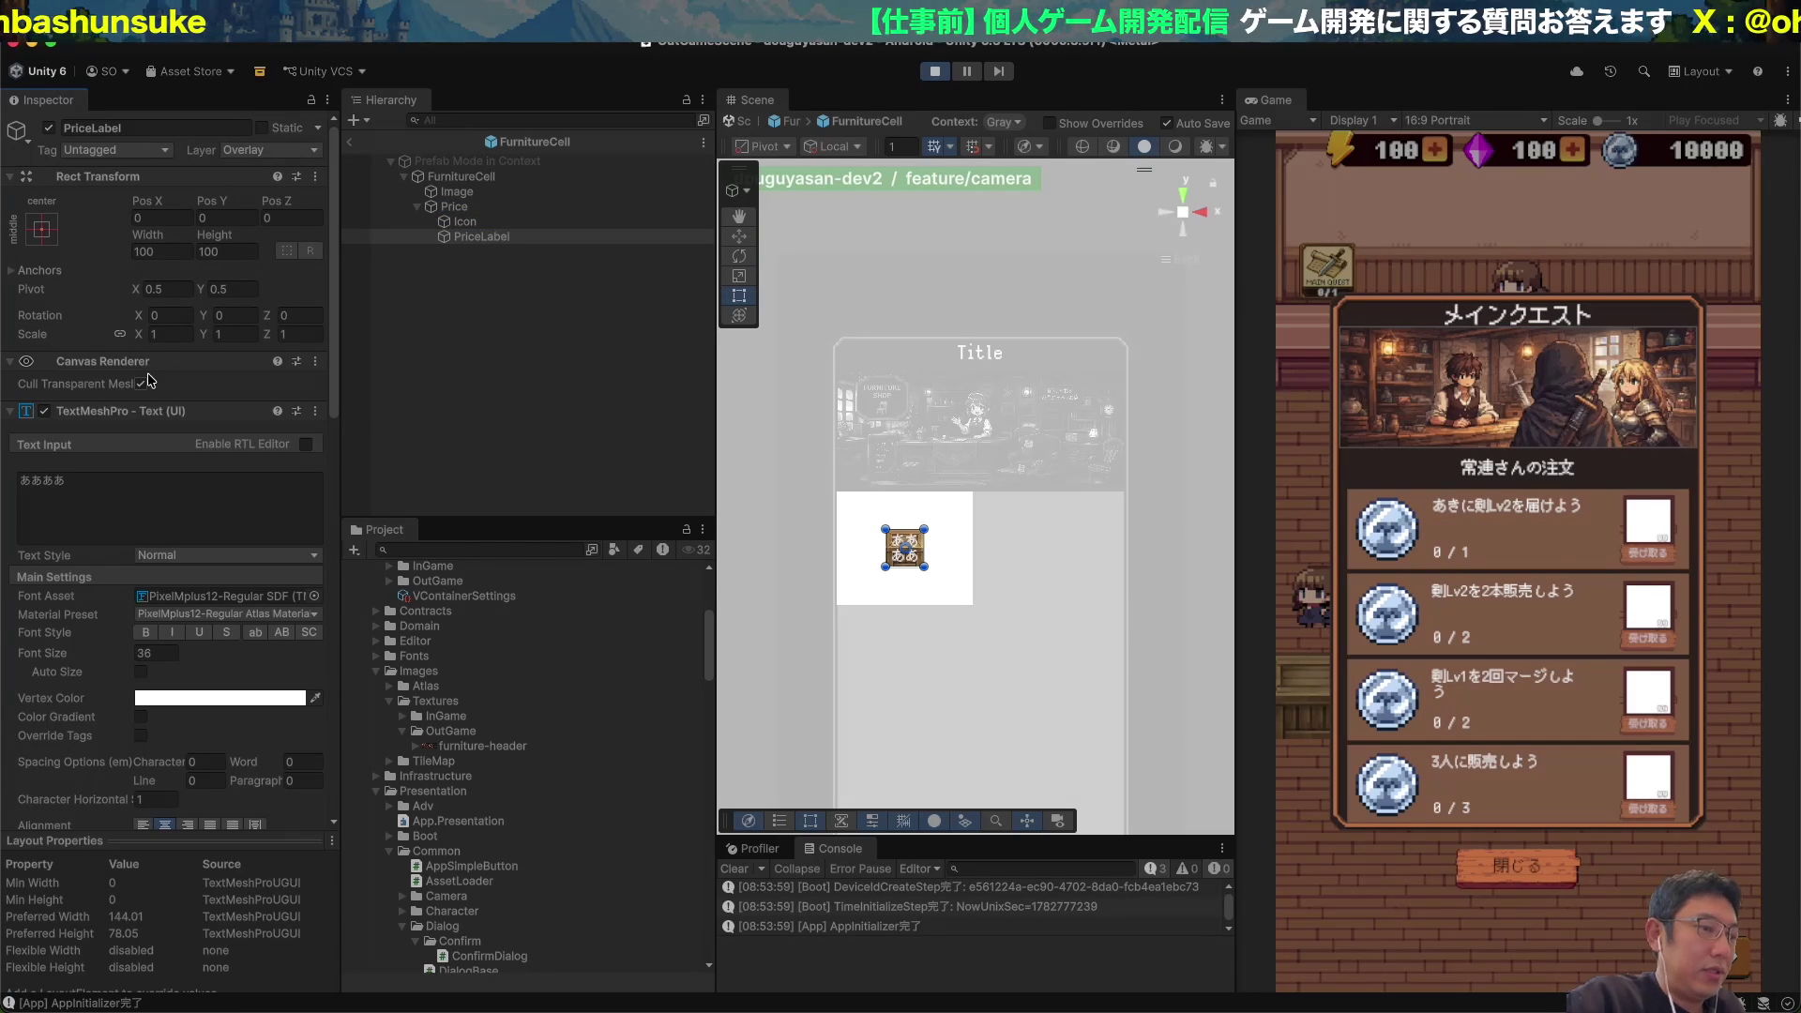
{"action": "left_click", "coordinate": [120, 479]}
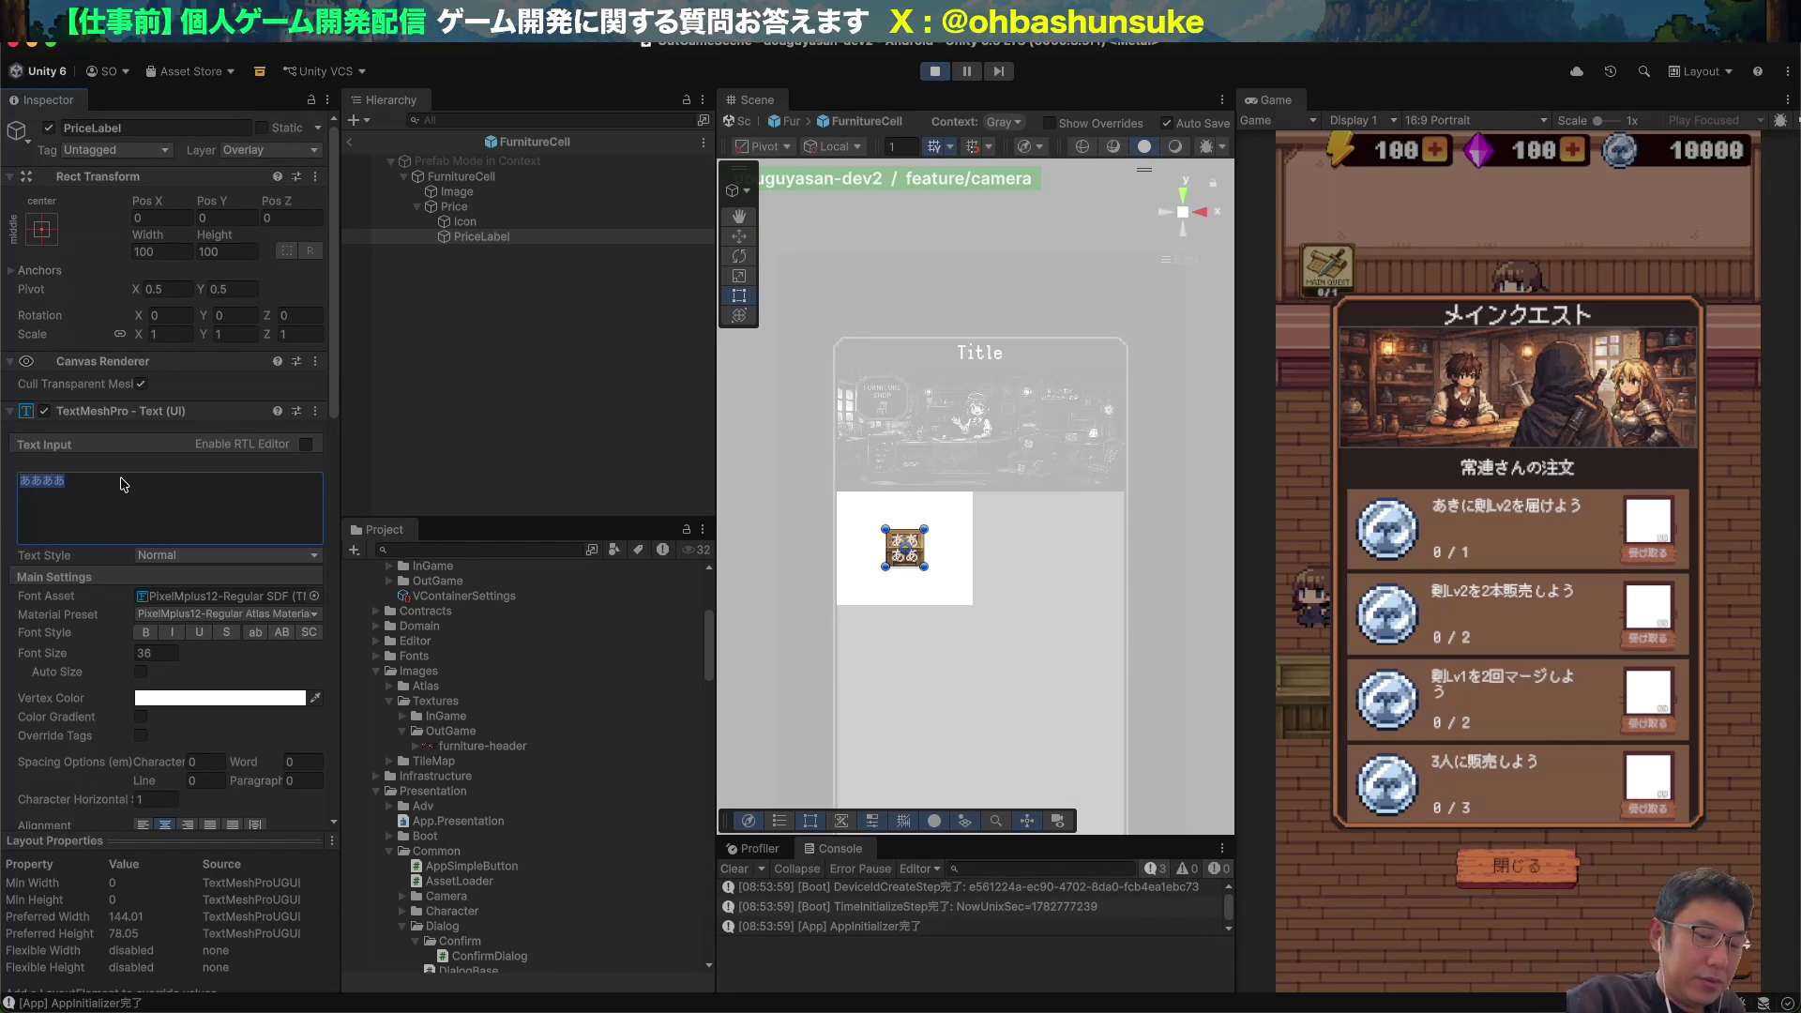
{"action": "type", "text": "99999"}
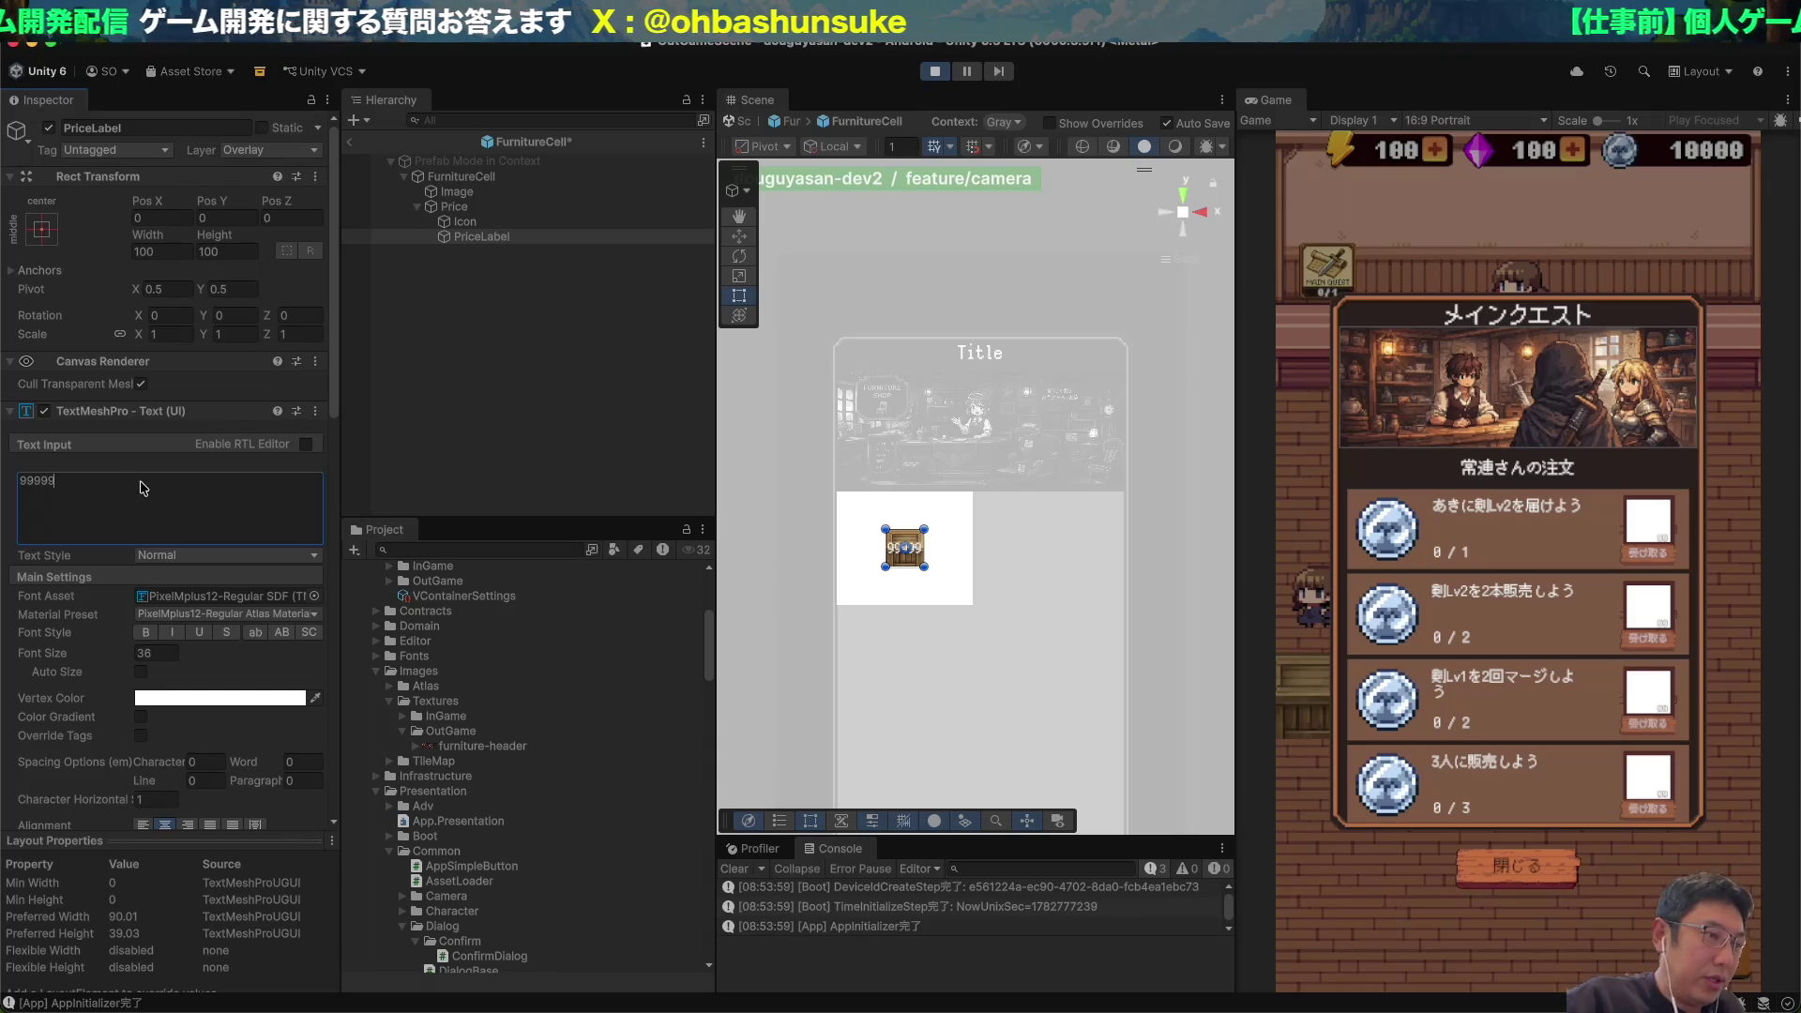
{"action": "scroll", "coordinate": [927, 539], "scroll_direction": "up", "scroll_amount": 3}
{"action": "key", "text": "f"}
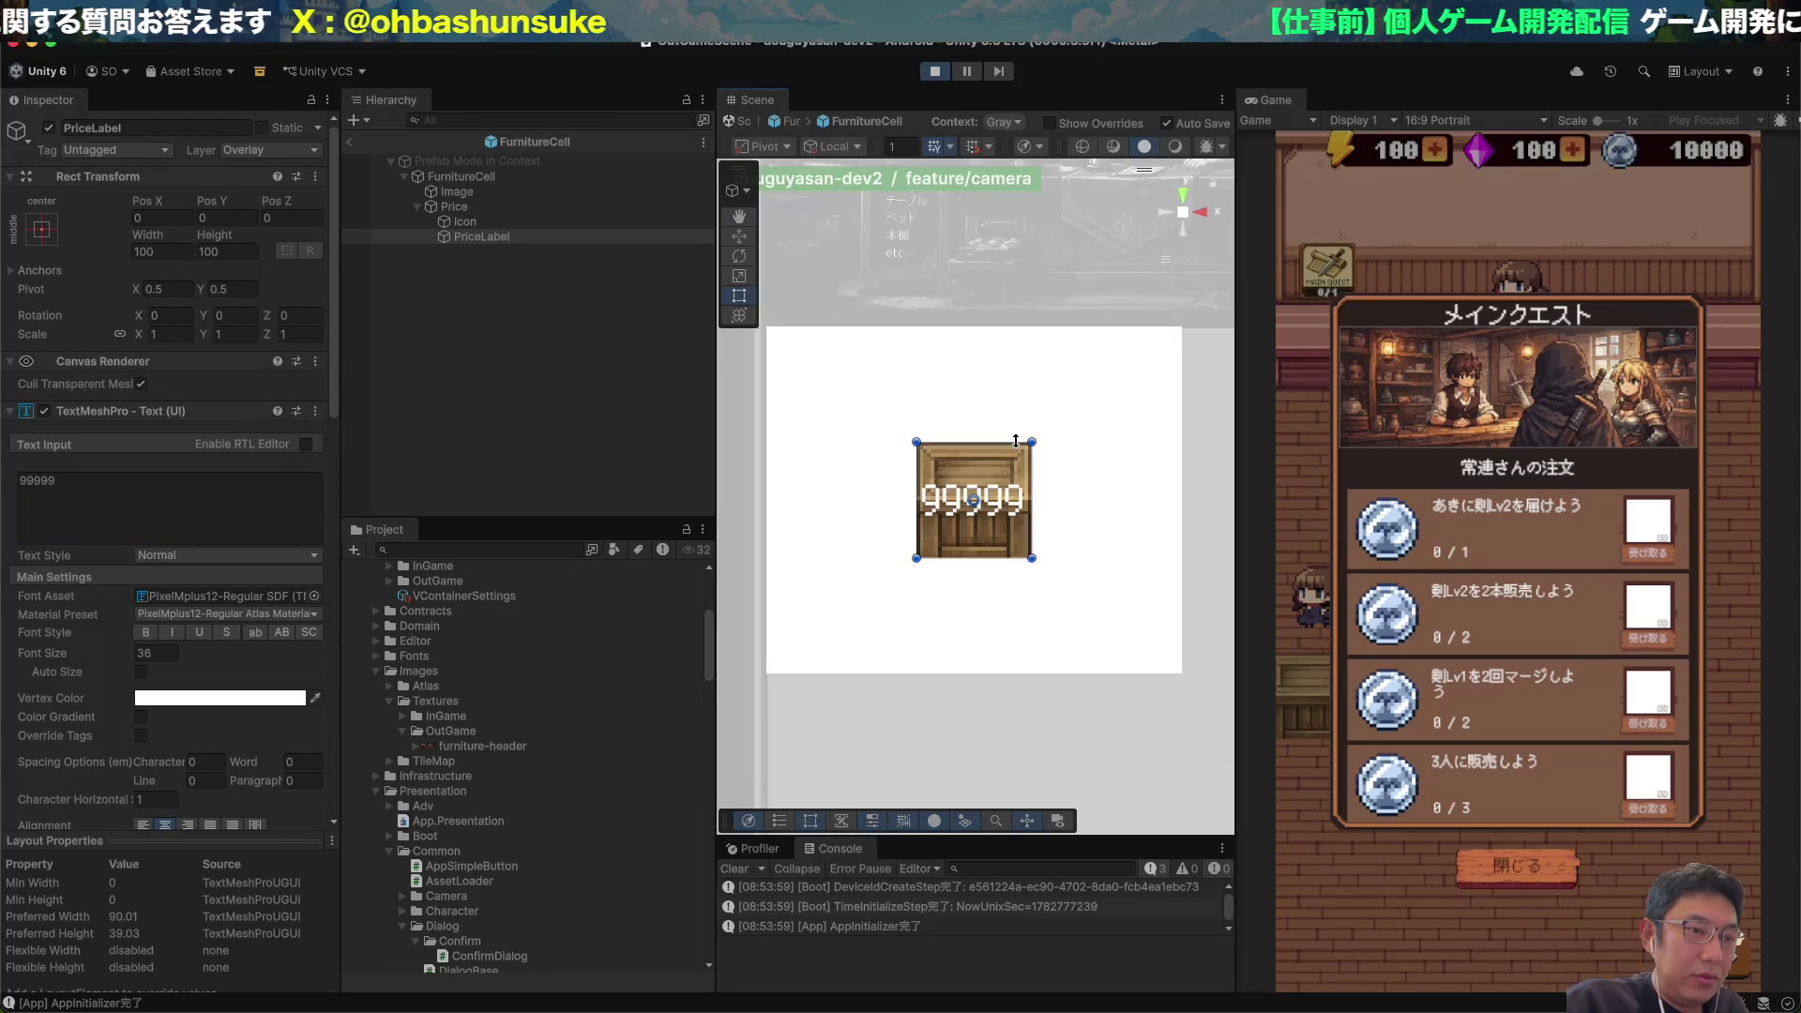
Give Icon an Image component using the icon_coin sprite.
{"action": "left_click", "coordinate": [464, 221]}
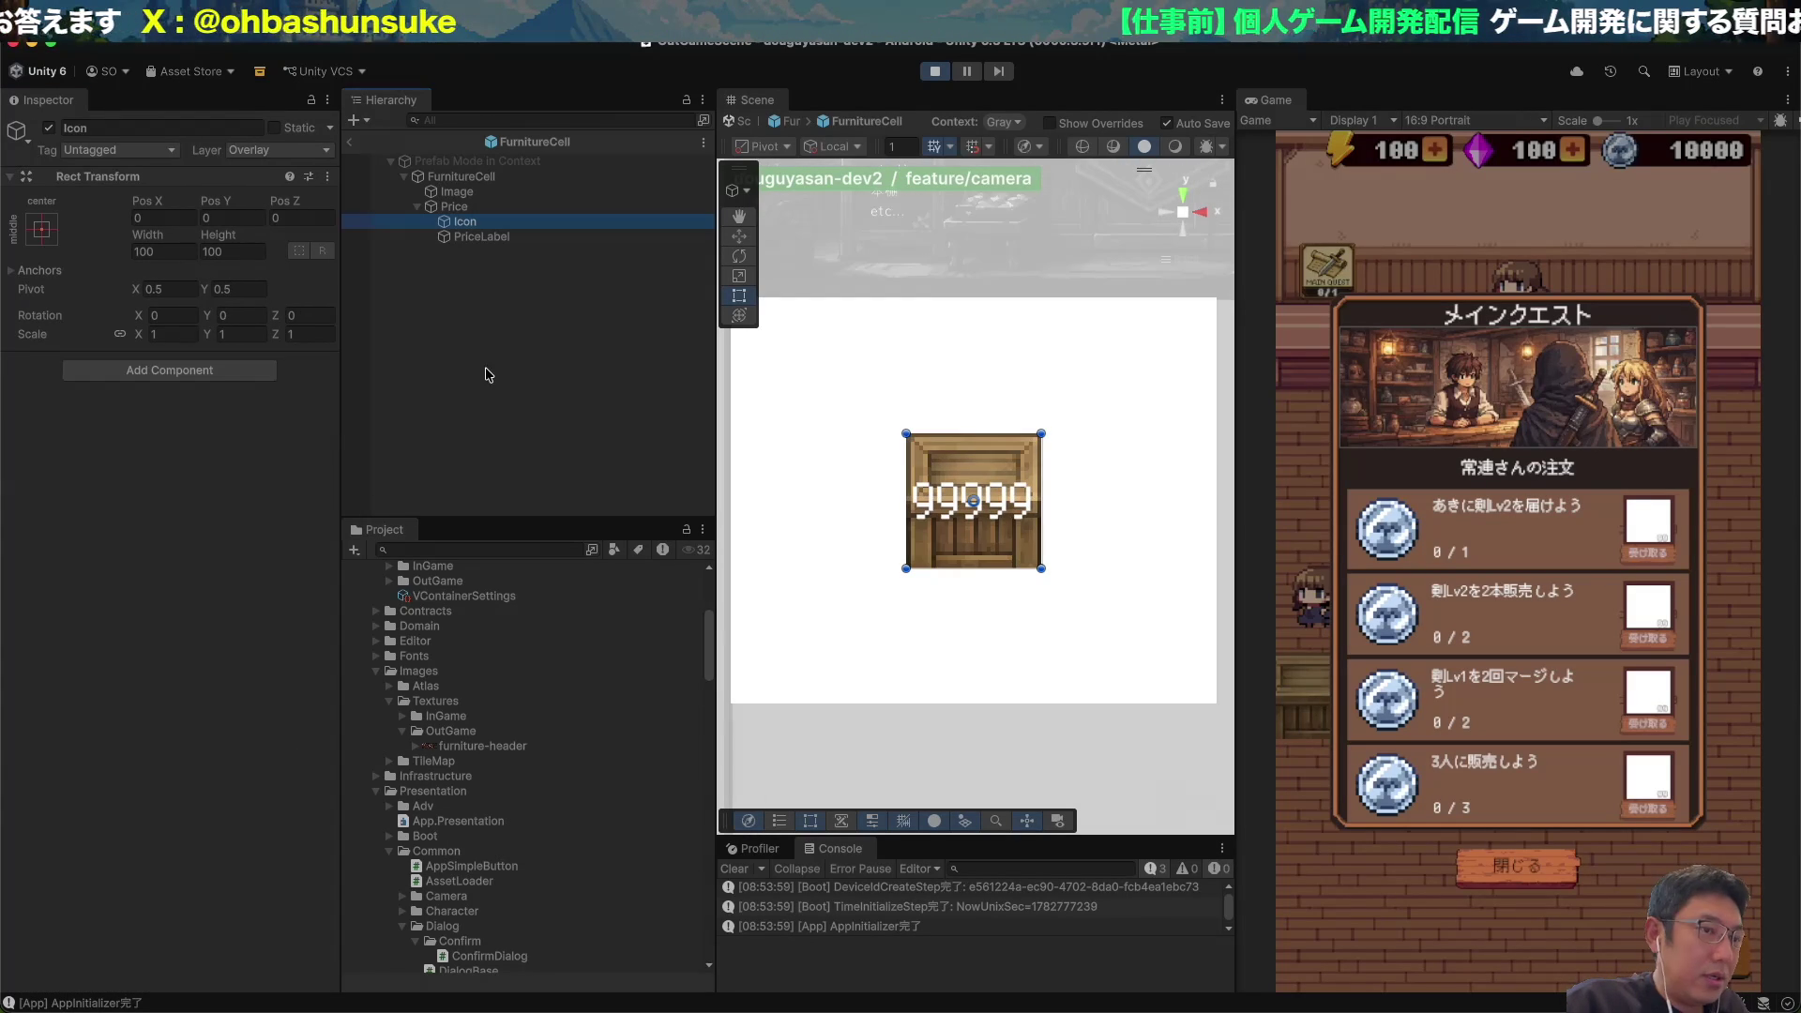
{"action": "left_click", "coordinate": [141, 373]}
{"action": "type", "text": "Image"}
{"action": "key", "text": "Return"}
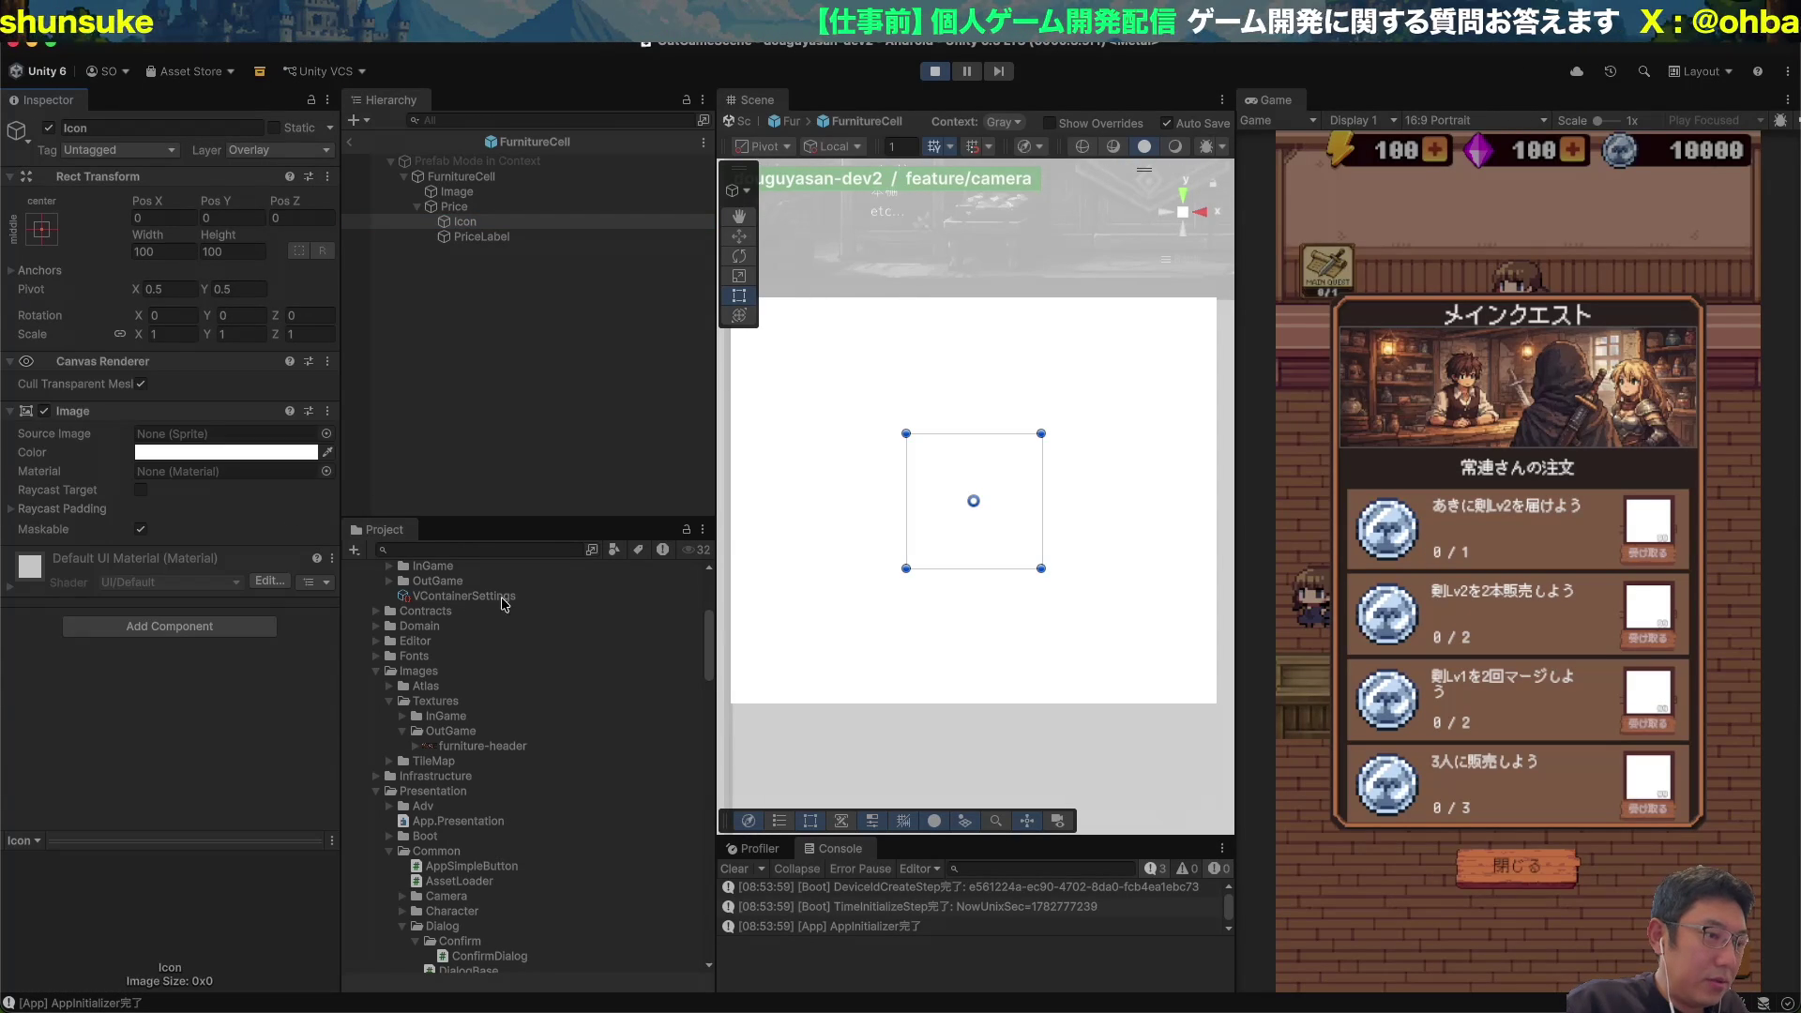
{"action": "scroll", "coordinate": [487, 586], "scroll_direction": "up", "scroll_amount": 5}
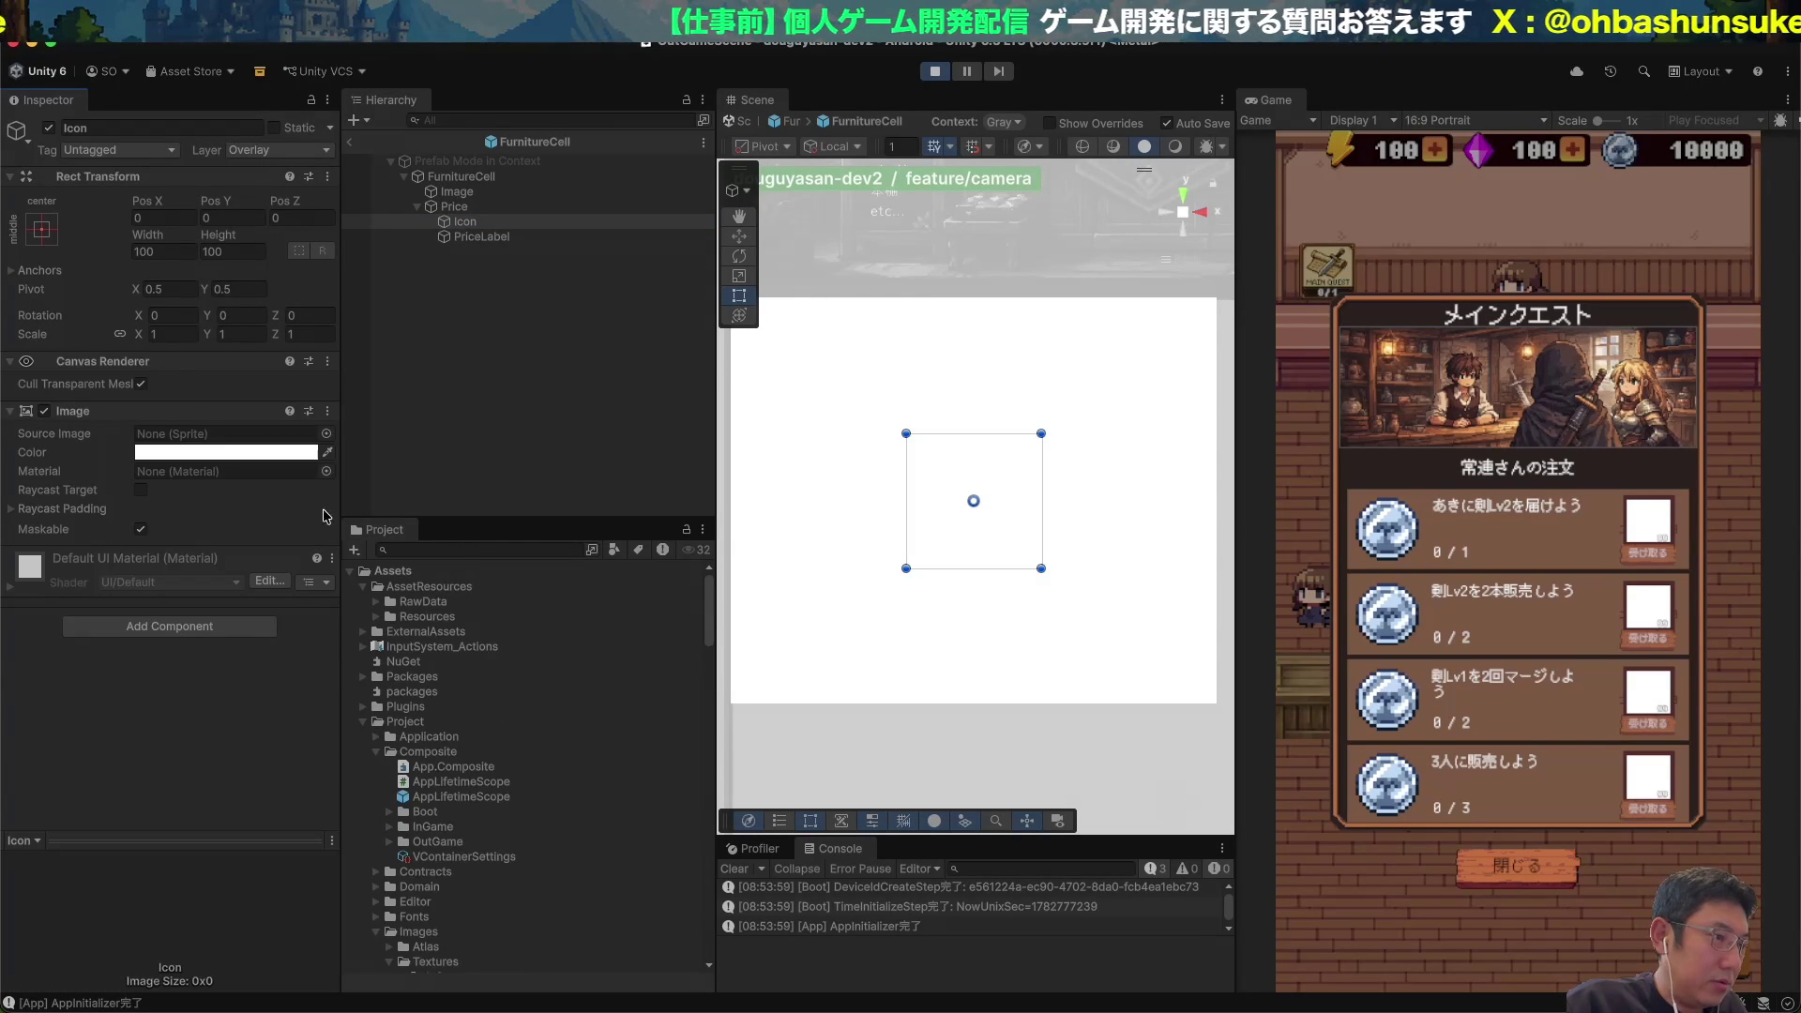
{"action": "left_click", "coordinate": [326, 434]}
{"action": "type", "text": "coin"}
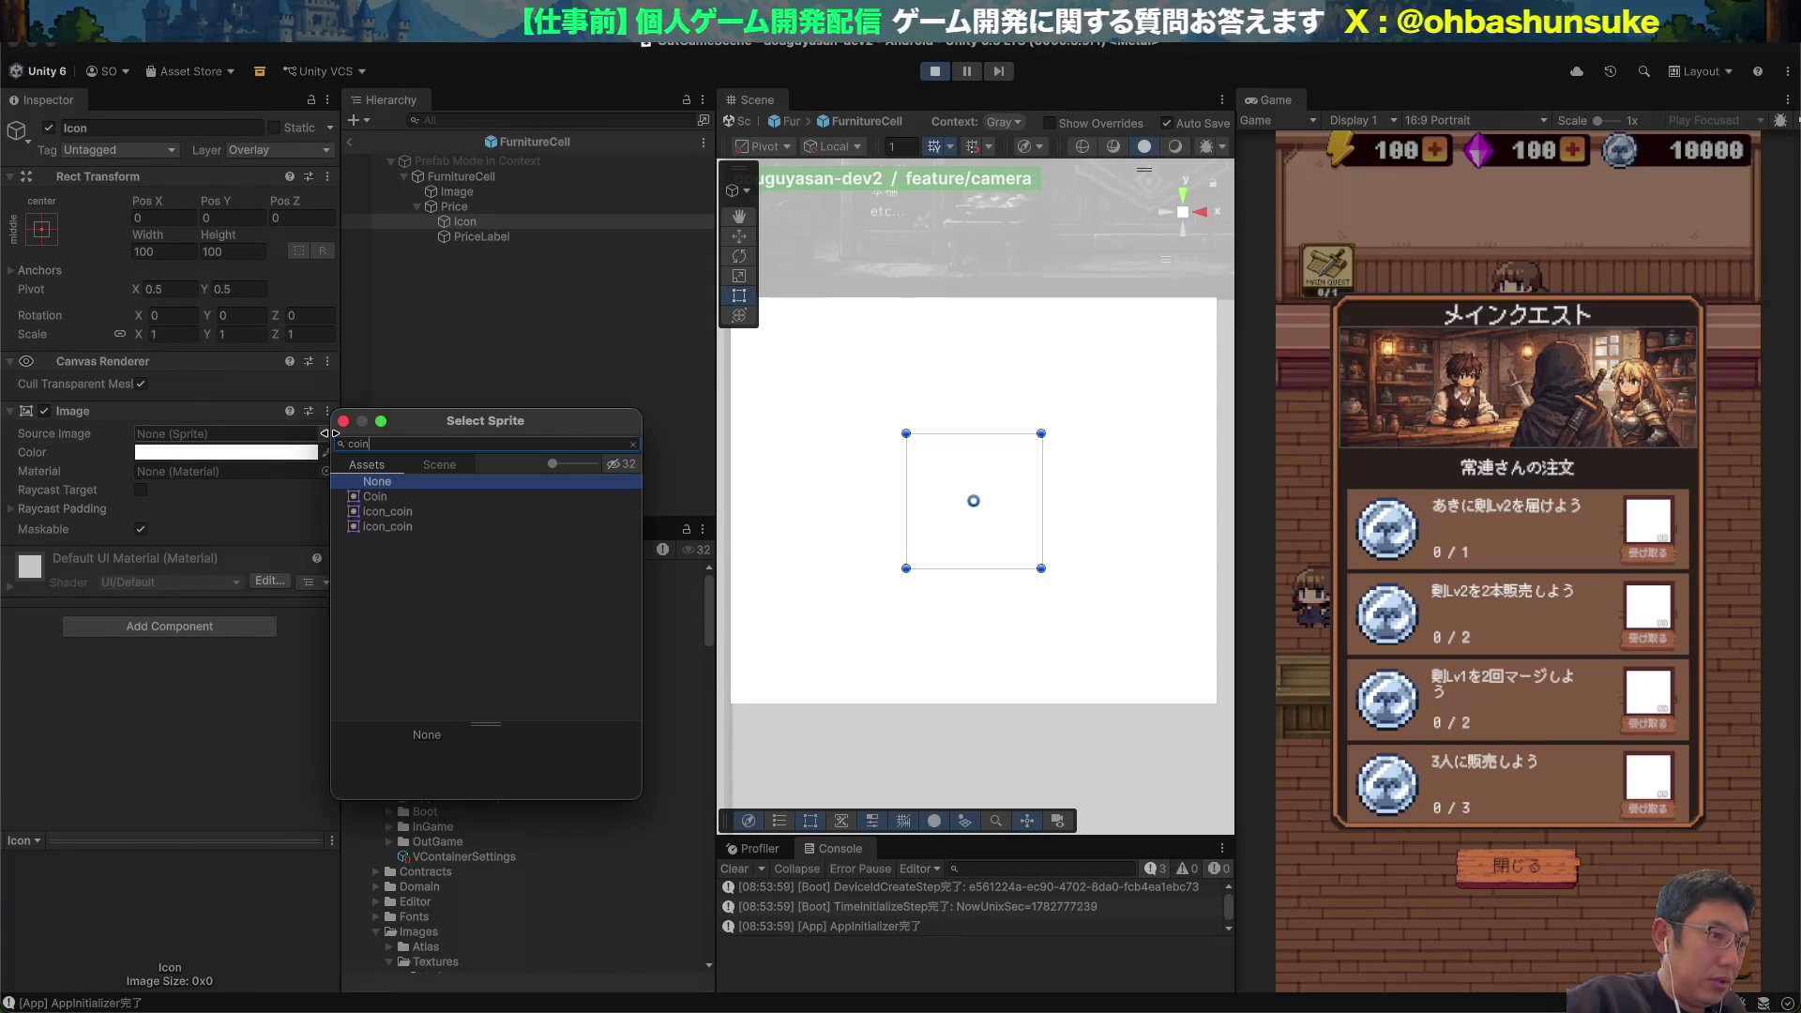
{"action": "left_click", "coordinate": [375, 497]}
{"action": "double_click", "coordinate": [388, 514]}
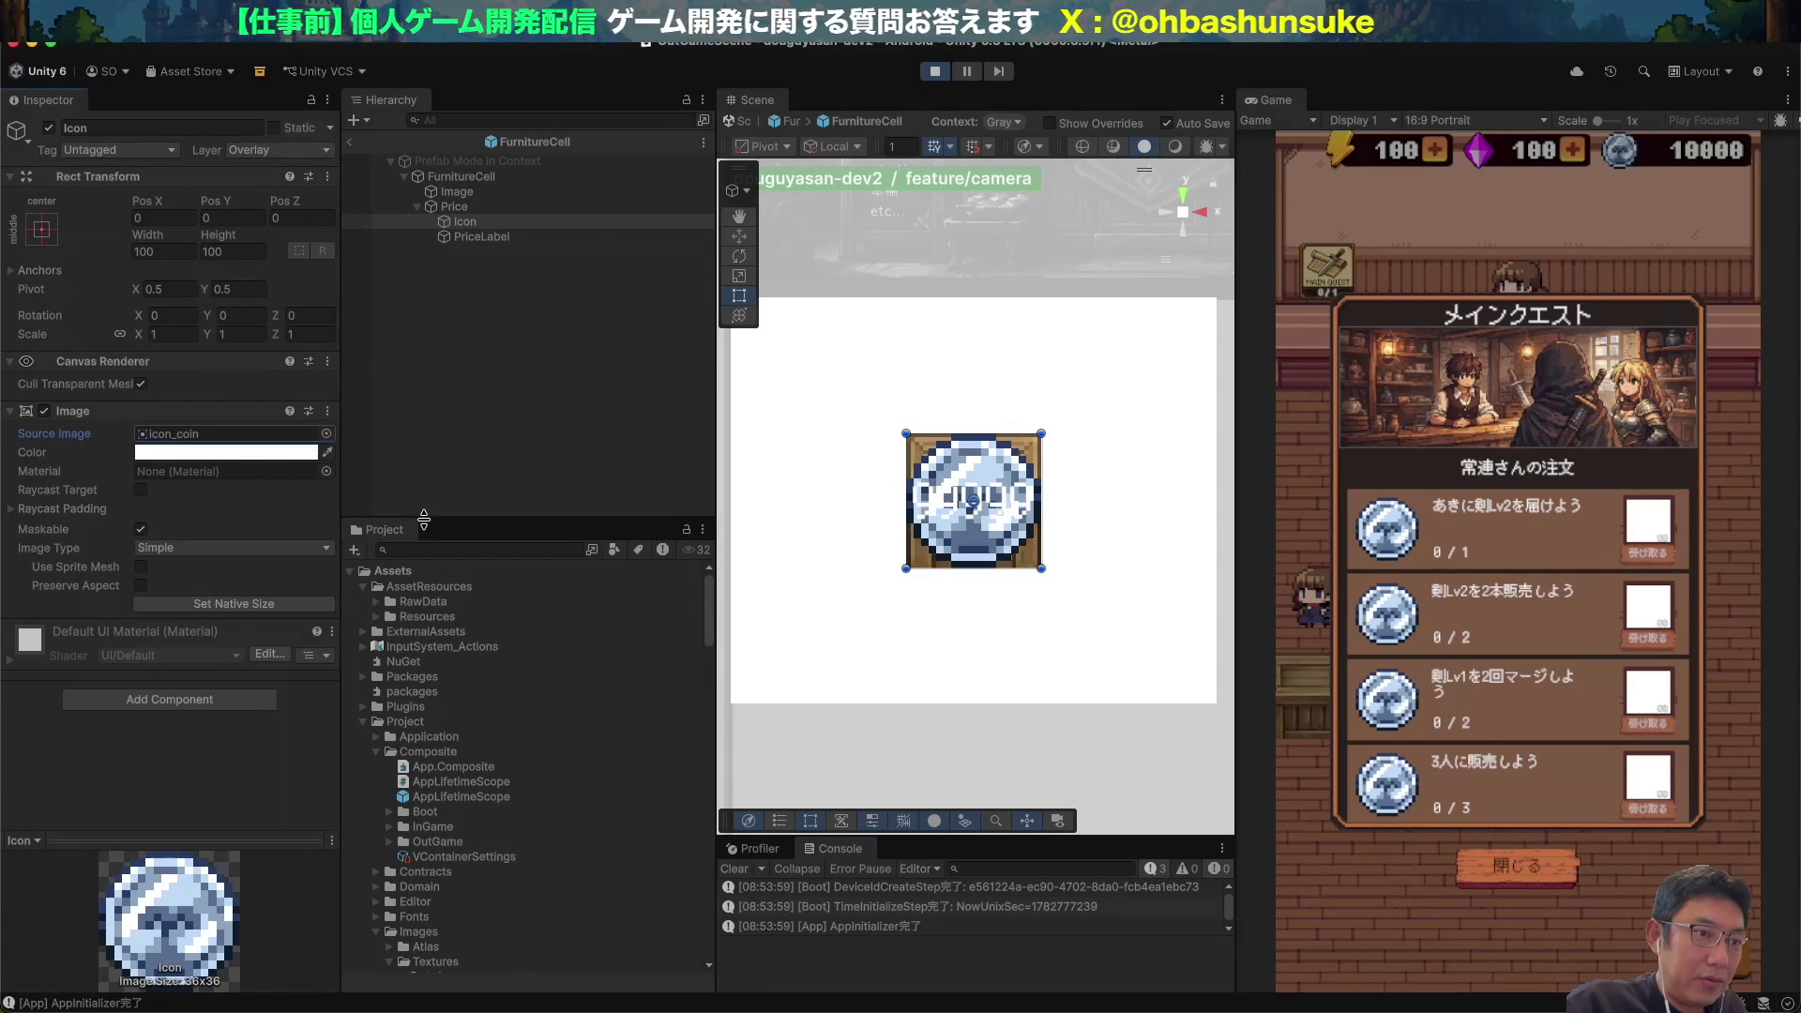
{"action": "left_click", "coordinate": [483, 238]}
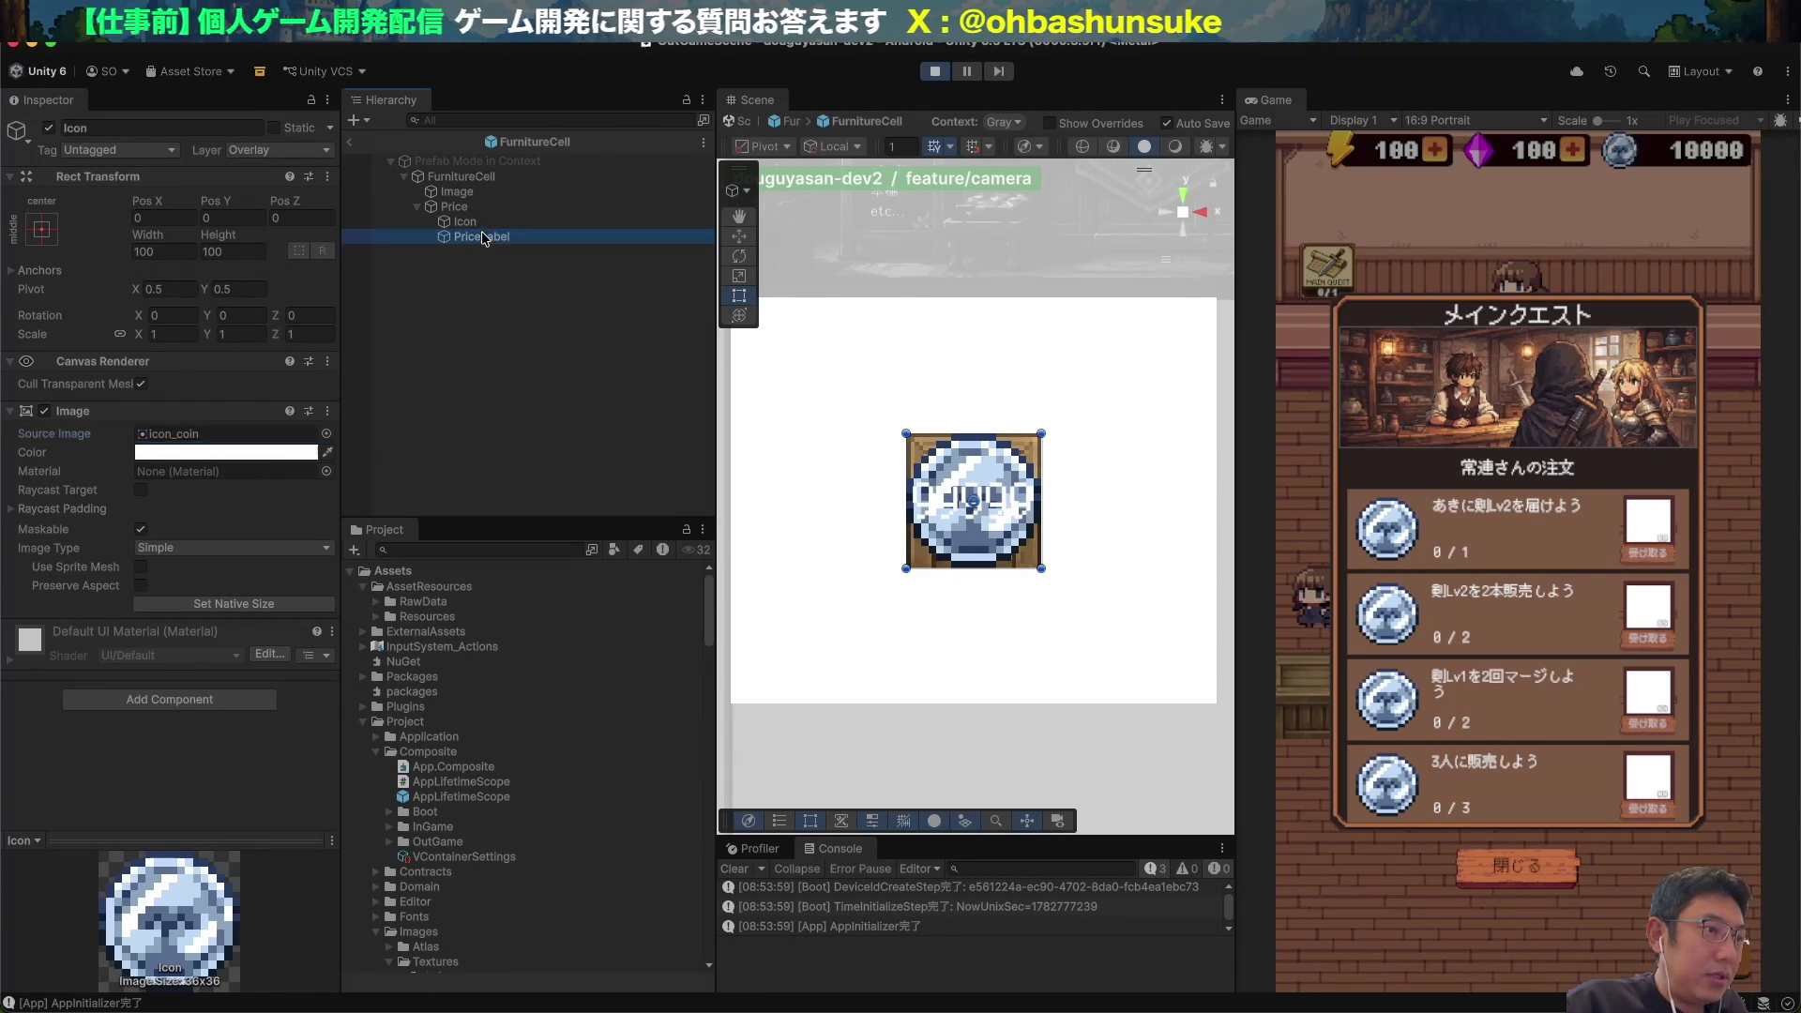
Move the price label right of the coin icon and darken the cell background to grey 6F6F6F.
{"action": "left_click_drag", "start_coordinate": [140, 203], "coordinate": [258, 230]}
{"action": "left_click_drag", "start_coordinate": [250, 233], "coordinate": [540, 220]}
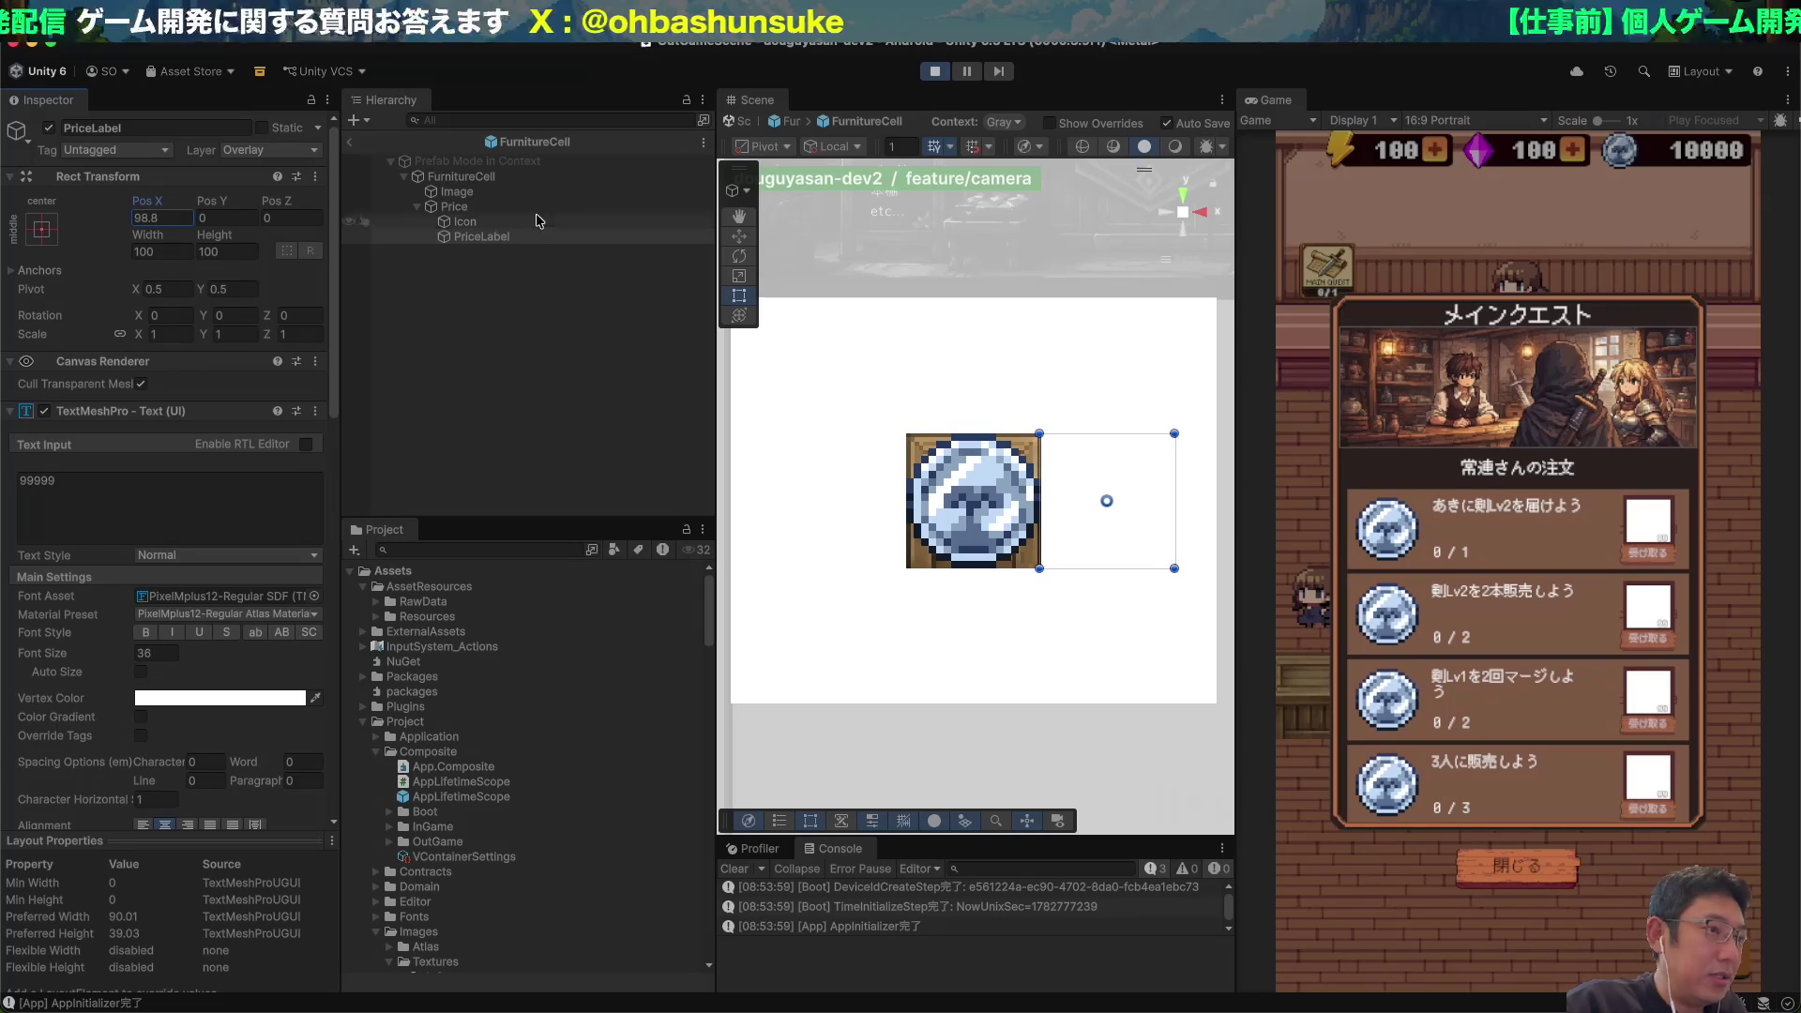
{"action": "left_click", "coordinate": [442, 184]}
{"action": "left_click", "coordinate": [448, 193]}
{"action": "left_click", "coordinate": [455, 176]}
{"action": "left_click", "coordinate": [225, 452]}
{"action": "left_click_drag", "start_coordinate": [312, 529], "coordinate": [251, 563]}
Move the Price group down below the crate and over to the left.
{"action": "left_click", "coordinate": [486, 208]}
{"action": "left_click", "coordinate": [481, 236]}
{"action": "left_click", "coordinate": [465, 221]}
{"action": "key", "text": "Left"}
{"action": "key", "text": "Left"}
{"action": "key", "text": "w"}
{"action": "left_click_drag", "start_coordinate": [966, 424], "coordinate": [946, 517]}
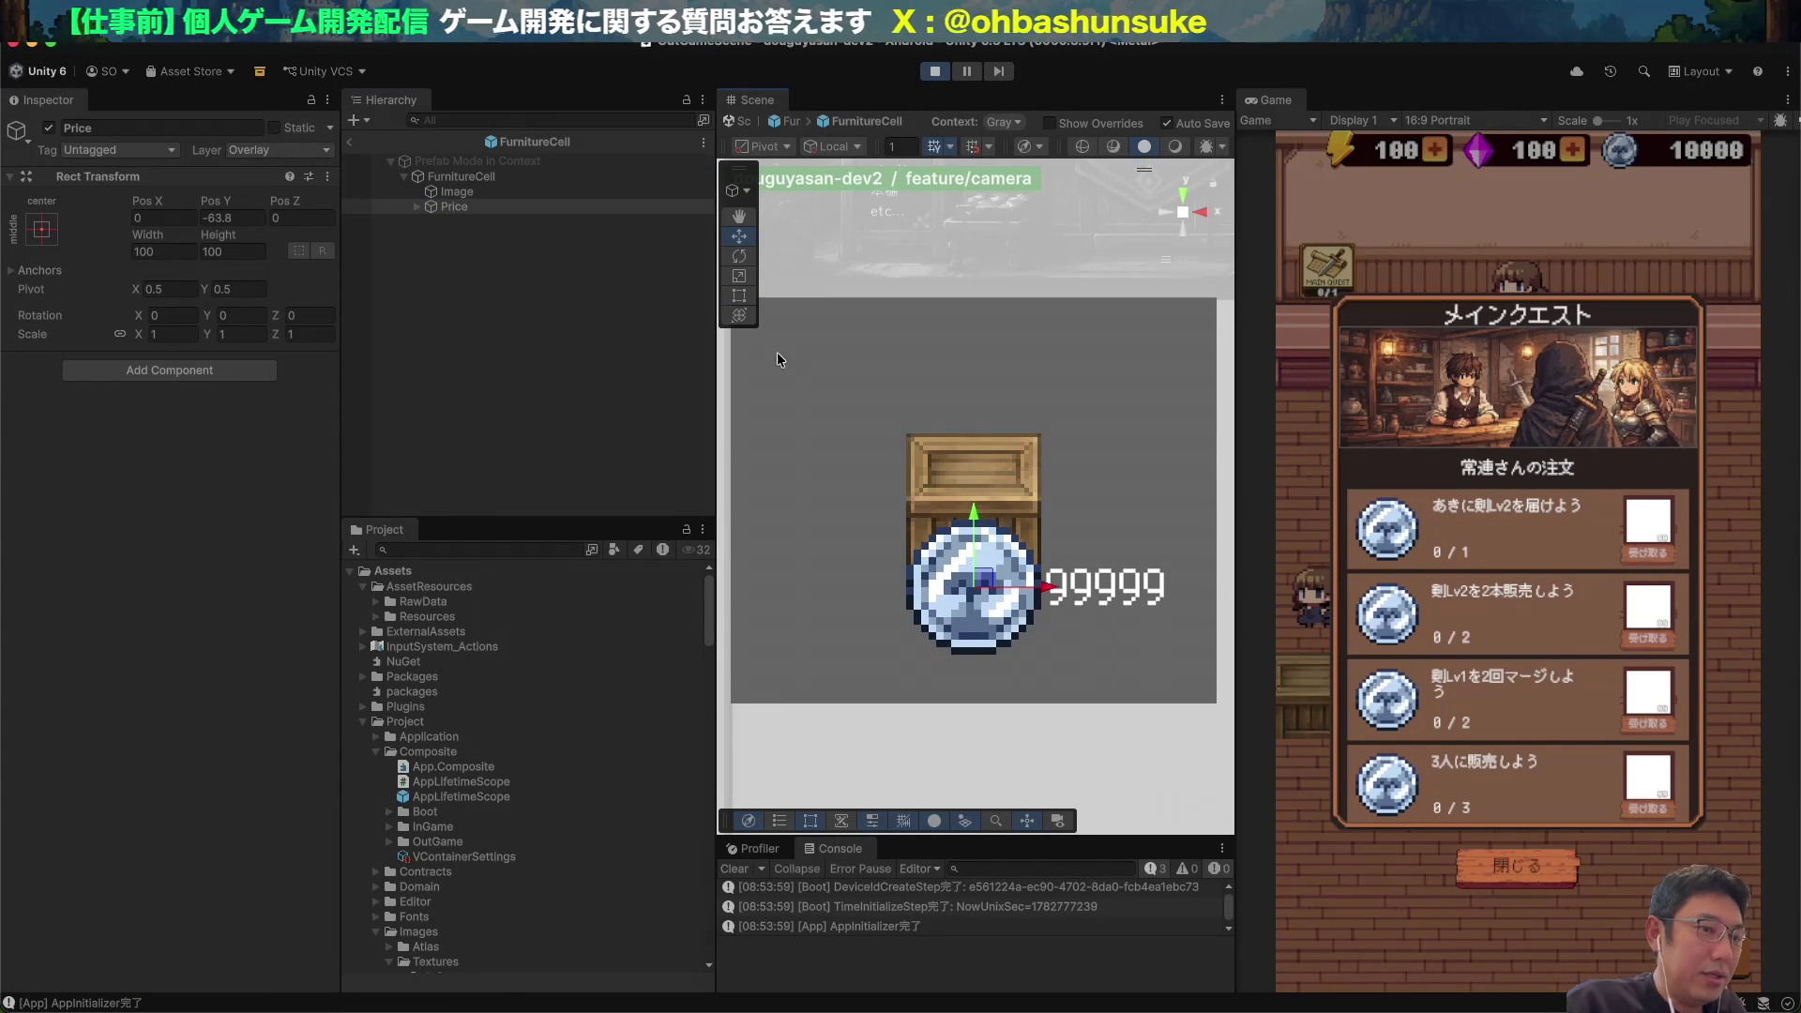
{"action": "mouse_move", "coordinate": [1045, 585]}
{"action": "left_mouse_down"}
{"action": "mouse_move", "coordinate": [925, 583]}
{"action": "mouse_move", "coordinate": [944, 586]}
{"action": "left_mouse_up"}
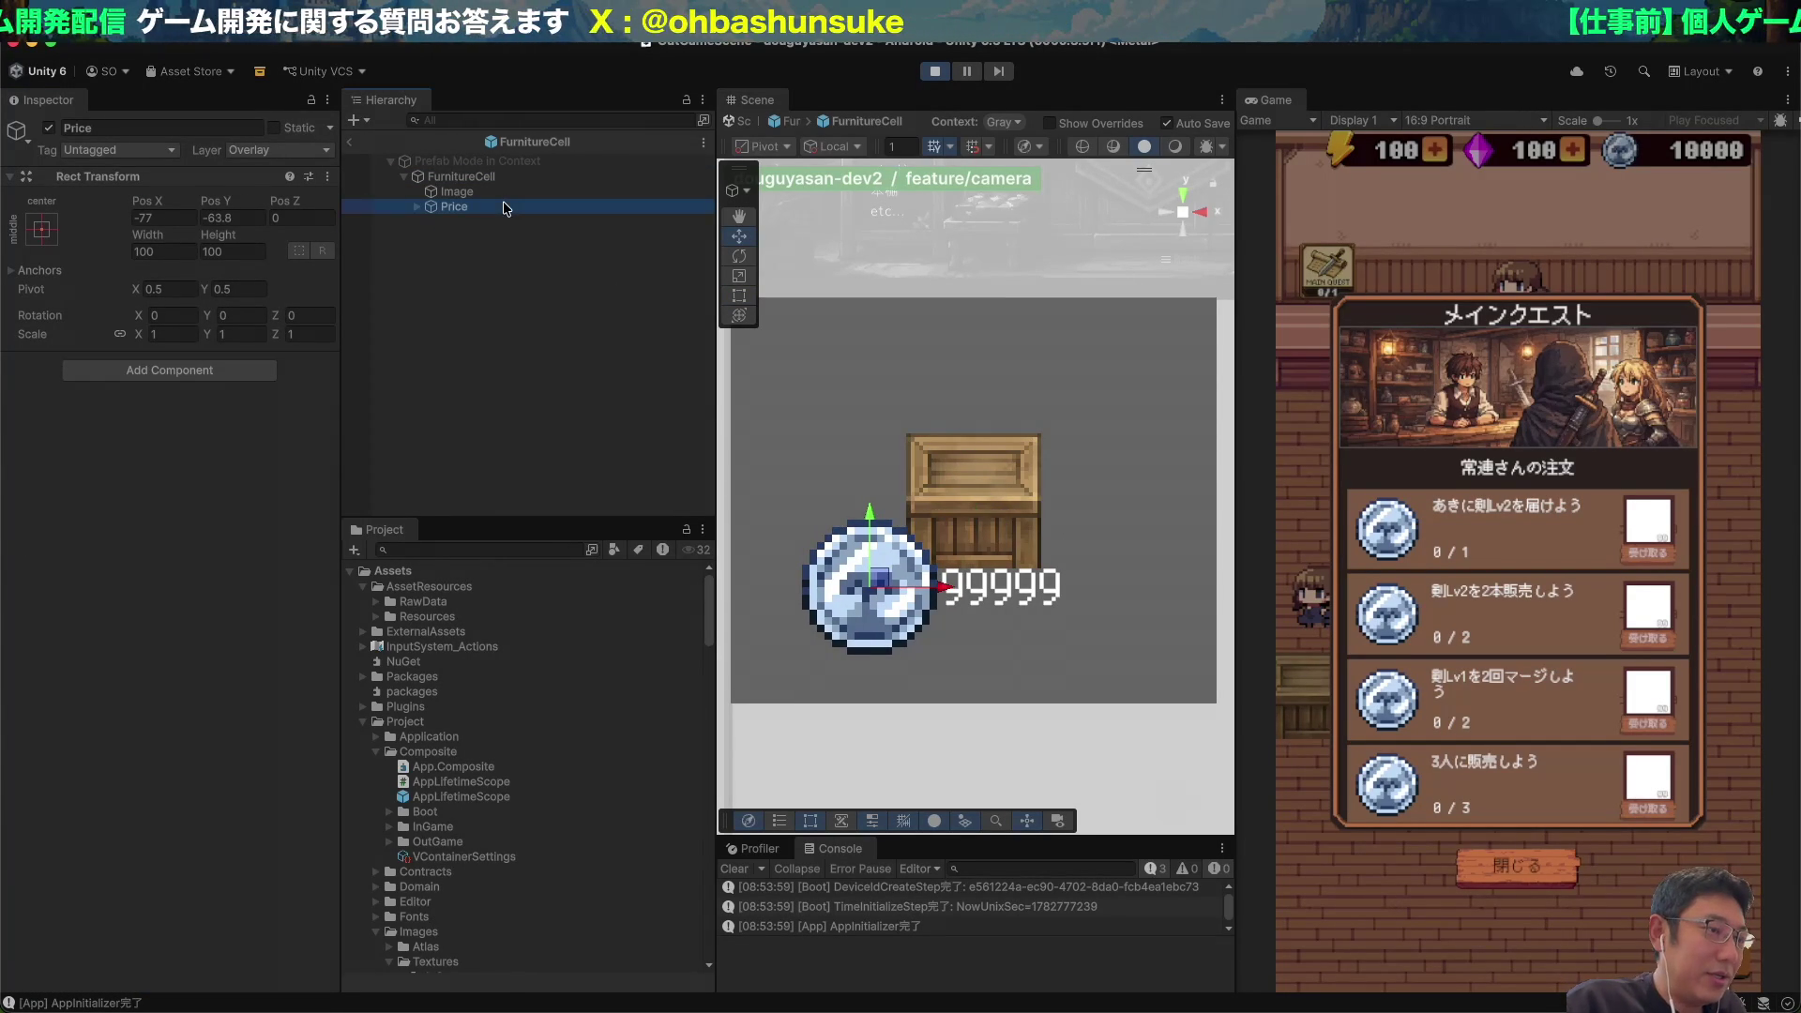
Enlarge the PriceLabel text to about 48.59, left-align it, and keep it on one line.
{"action": "left_click", "coordinate": [419, 206]}
{"action": "left_click", "coordinate": [482, 236]}
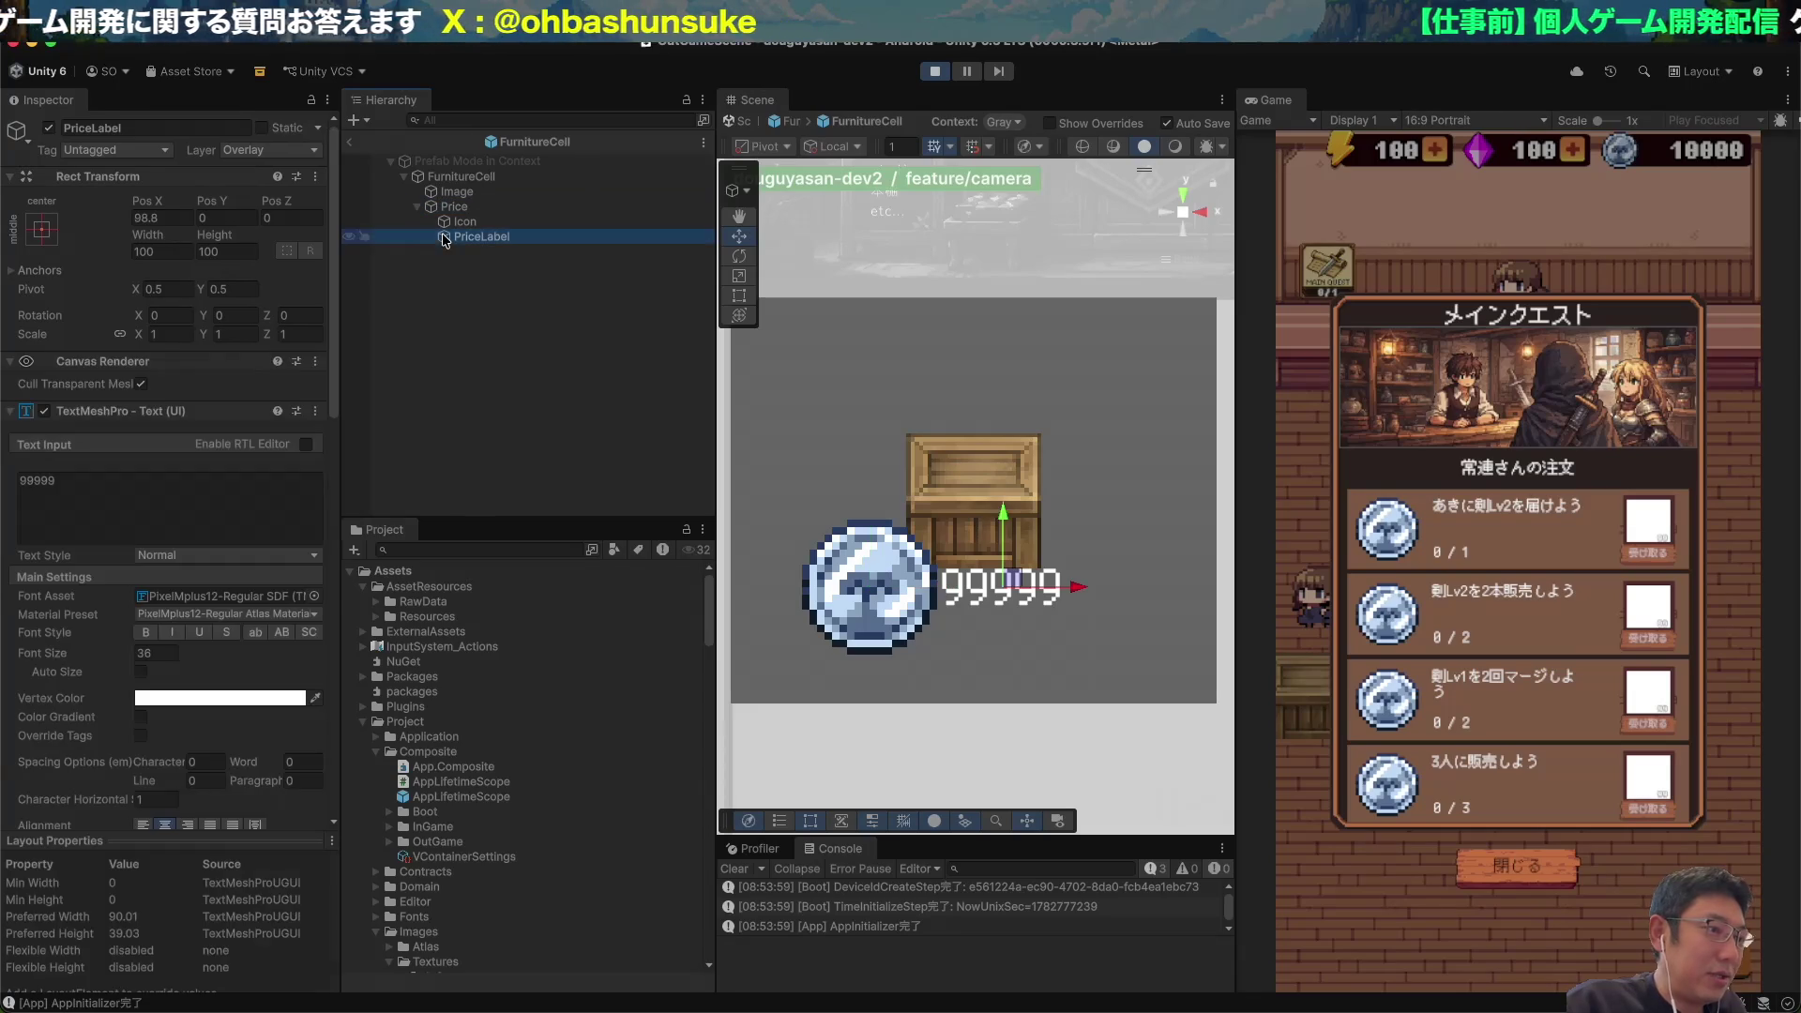
{"action": "left_click_drag", "start_coordinate": [122, 657], "coordinate": [311, 658]}
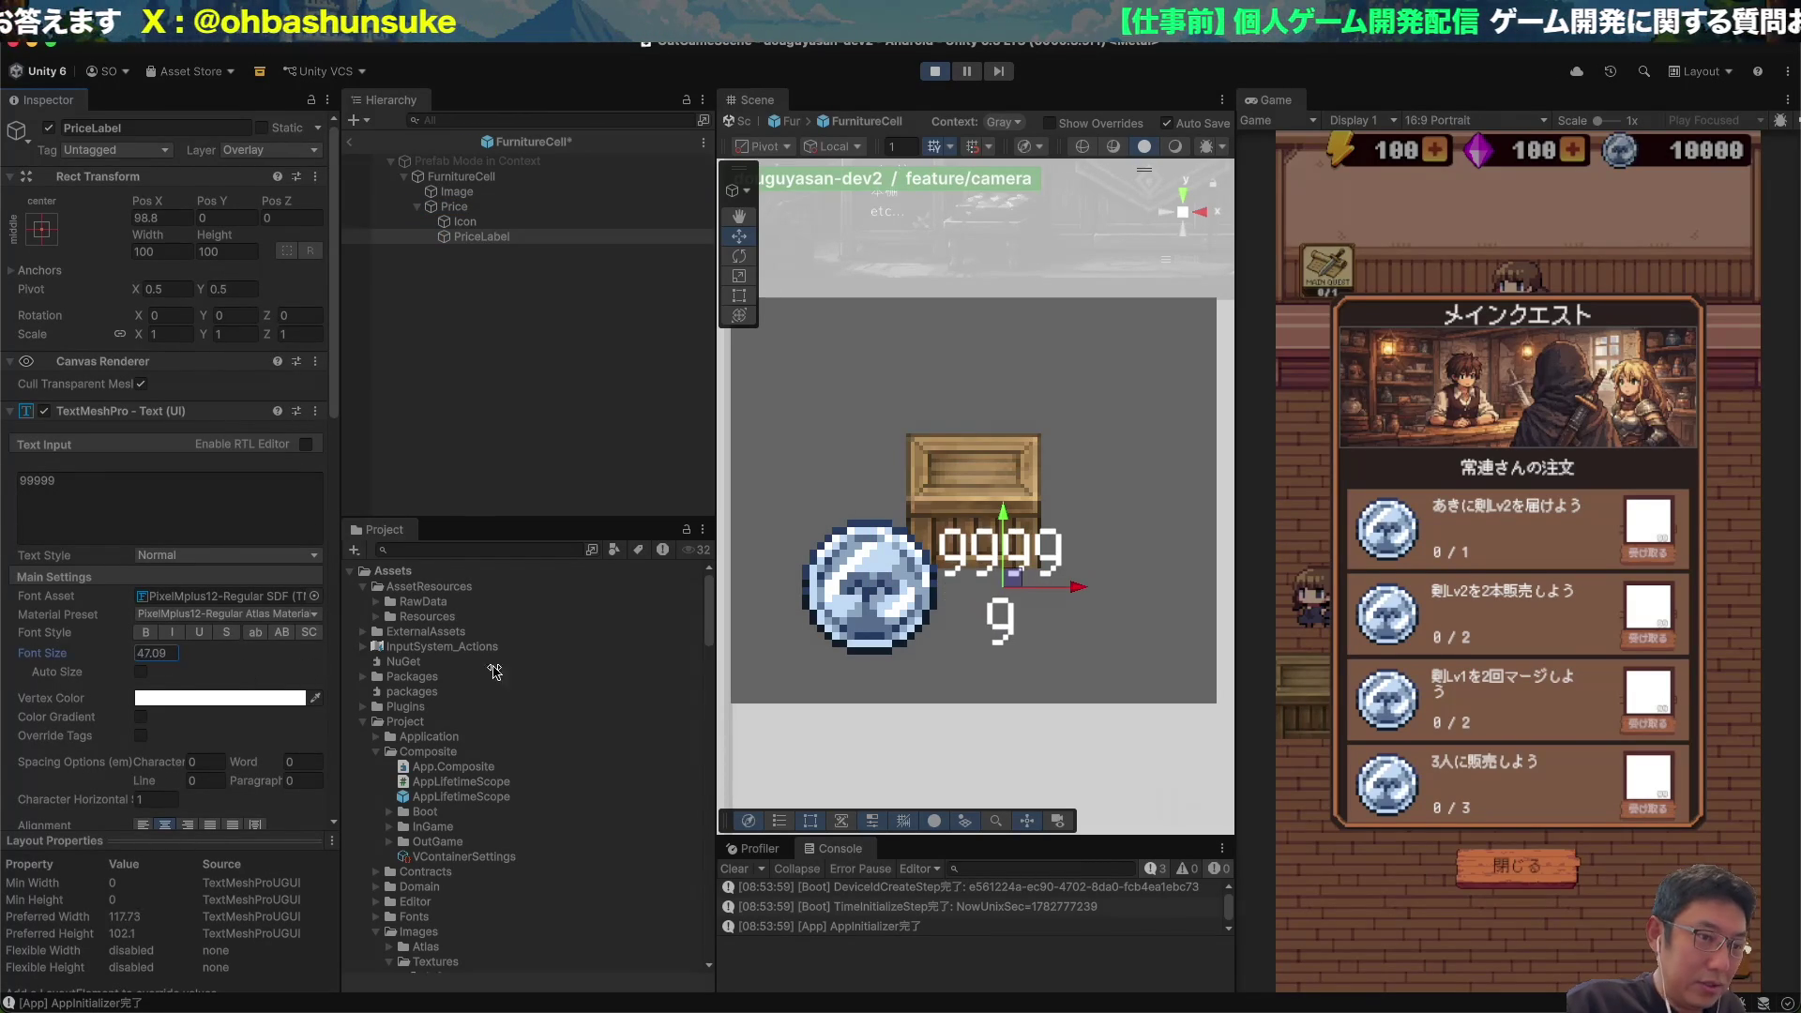
{"action": "scroll", "coordinate": [106, 668], "scroll_direction": "down", "scroll_amount": 3}
{"action": "scroll", "coordinate": [106, 668], "scroll_direction": "down", "scroll_amount": 1}
{"action": "left_click", "coordinate": [144, 654]}
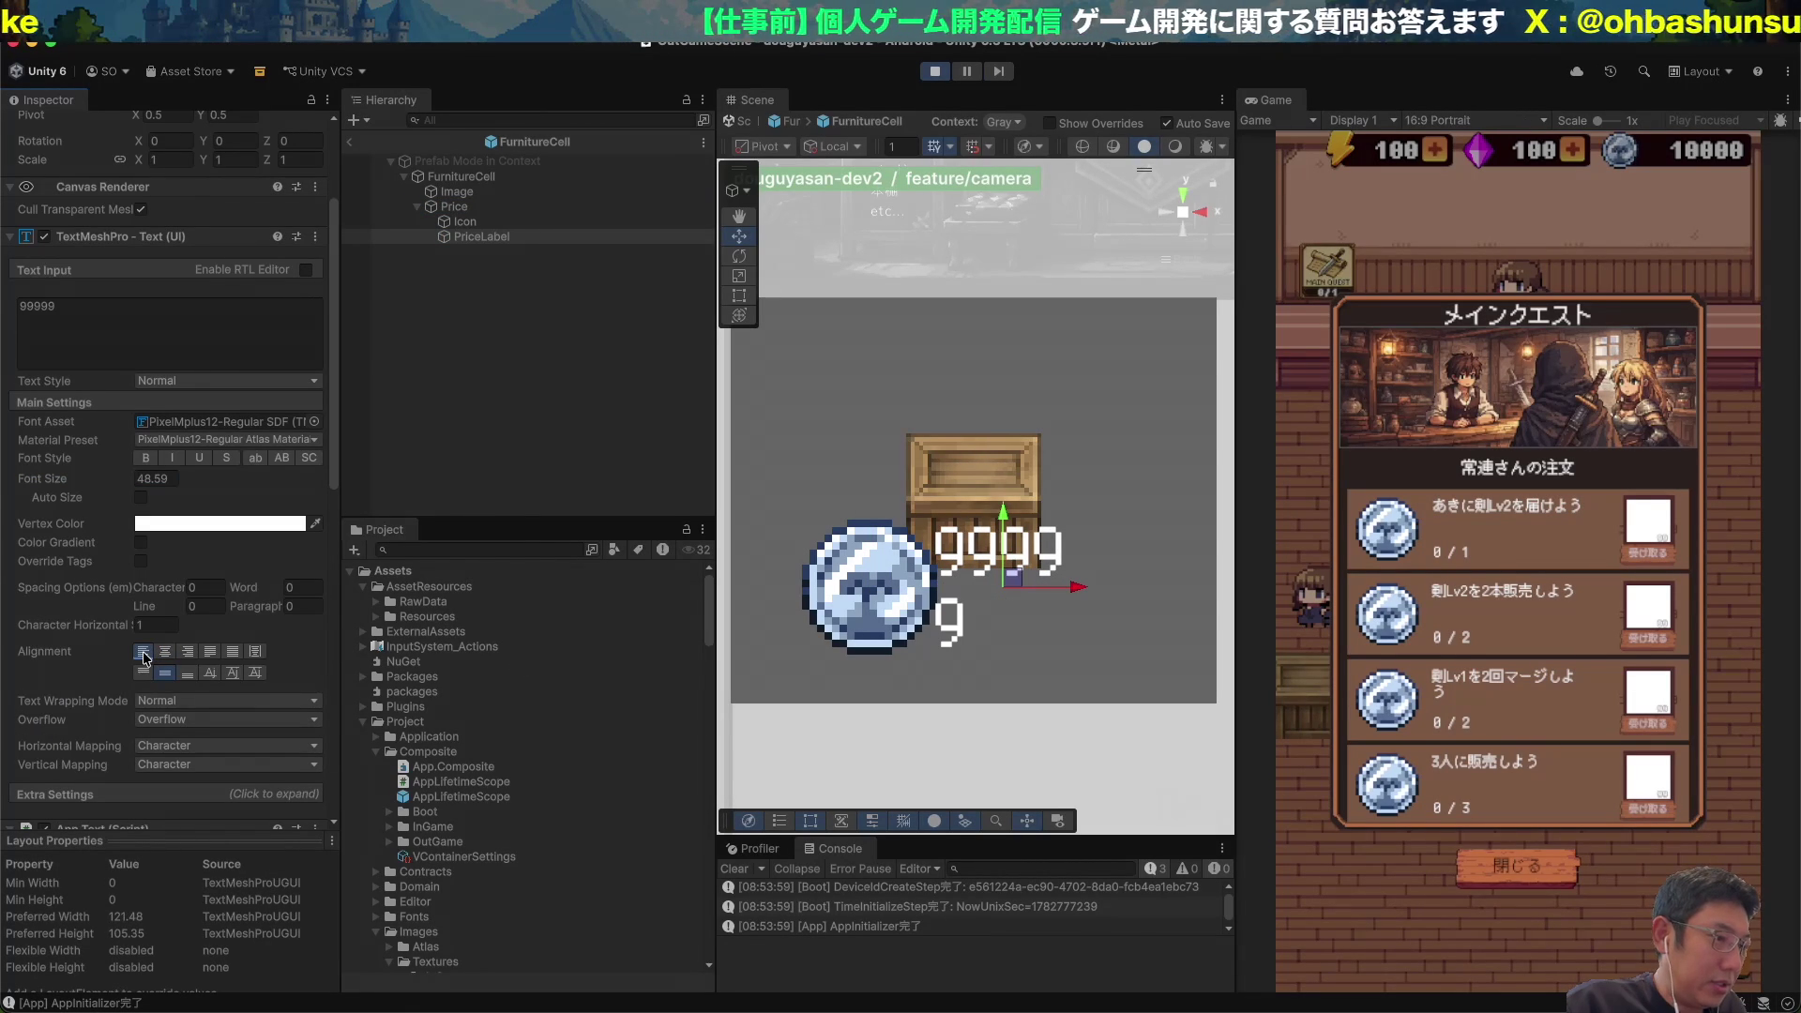
{"action": "left_click", "coordinate": [188, 720]}
{"action": "left_click", "coordinate": [222, 702]}
{"action": "left_click", "coordinate": [184, 730]}
Delete the comma from the price text so it reads 99999.
{"action": "left_click", "coordinate": [203, 311]}
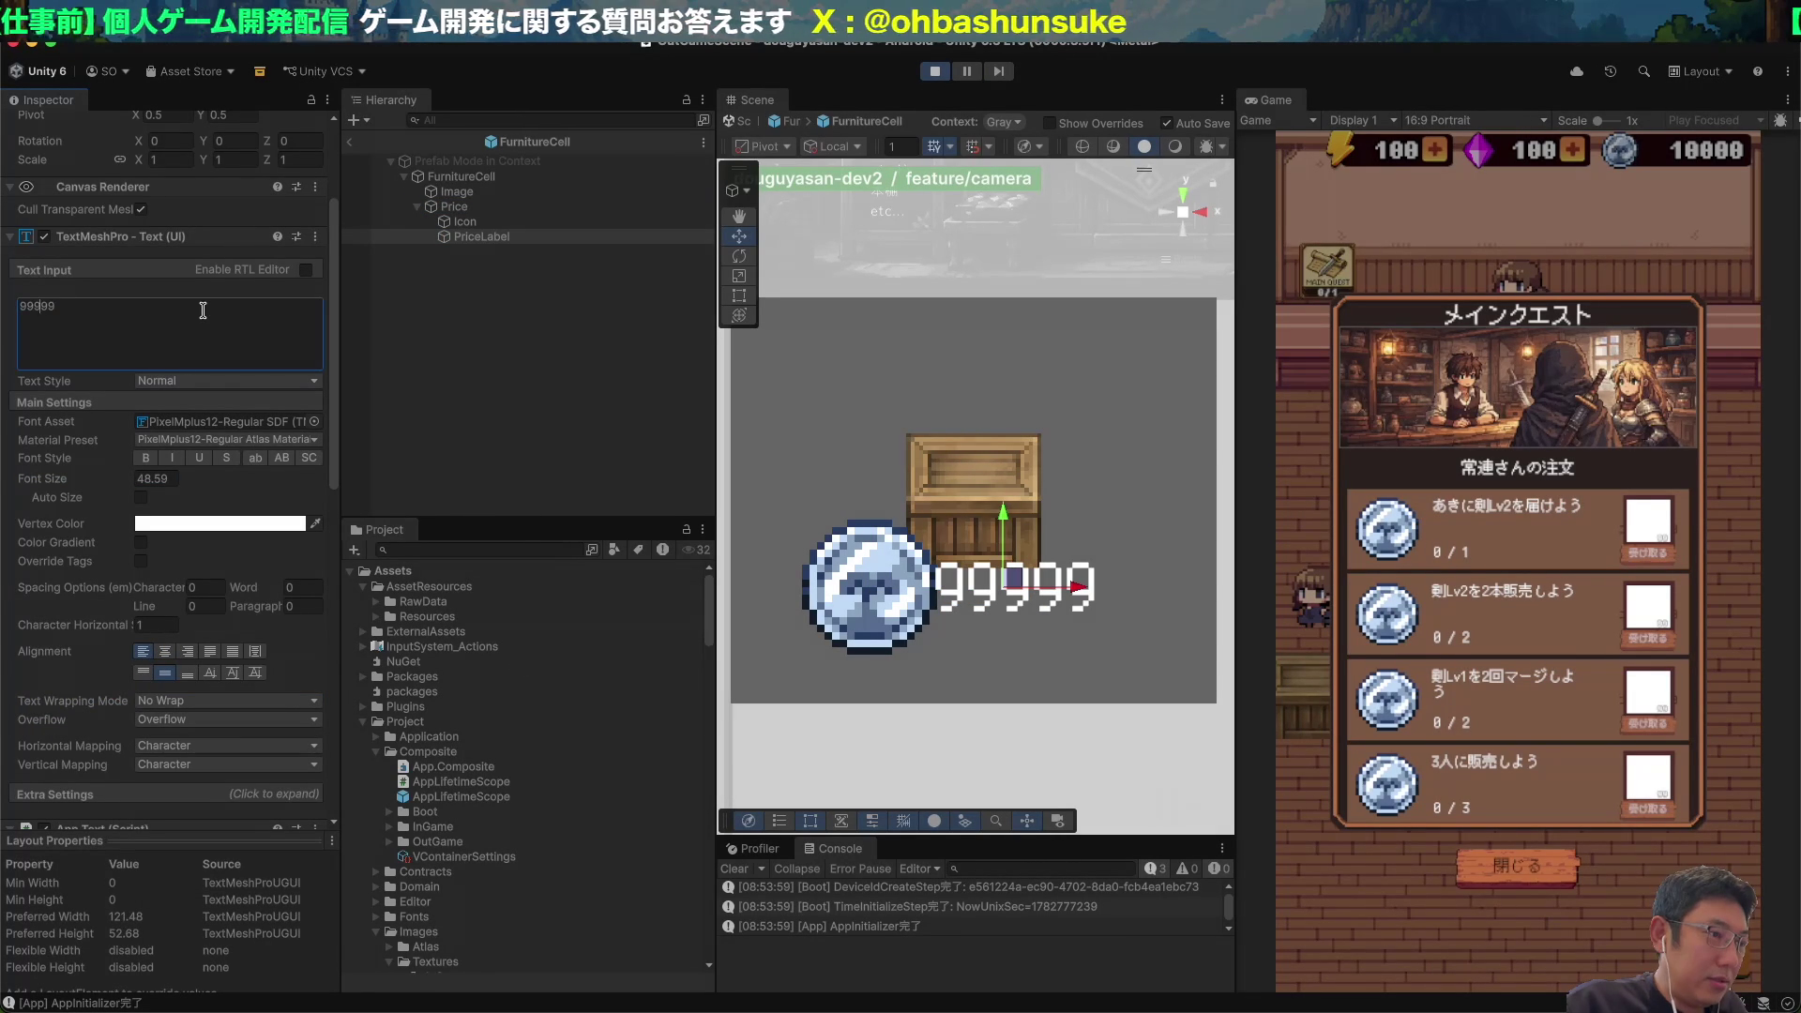
{"action": "type", "text": ","}
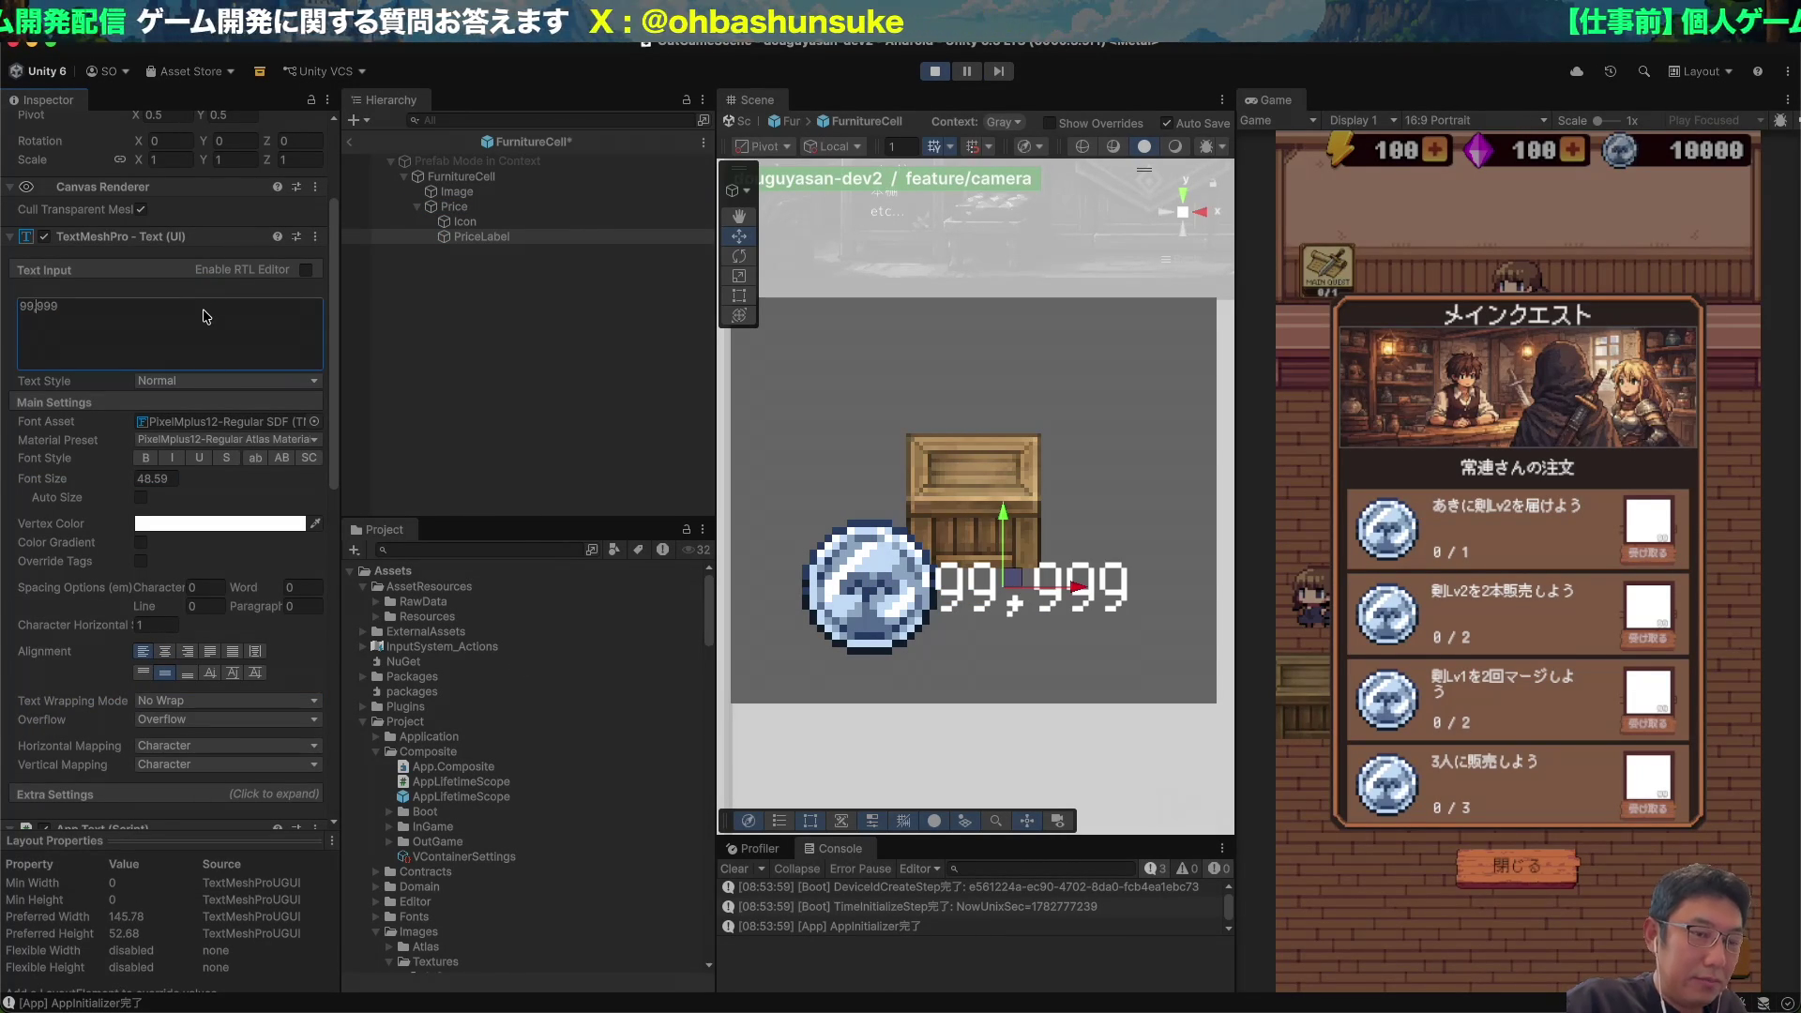
{"action": "scroll", "coordinate": [927, 567], "scroll_direction": "down", "scroll_amount": 3}
{"action": "scroll", "coordinate": [927, 567], "scroll_direction": "up", "scroll_amount": 2}
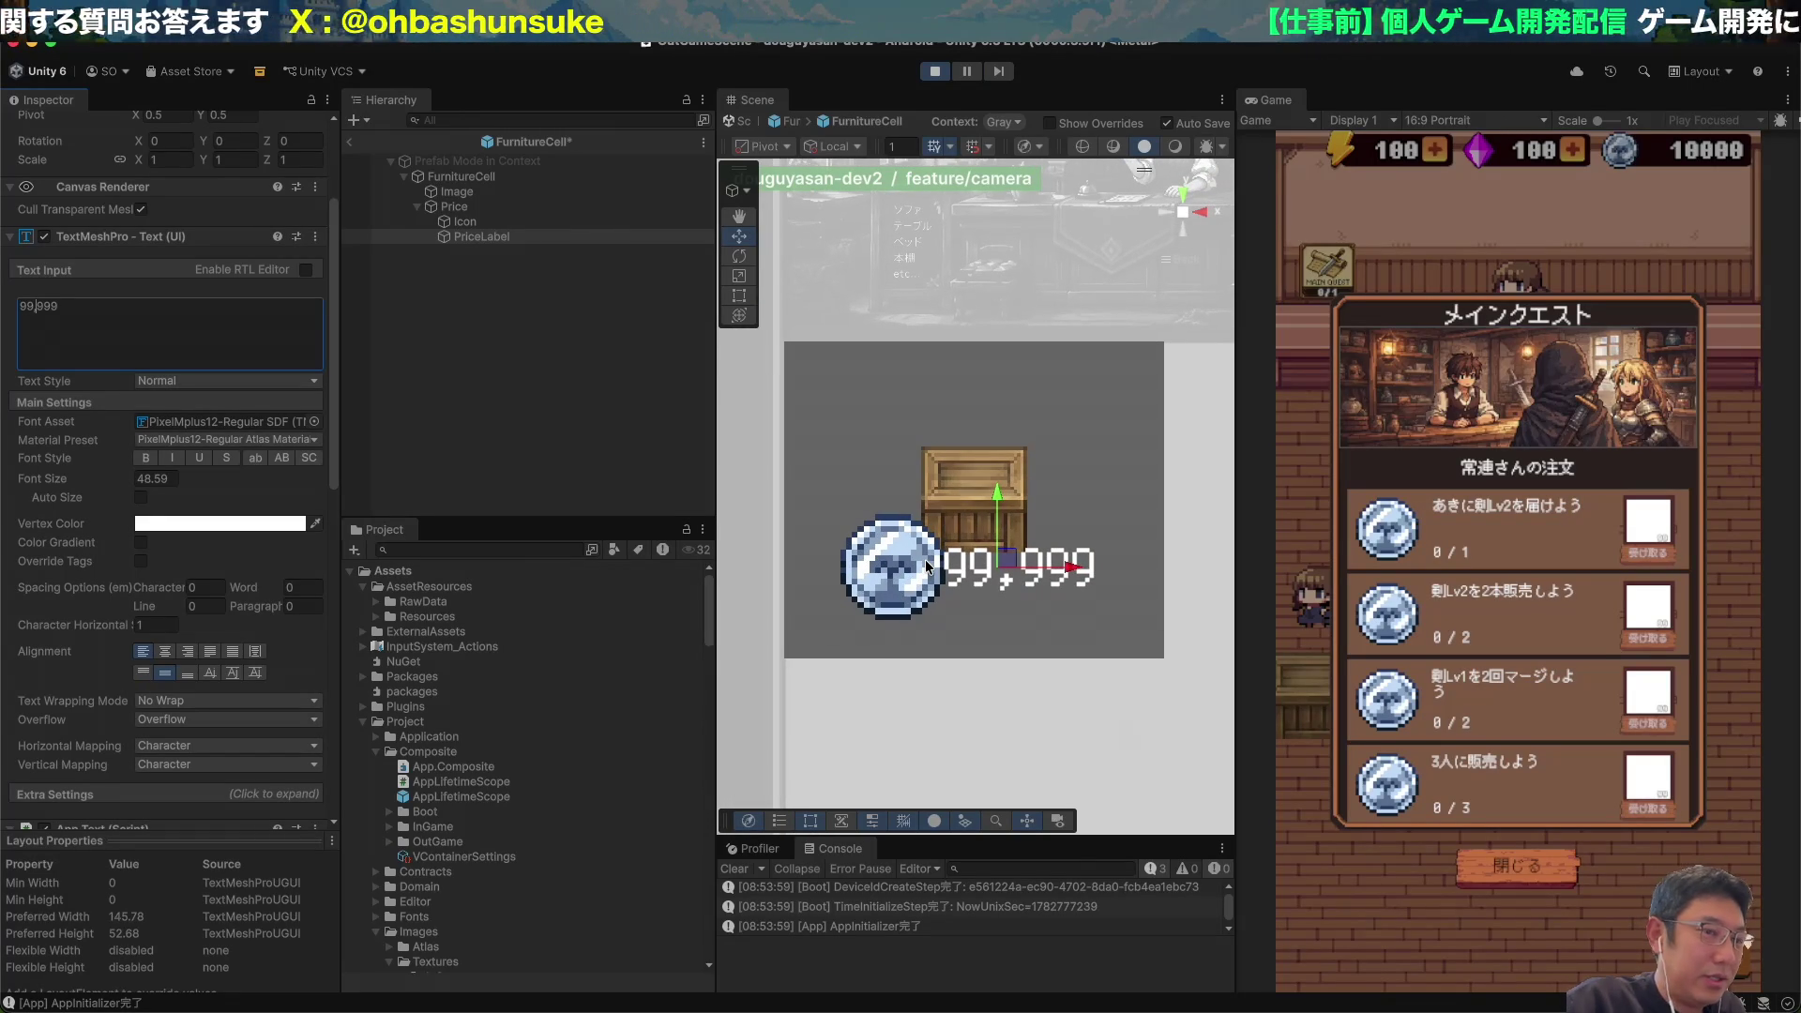
{"action": "key", "text": "BackSpace"}
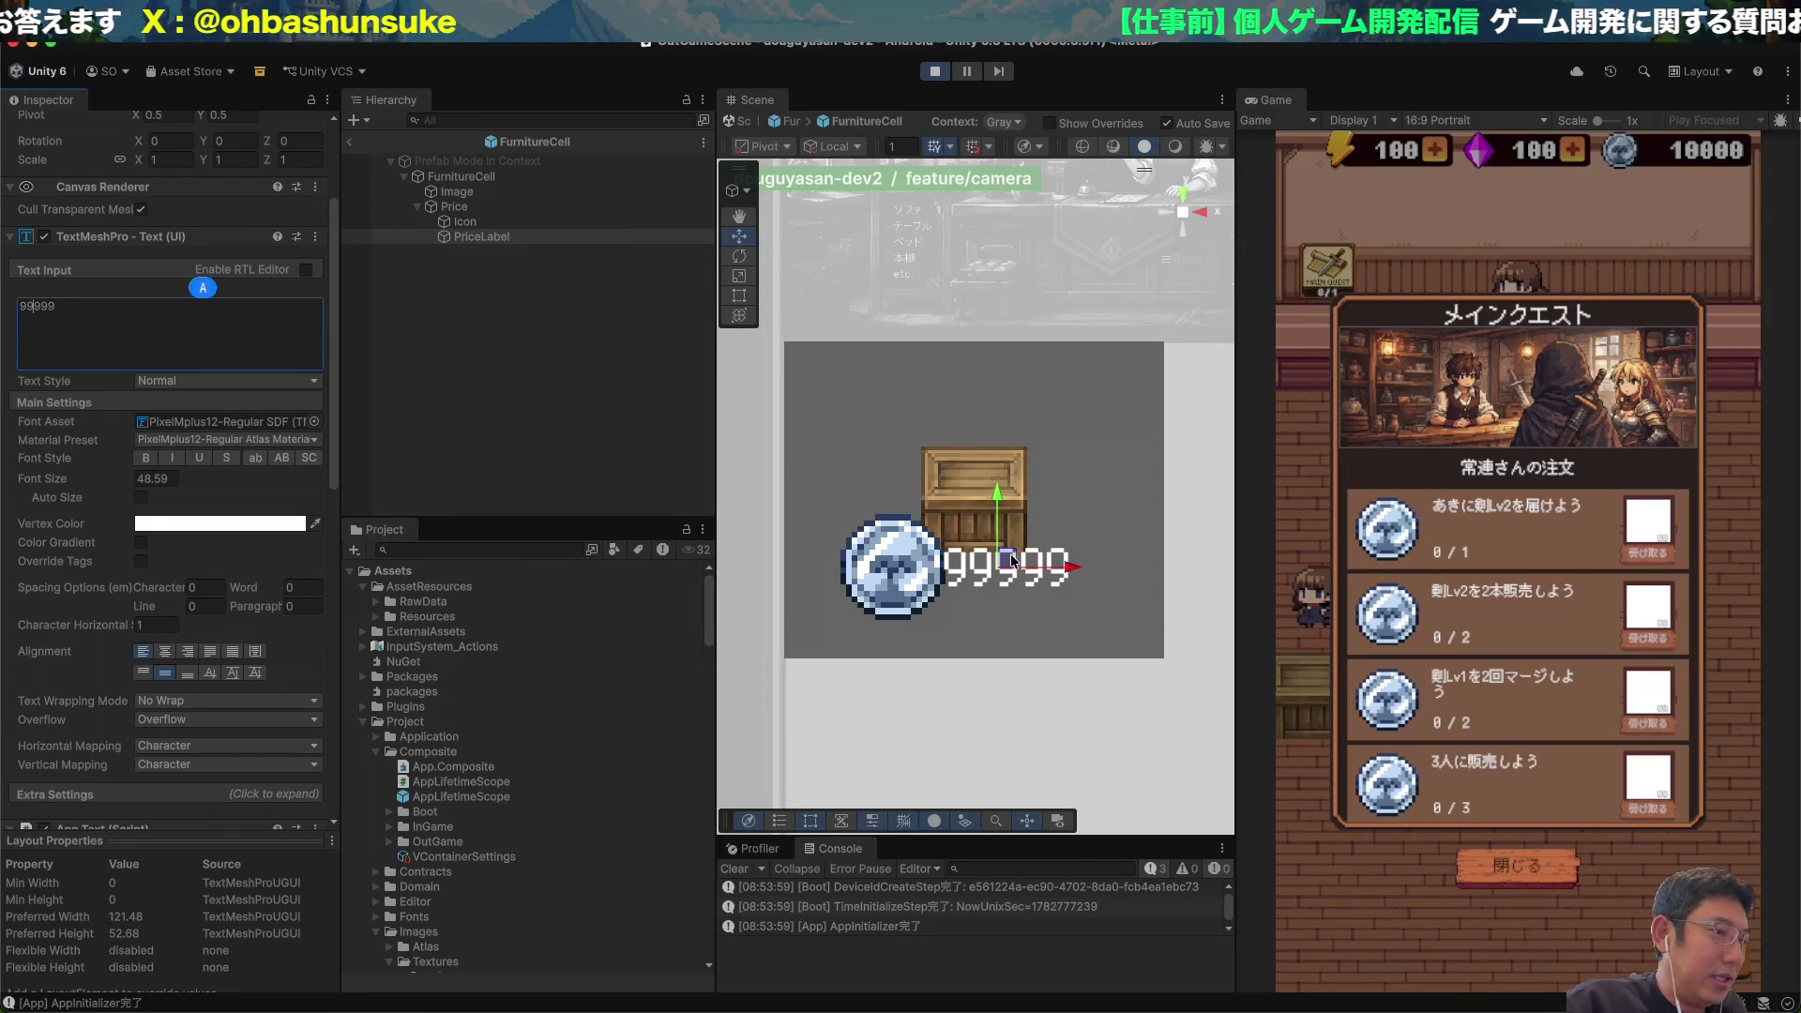
{"action": "scroll", "coordinate": [884, 459], "scroll_direction": "down", "scroll_amount": 1}
{"action": "scroll", "coordinate": [807, 498], "scroll_direction": "down", "scroll_amount": 4}
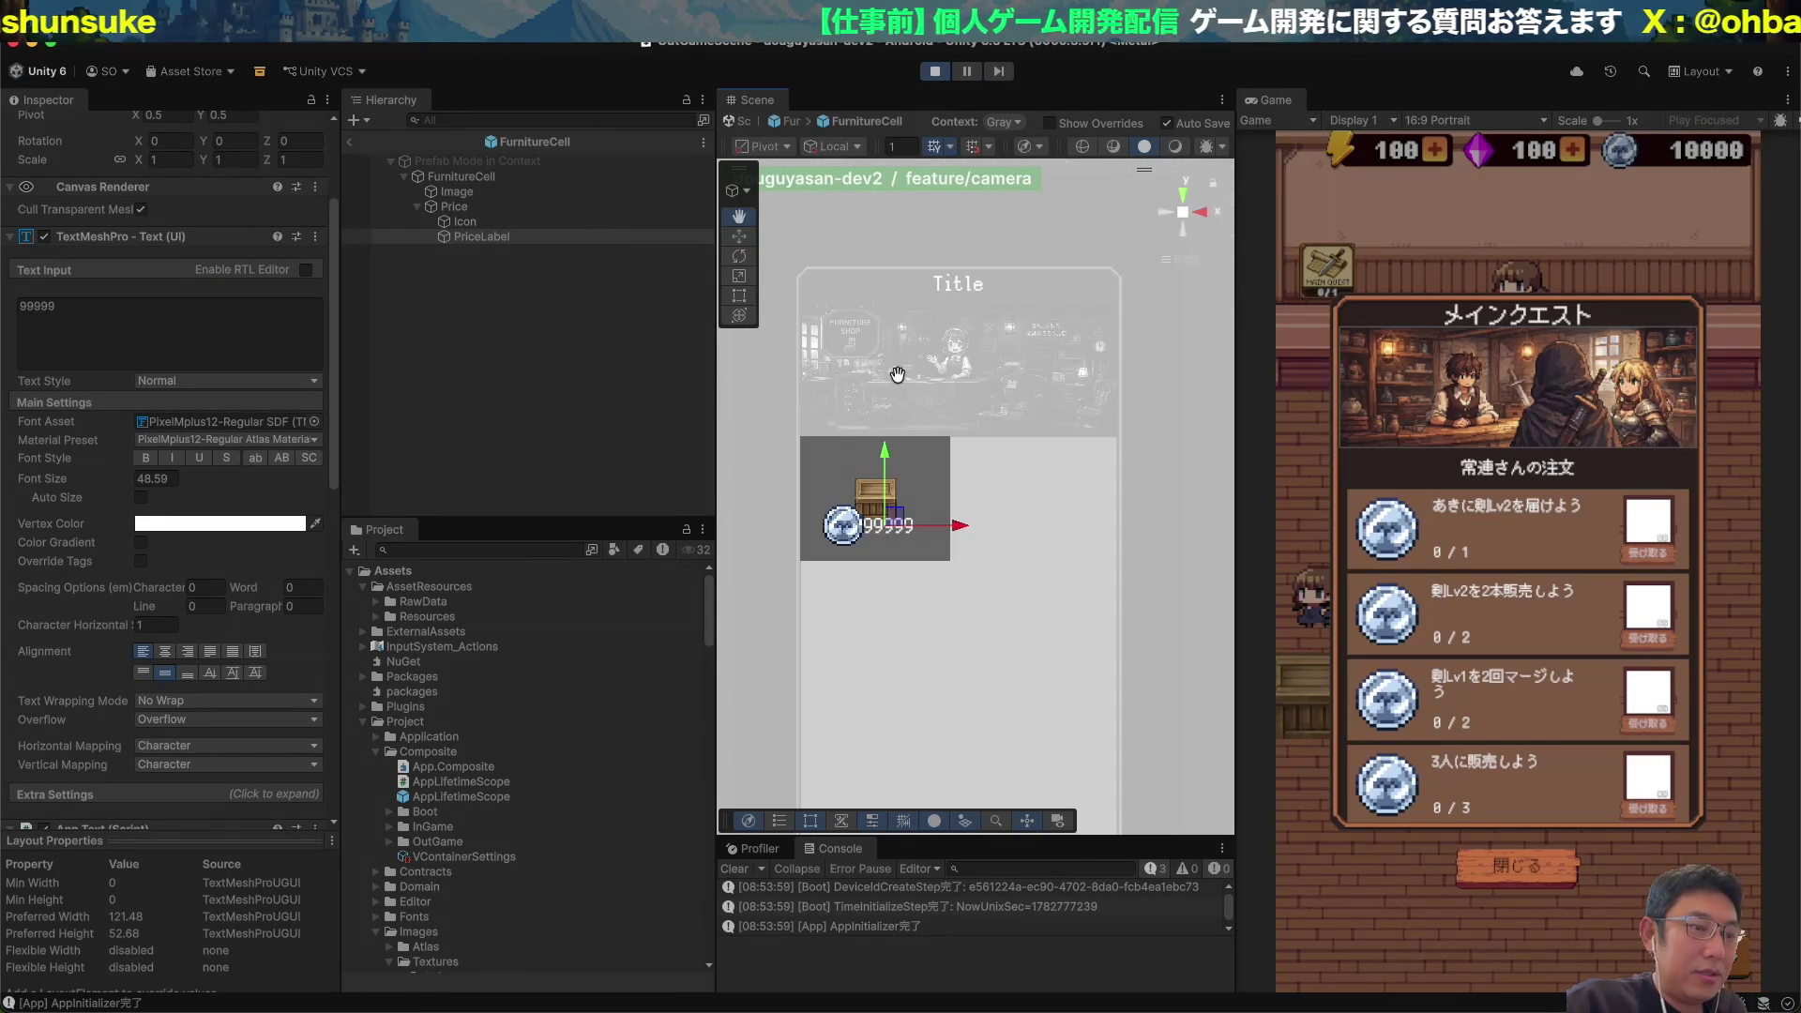
Turn on Preserve Aspect for the coin Icon and size it 70 by 70.
{"action": "left_click", "coordinate": [493, 224]}
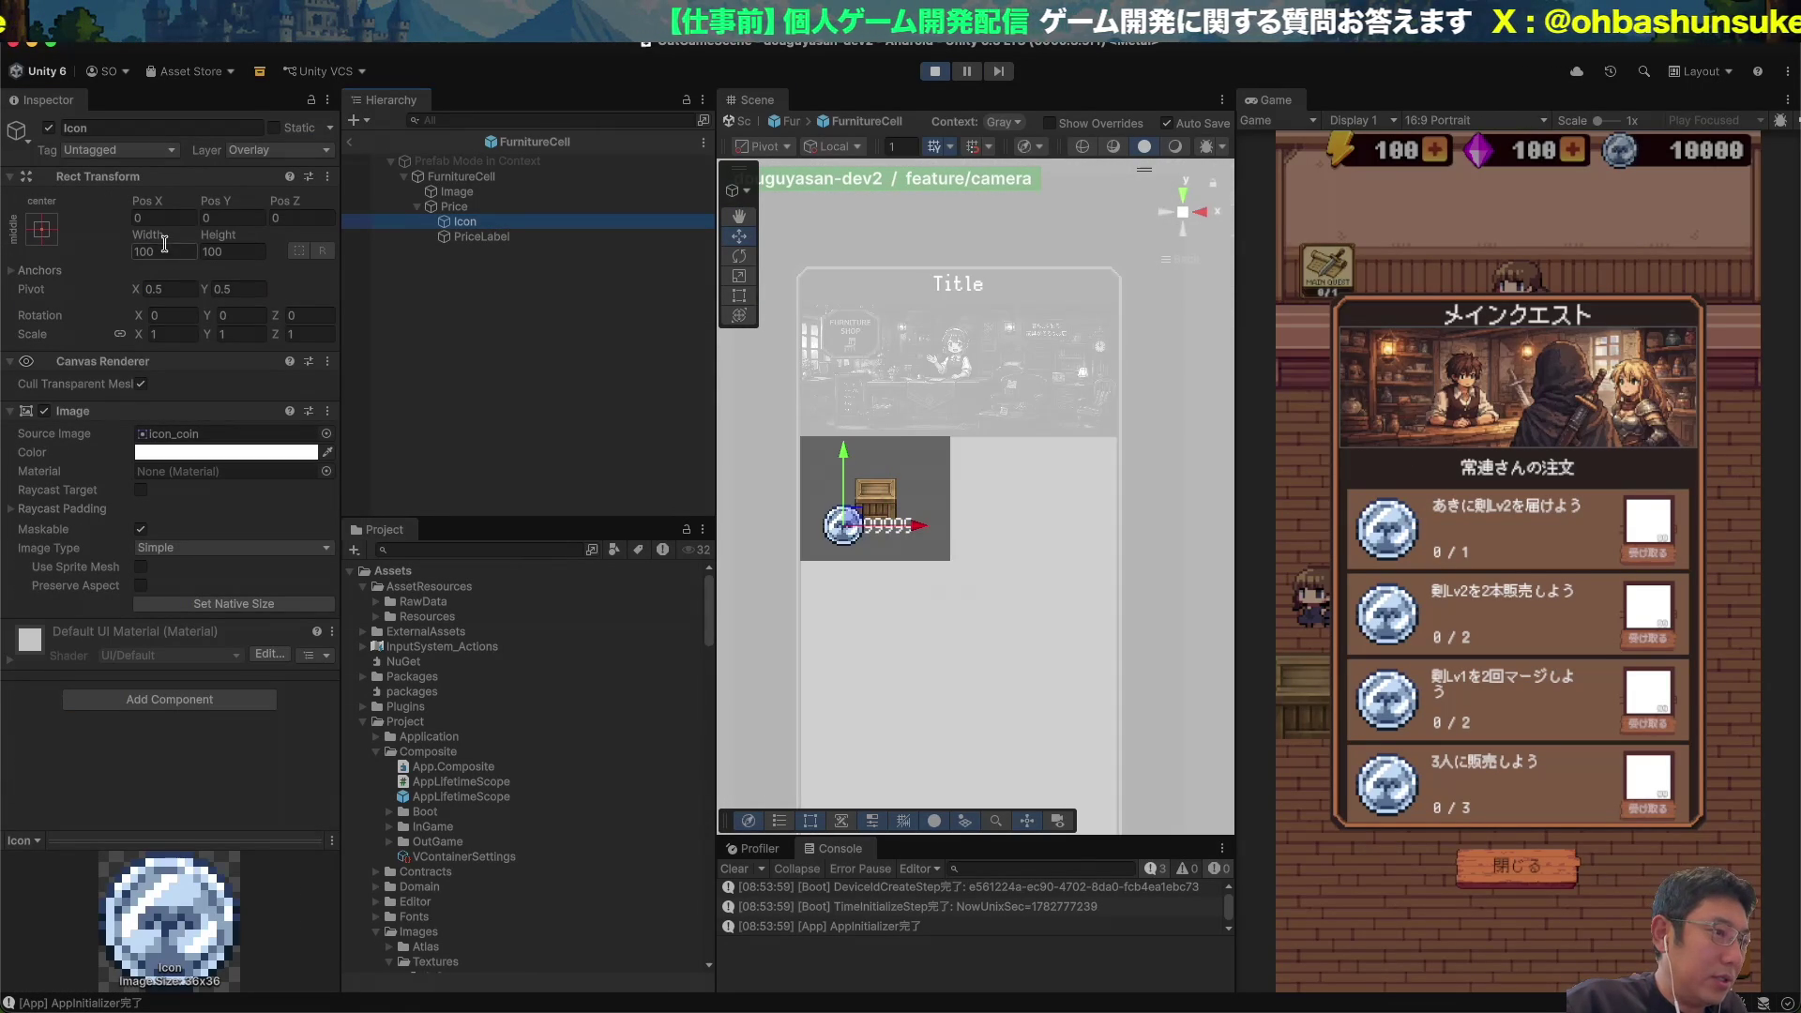
{"action": "left_click", "coordinate": [141, 587]}
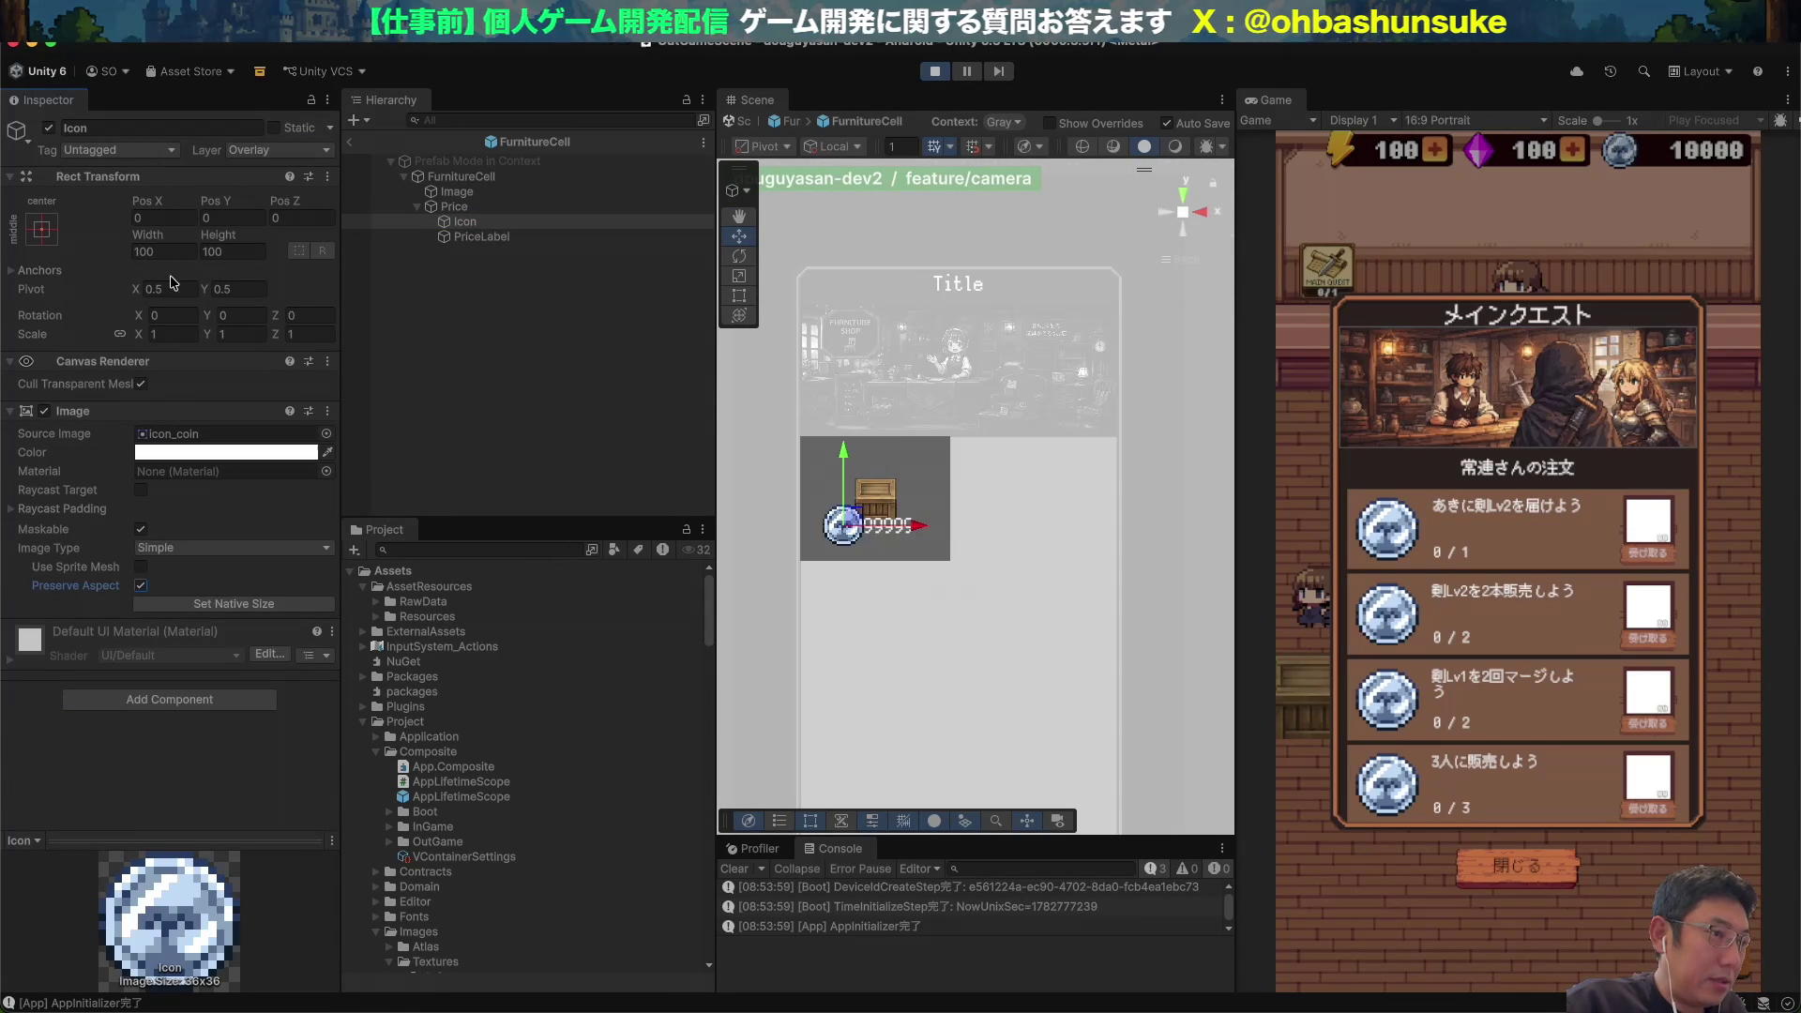
{"action": "mouse_move", "coordinate": [148, 242]}
{"action": "left_mouse_down"}
{"action": "mouse_move", "coordinate": [68, 250]}
{"action": "mouse_move", "coordinate": [162, 244]}
{"action": "left_mouse_up"}
{"action": "type", "text": "70"}
{"action": "key", "text": "Tab"}
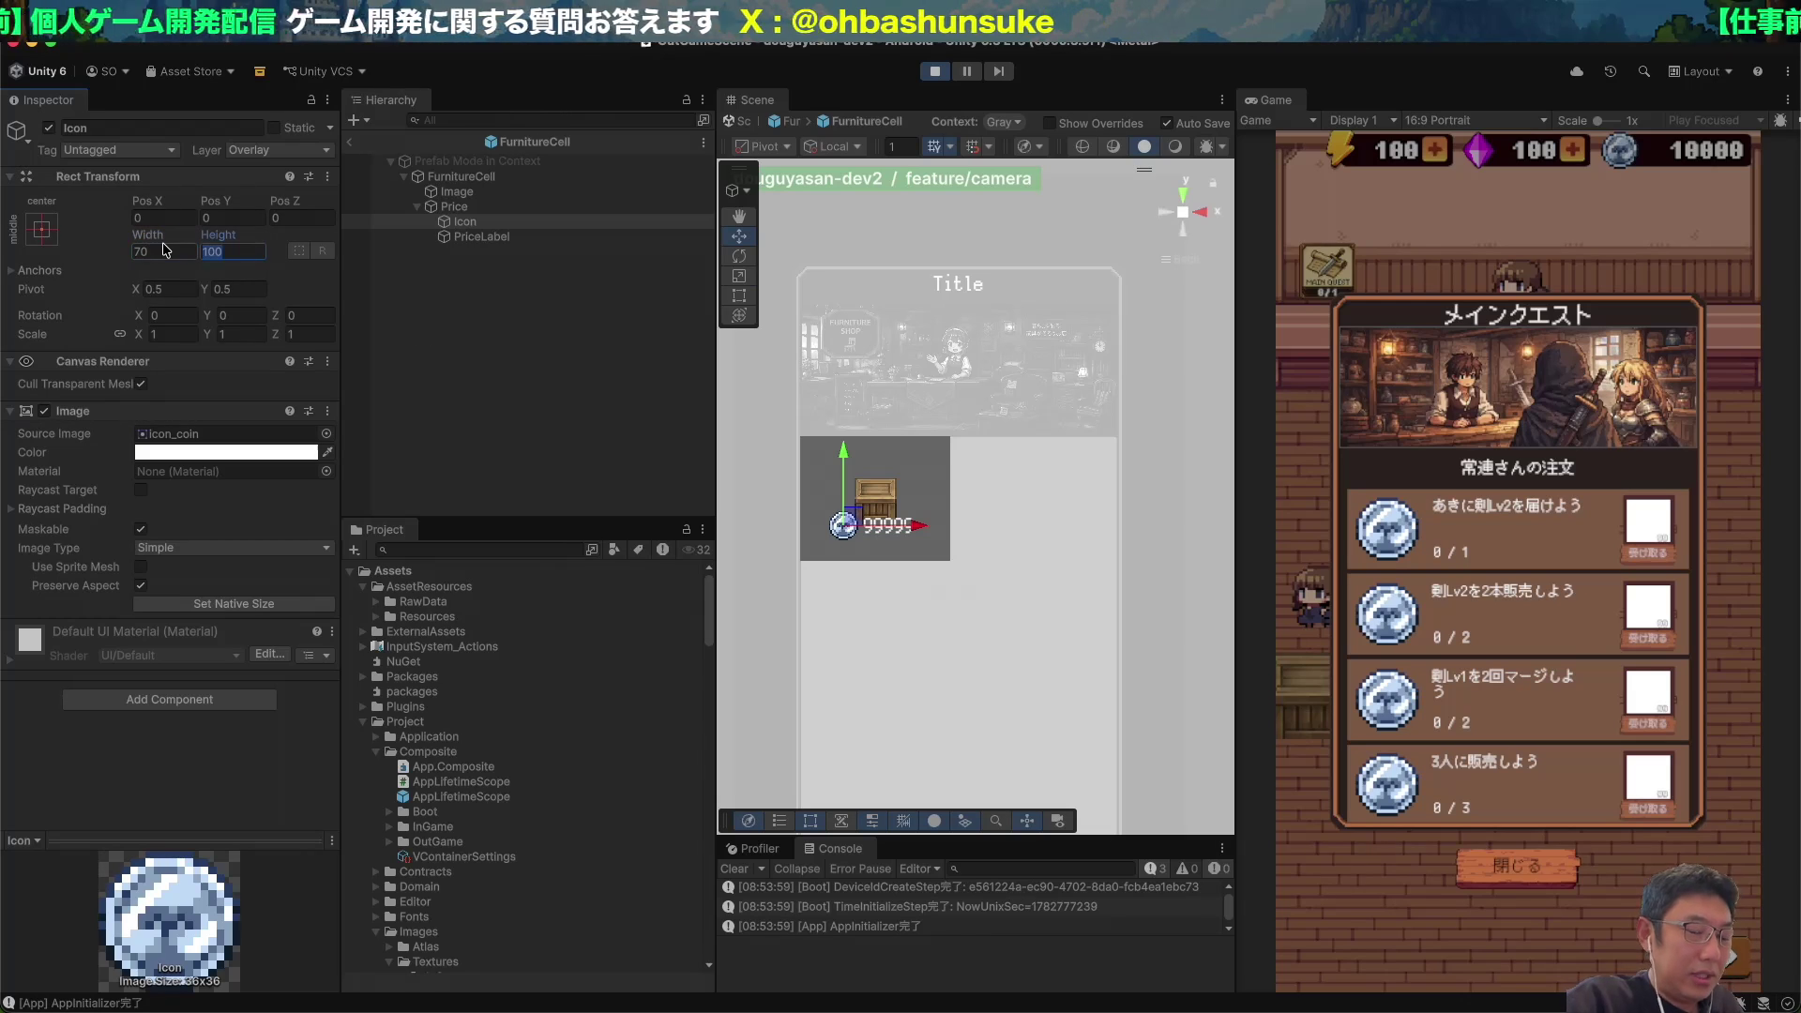
{"action": "type", "text": "70"}
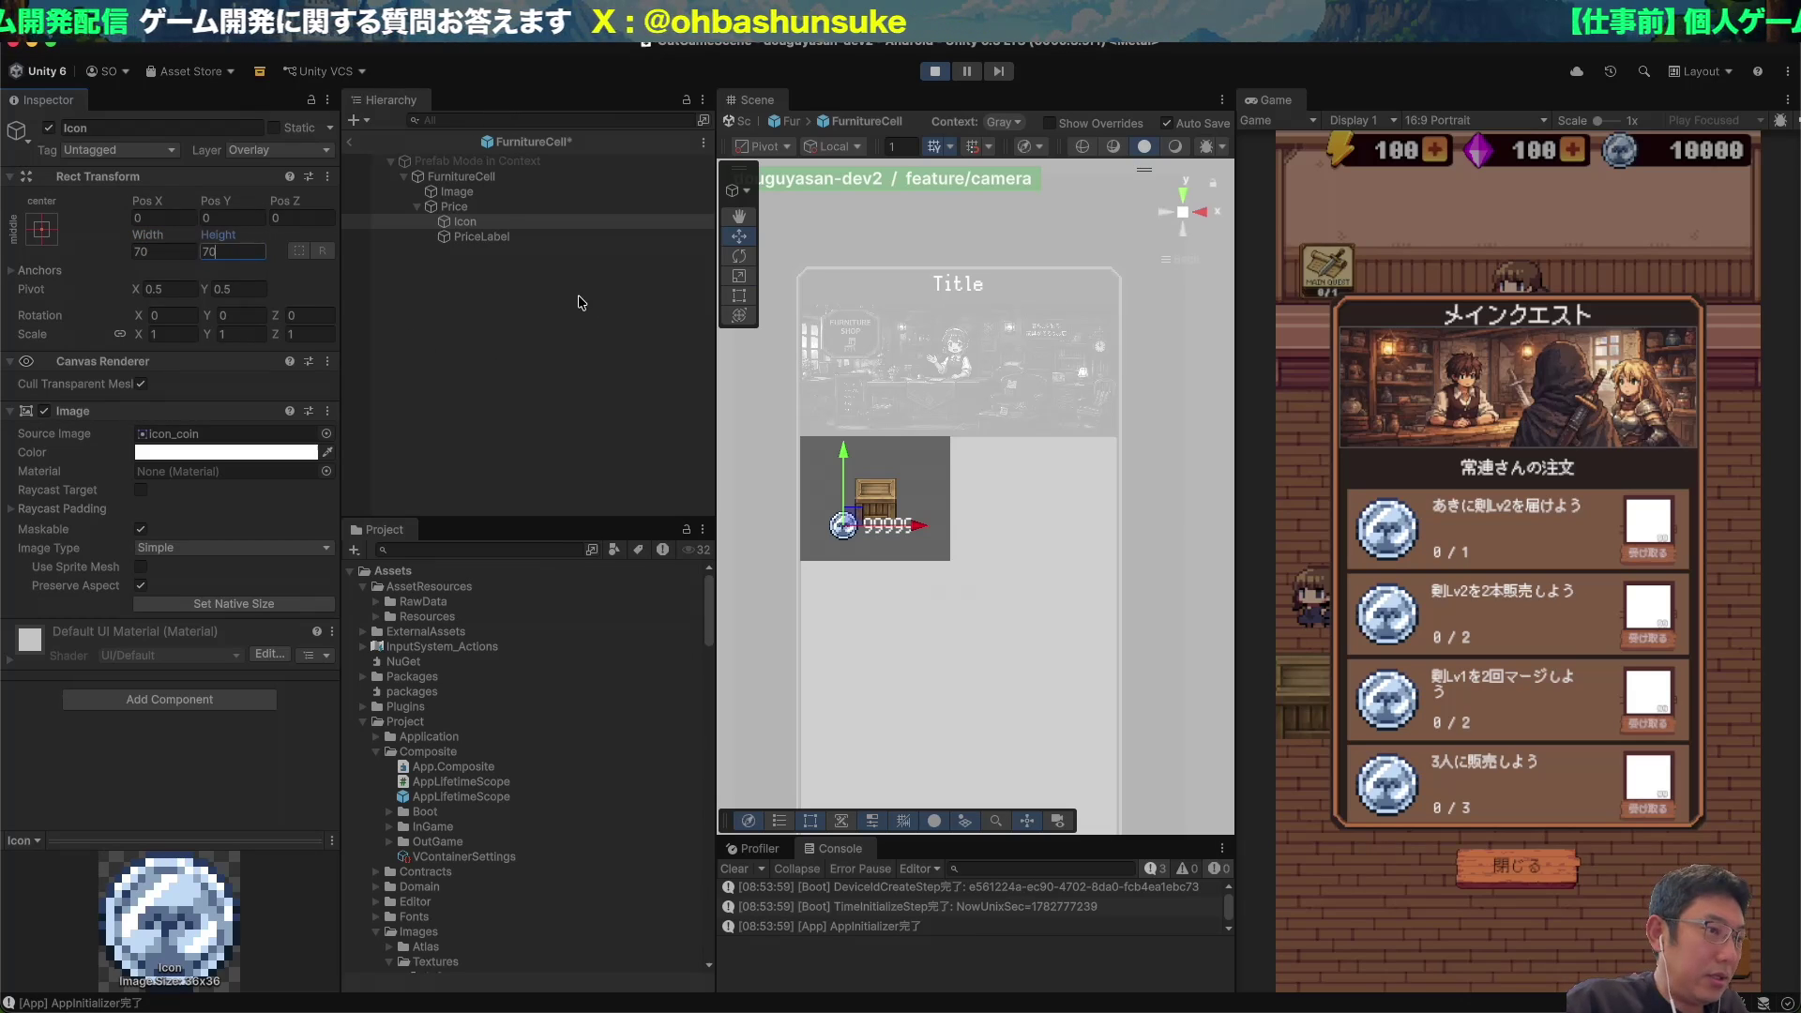
Raise the PriceLabel font size to about 66 and drag the Price row lower in the cell.
{"action": "left_click", "coordinate": [502, 241]}
{"action": "double_click", "coordinate": [155, 653]}
{"action": "type", "text": "66"}
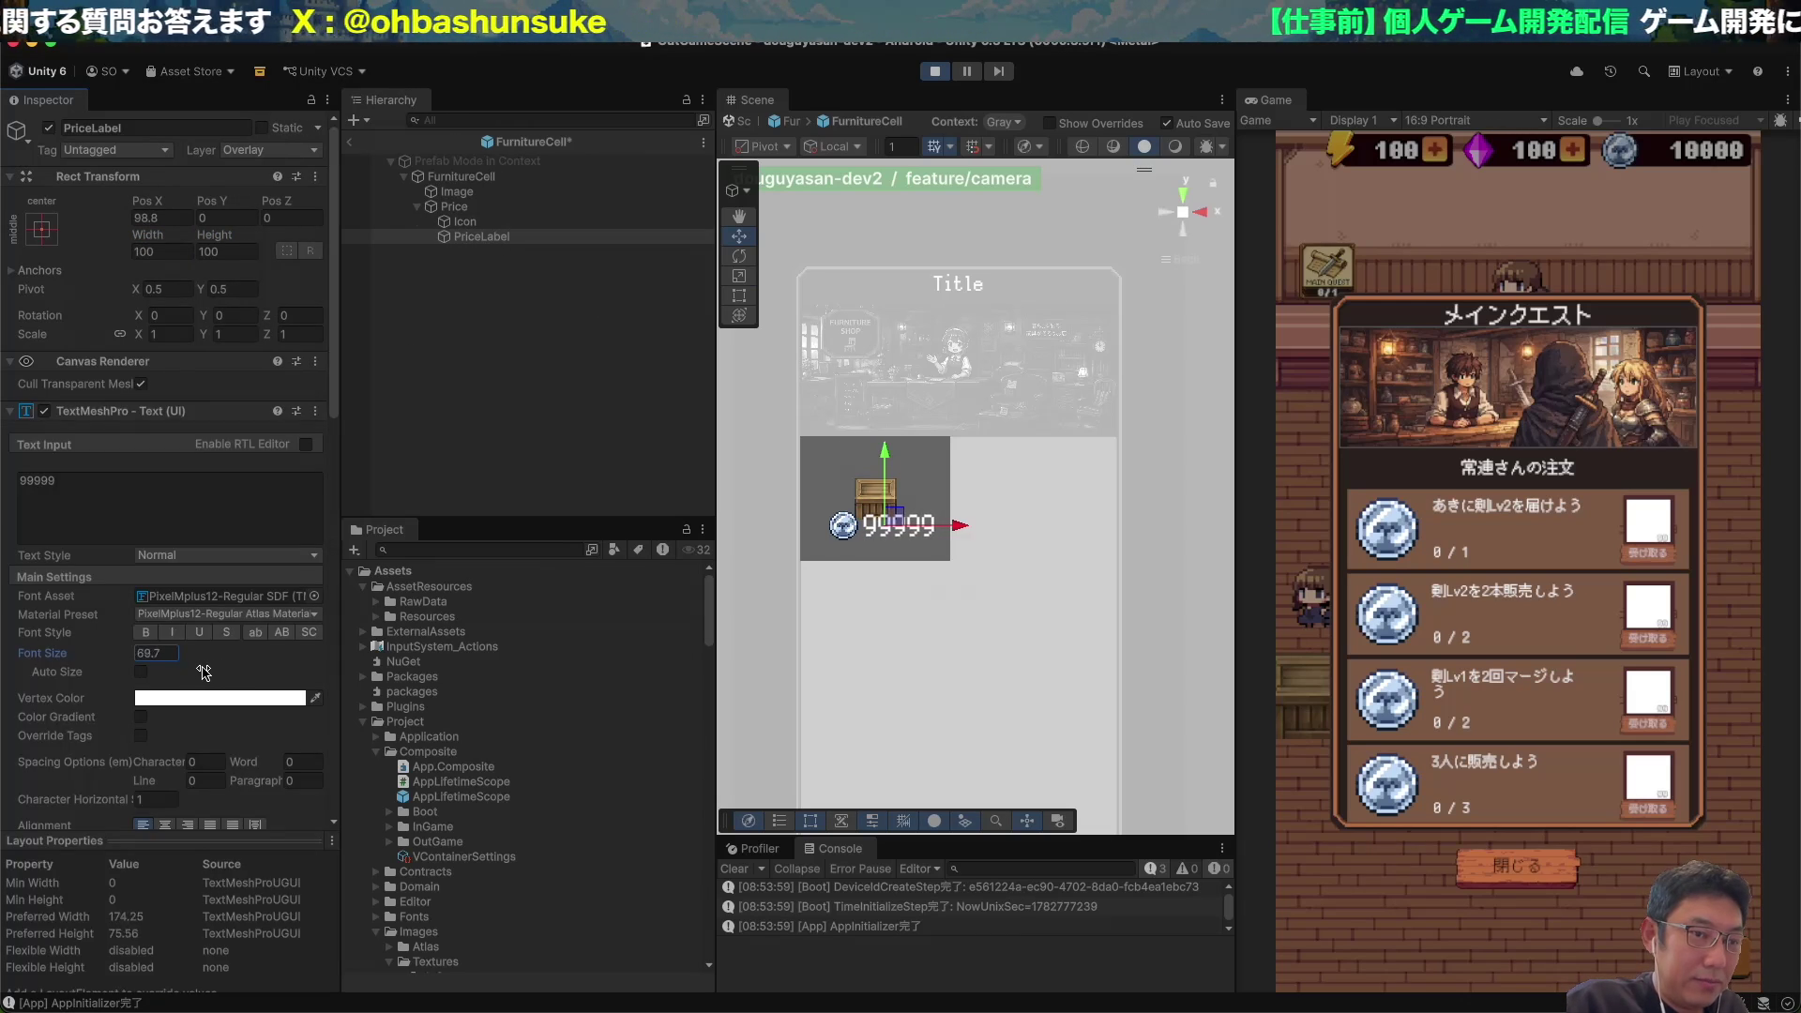
{"action": "left_click_drag", "start_coordinate": [195, 675], "coordinate": [197, 676]}
{"action": "left_click", "coordinate": [454, 207]}
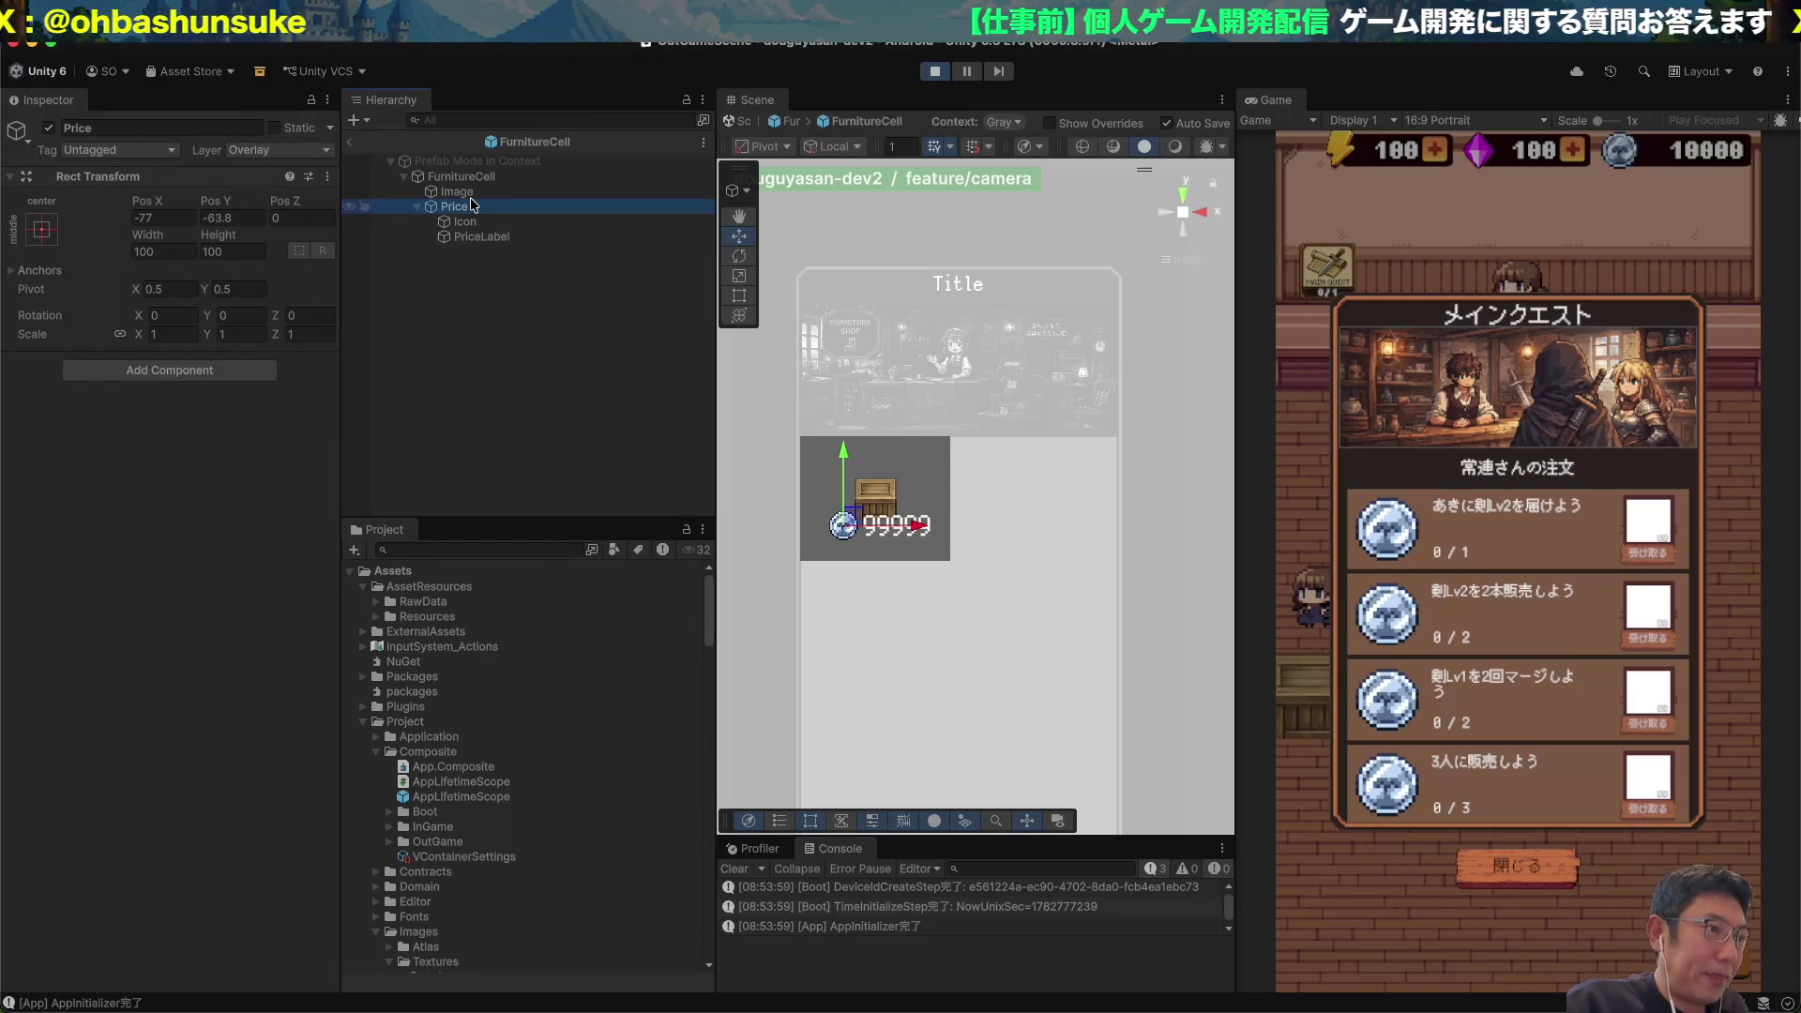
{"action": "mouse_move", "coordinate": [841, 452]}
{"action": "left_mouse_down"}
{"action": "mouse_move", "coordinate": [865, 516]}
{"action": "mouse_move", "coordinate": [861, 542]}
{"action": "mouse_move", "coordinate": [845, 532]}
{"action": "left_mouse_up"}
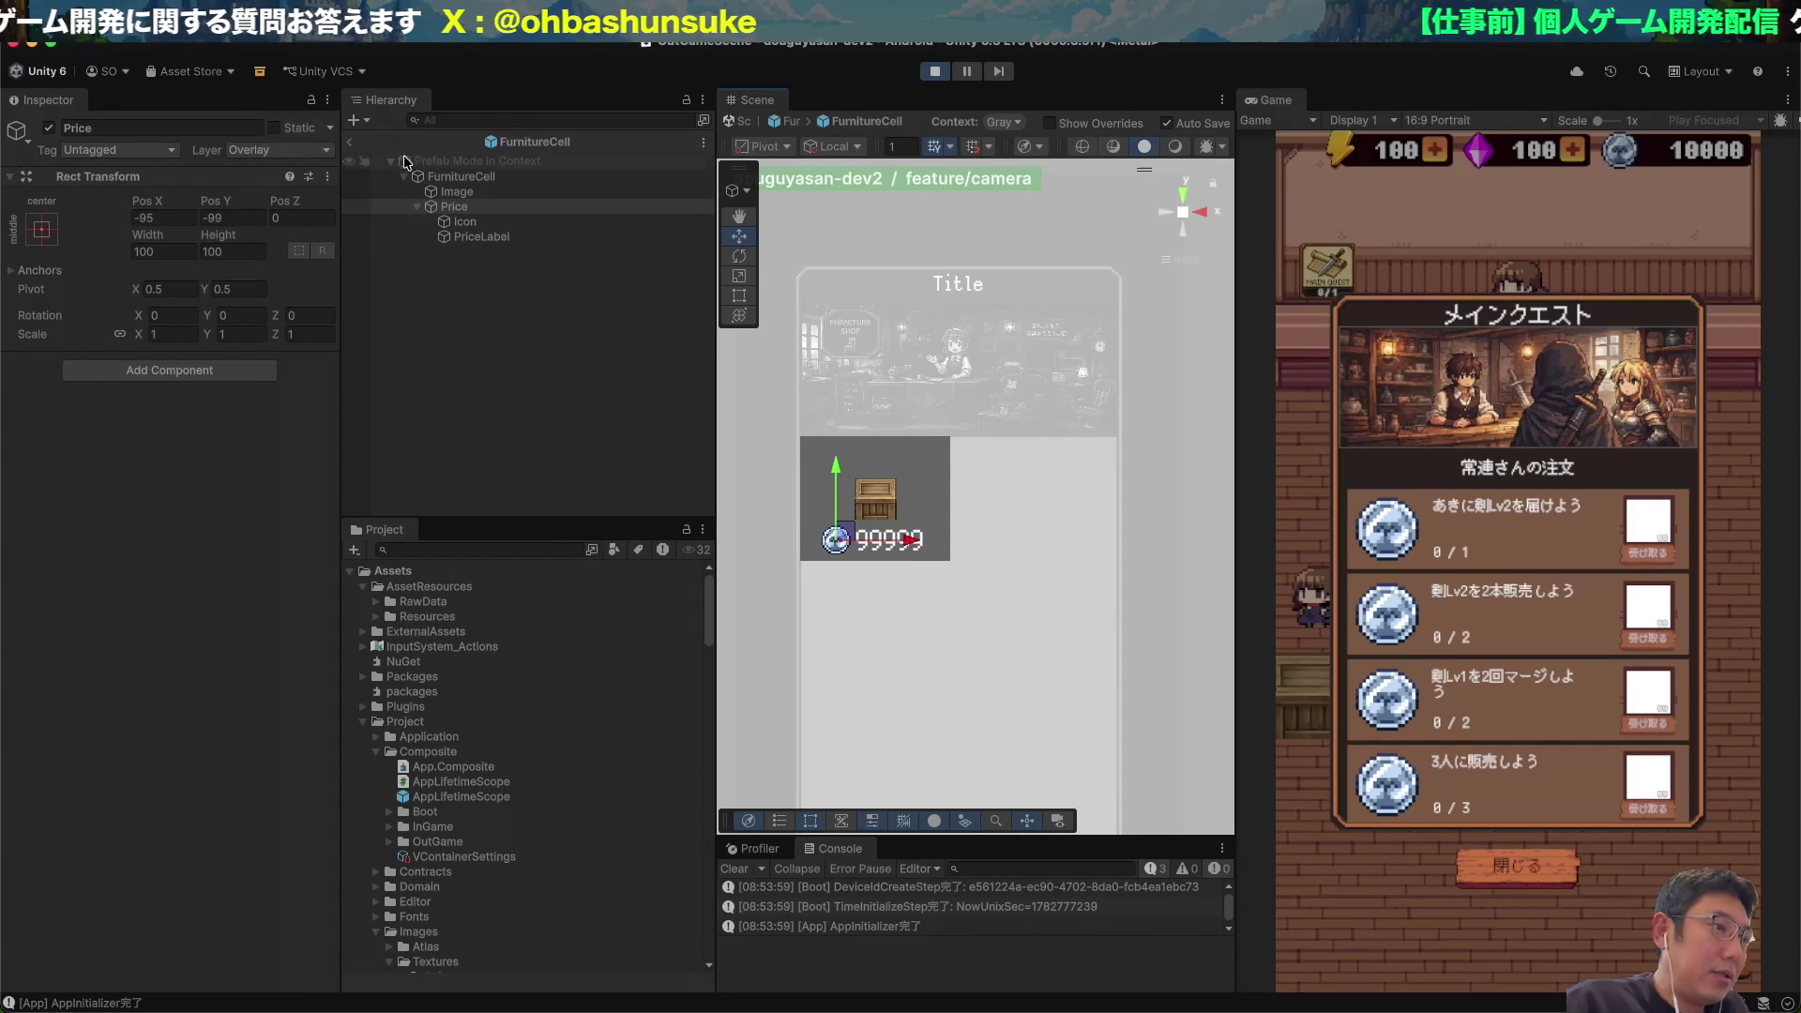
Reopen the FurnitureCell prefab and resize the crate Image to 178 by 178.
{"action": "left_click", "coordinate": [356, 146]}
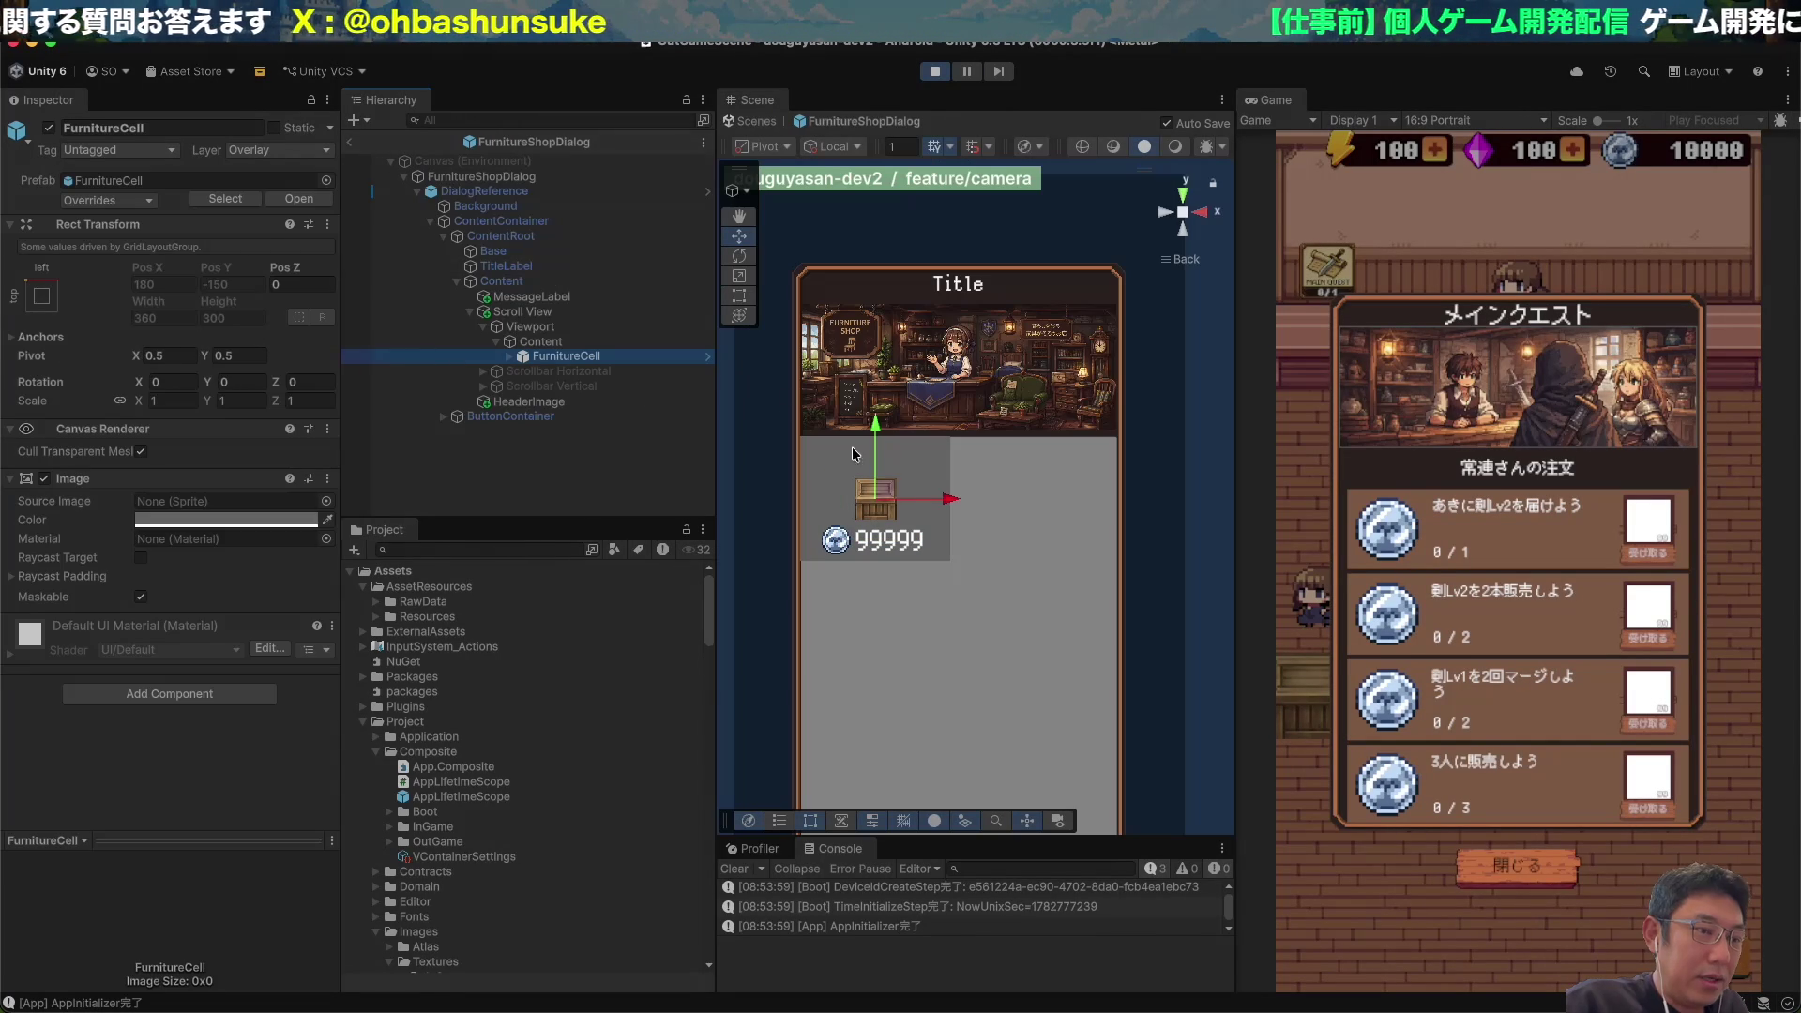
{"action": "left_click", "coordinate": [321, 201]}
{"action": "left_click", "coordinate": [466, 221]}
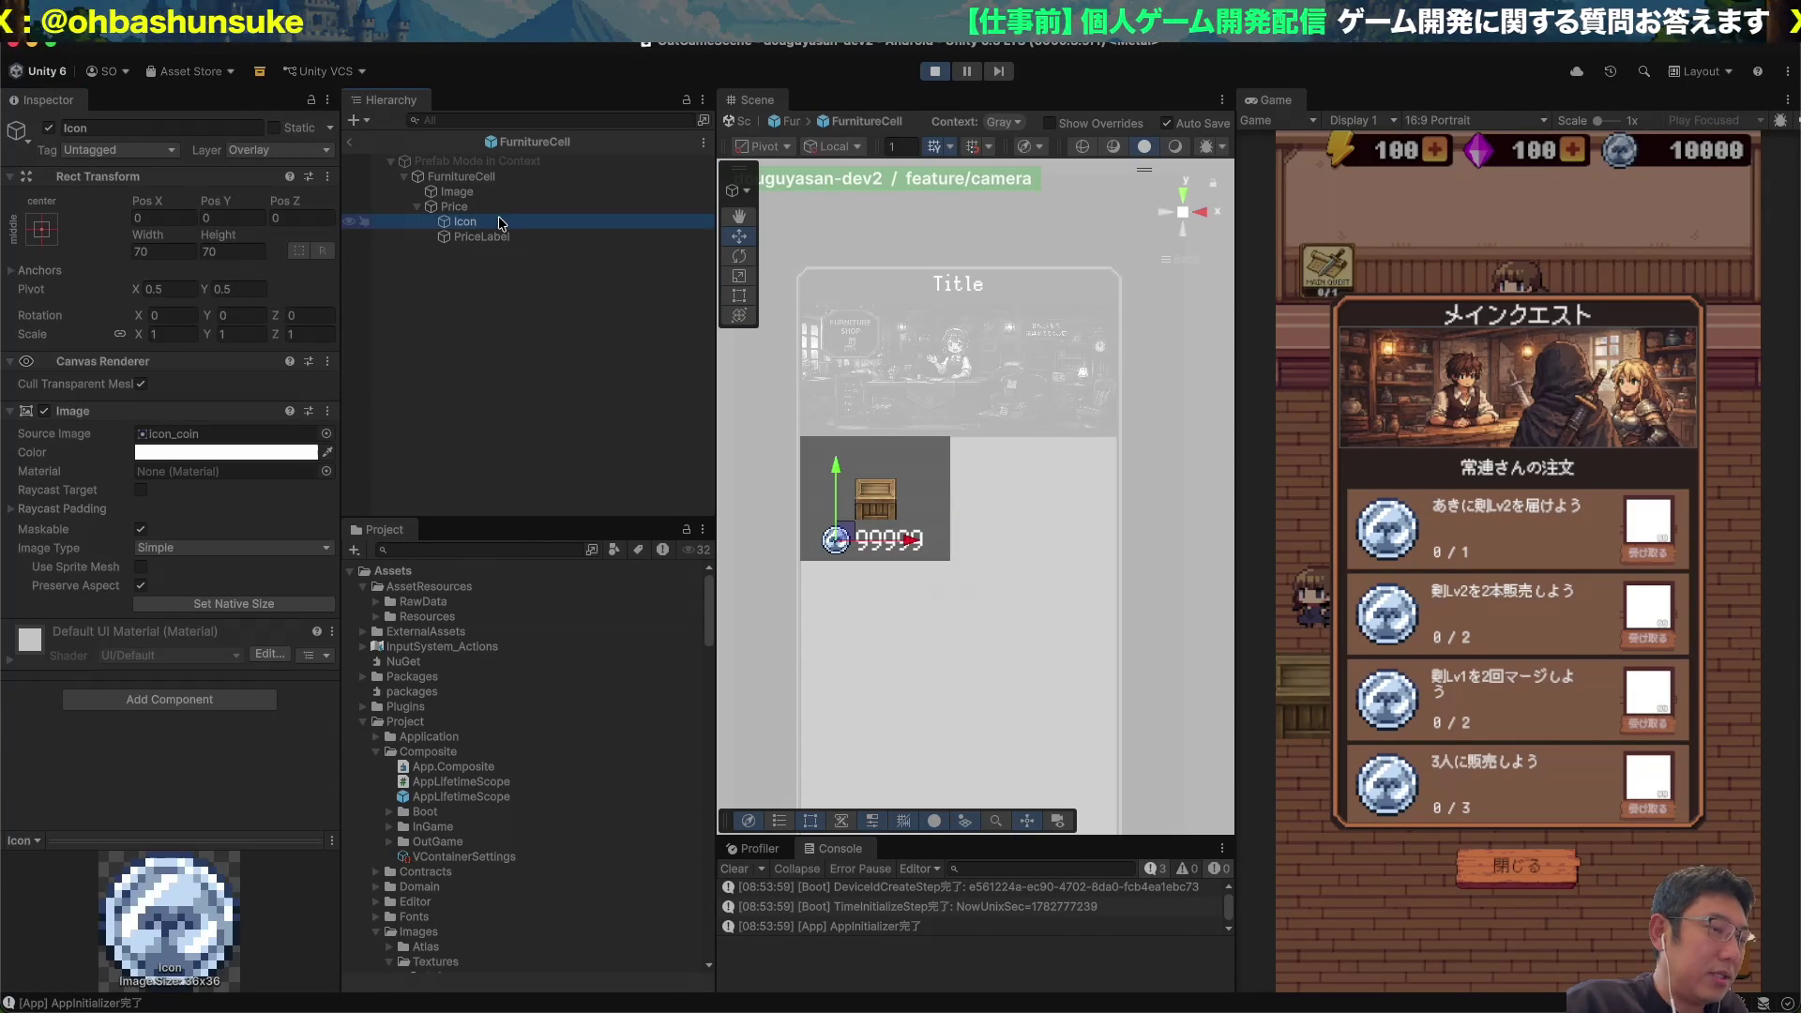
{"action": "left_click", "coordinate": [457, 191]}
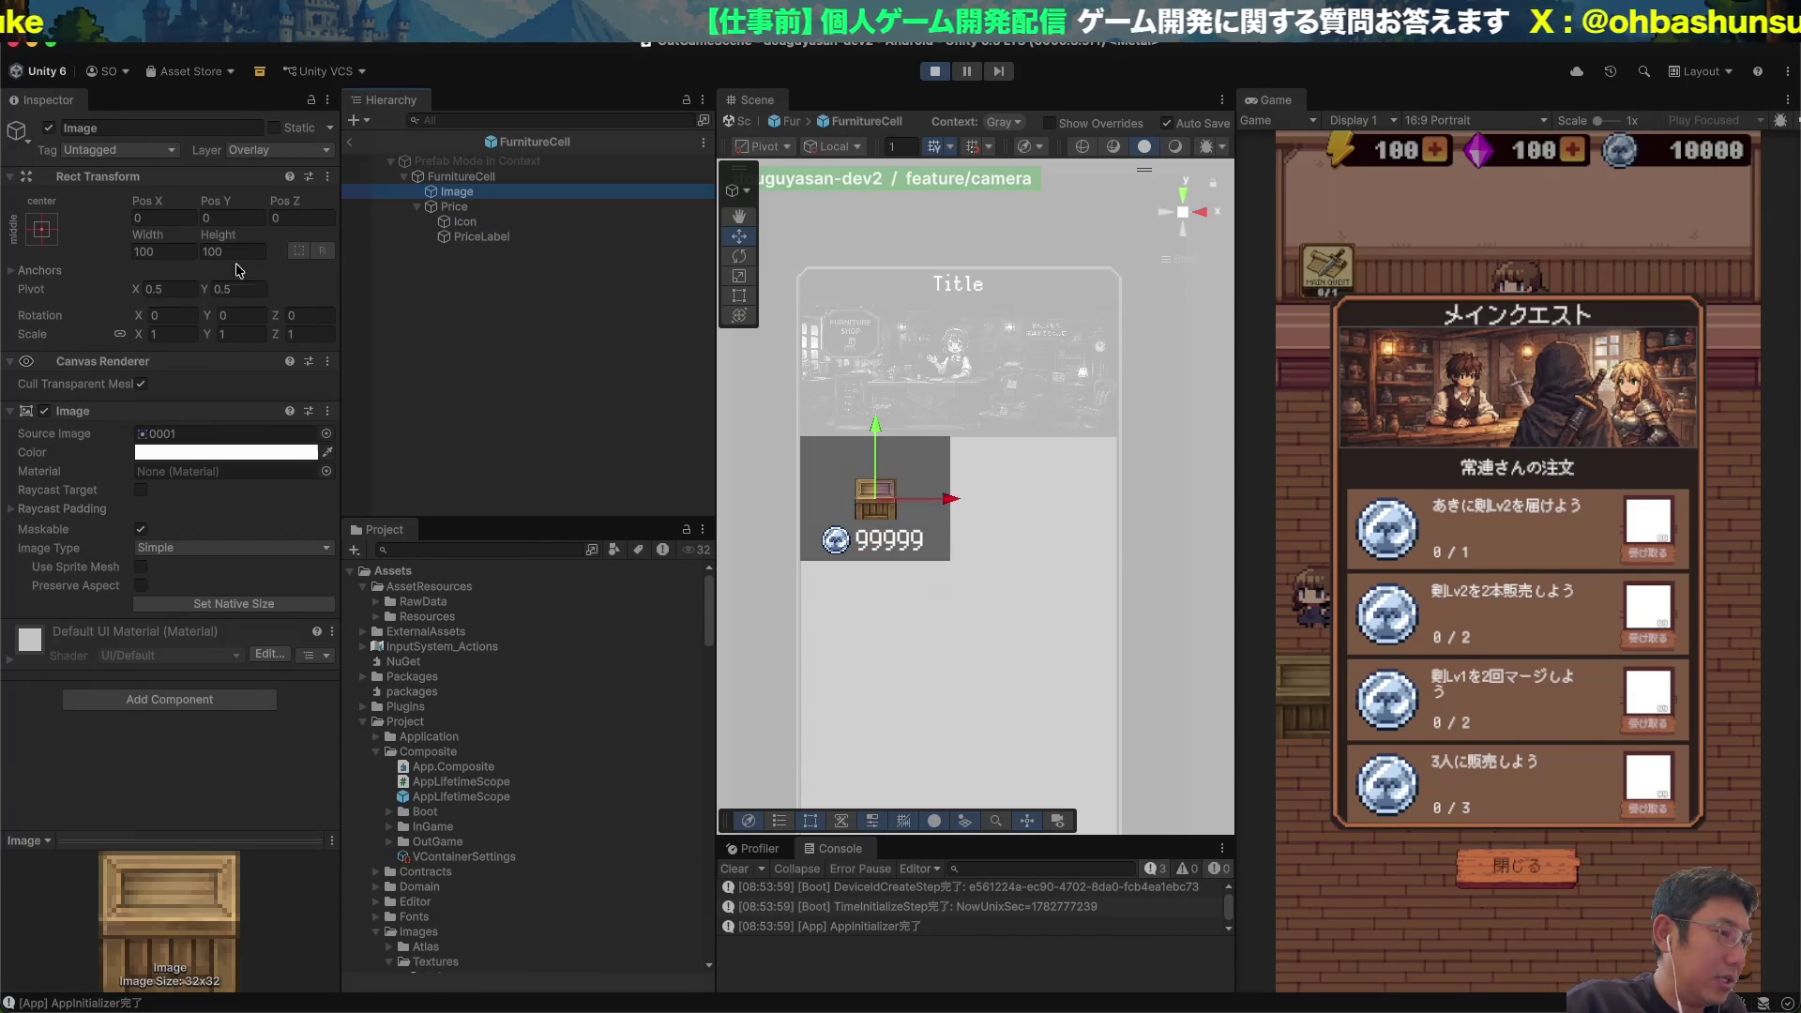
{"action": "left_click", "coordinate": [165, 252]}
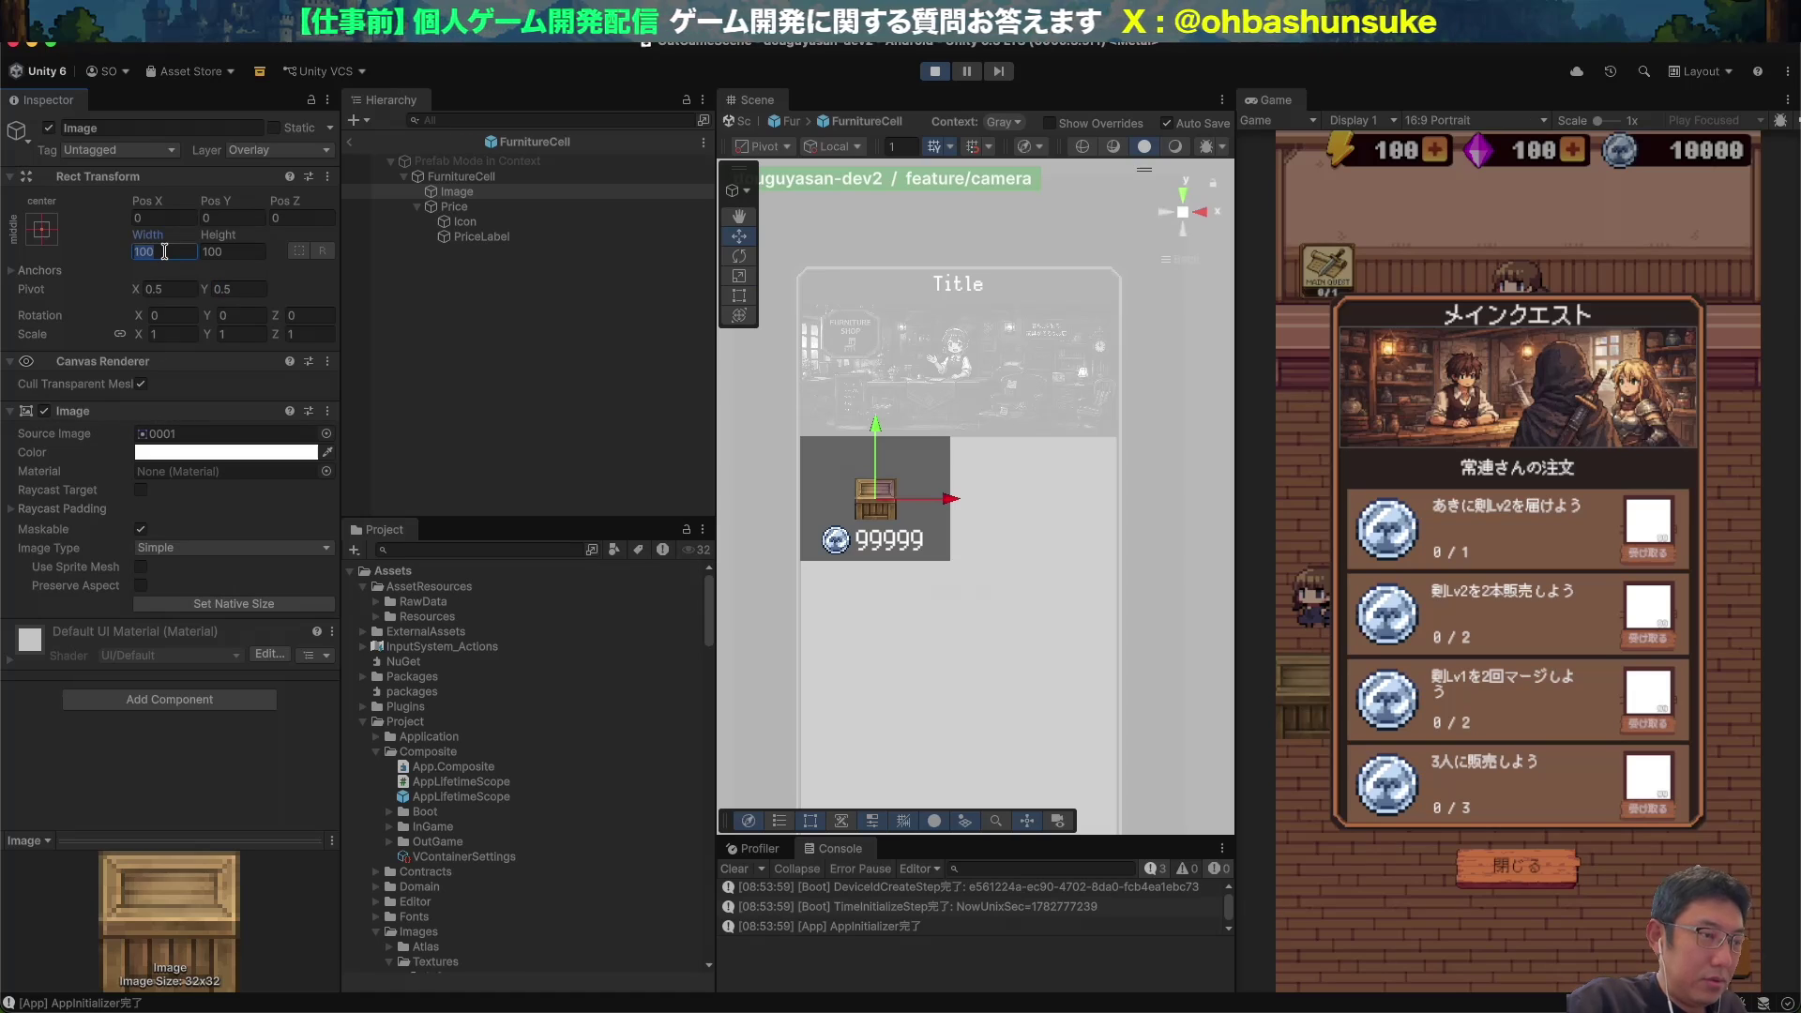
{"action": "key", "text": "t"}
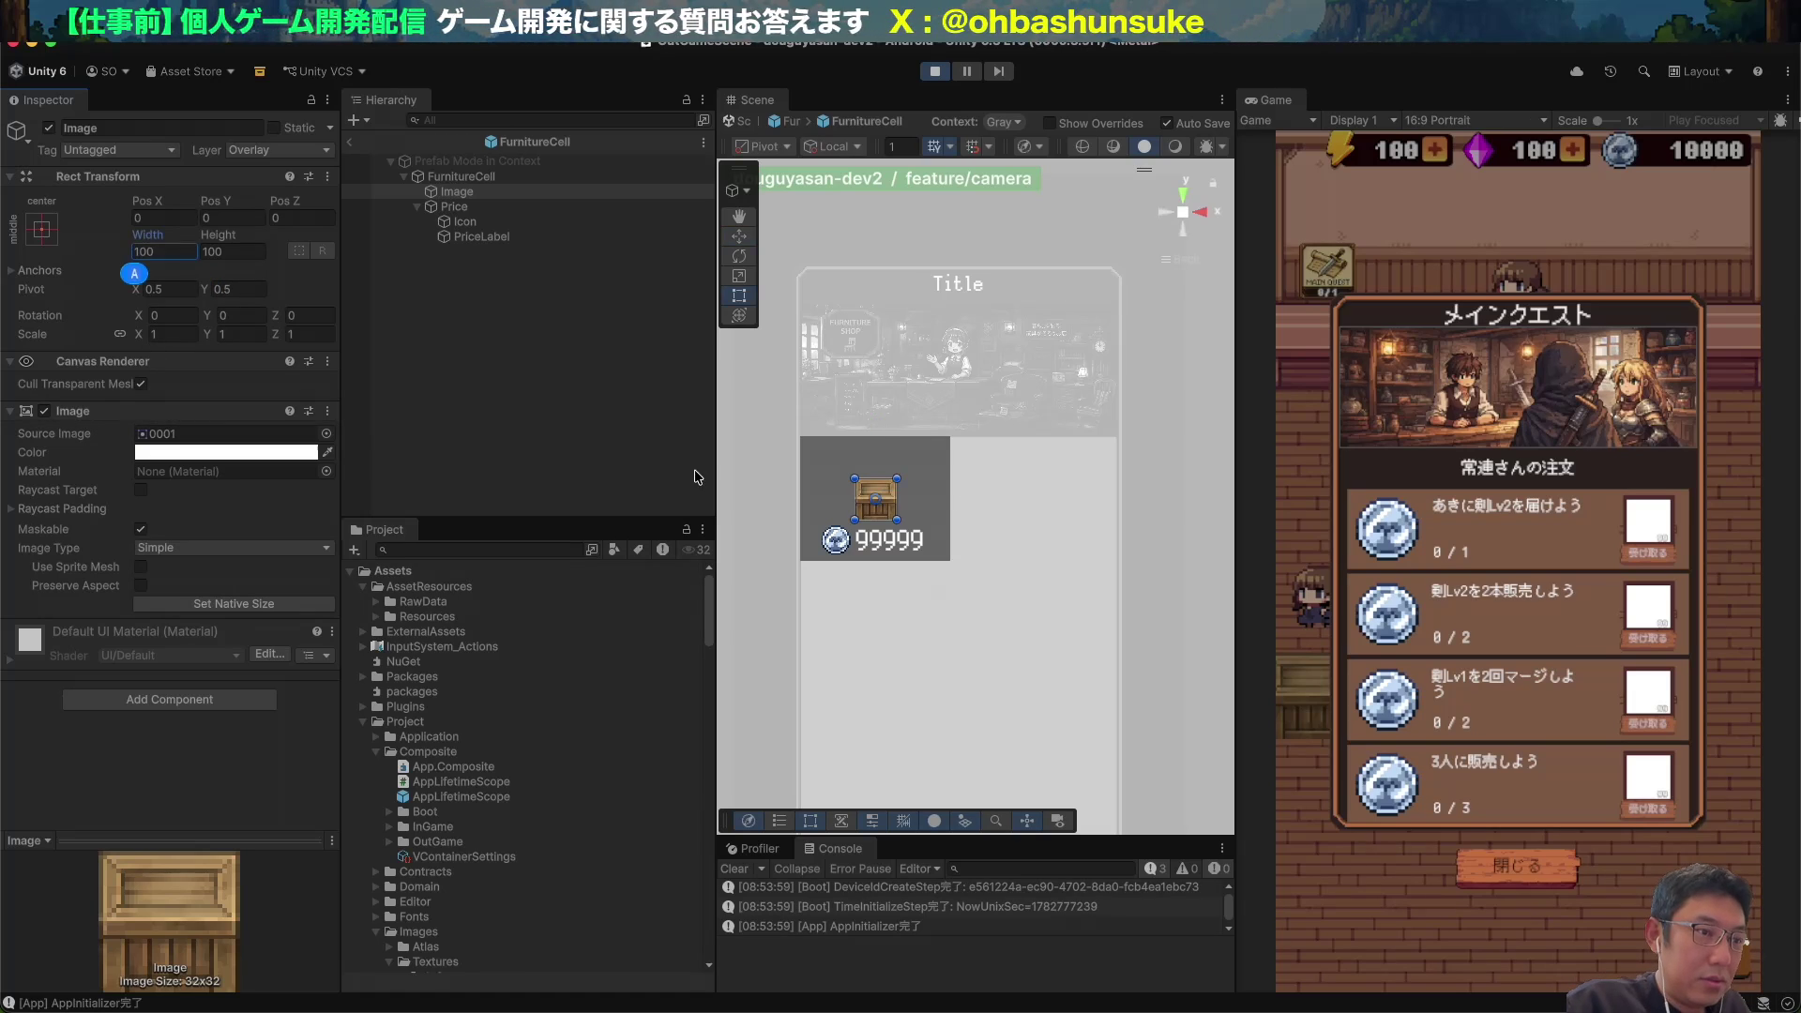
{"action": "left_click_drag", "start_coordinate": [899, 480], "coordinate": [933, 447]}
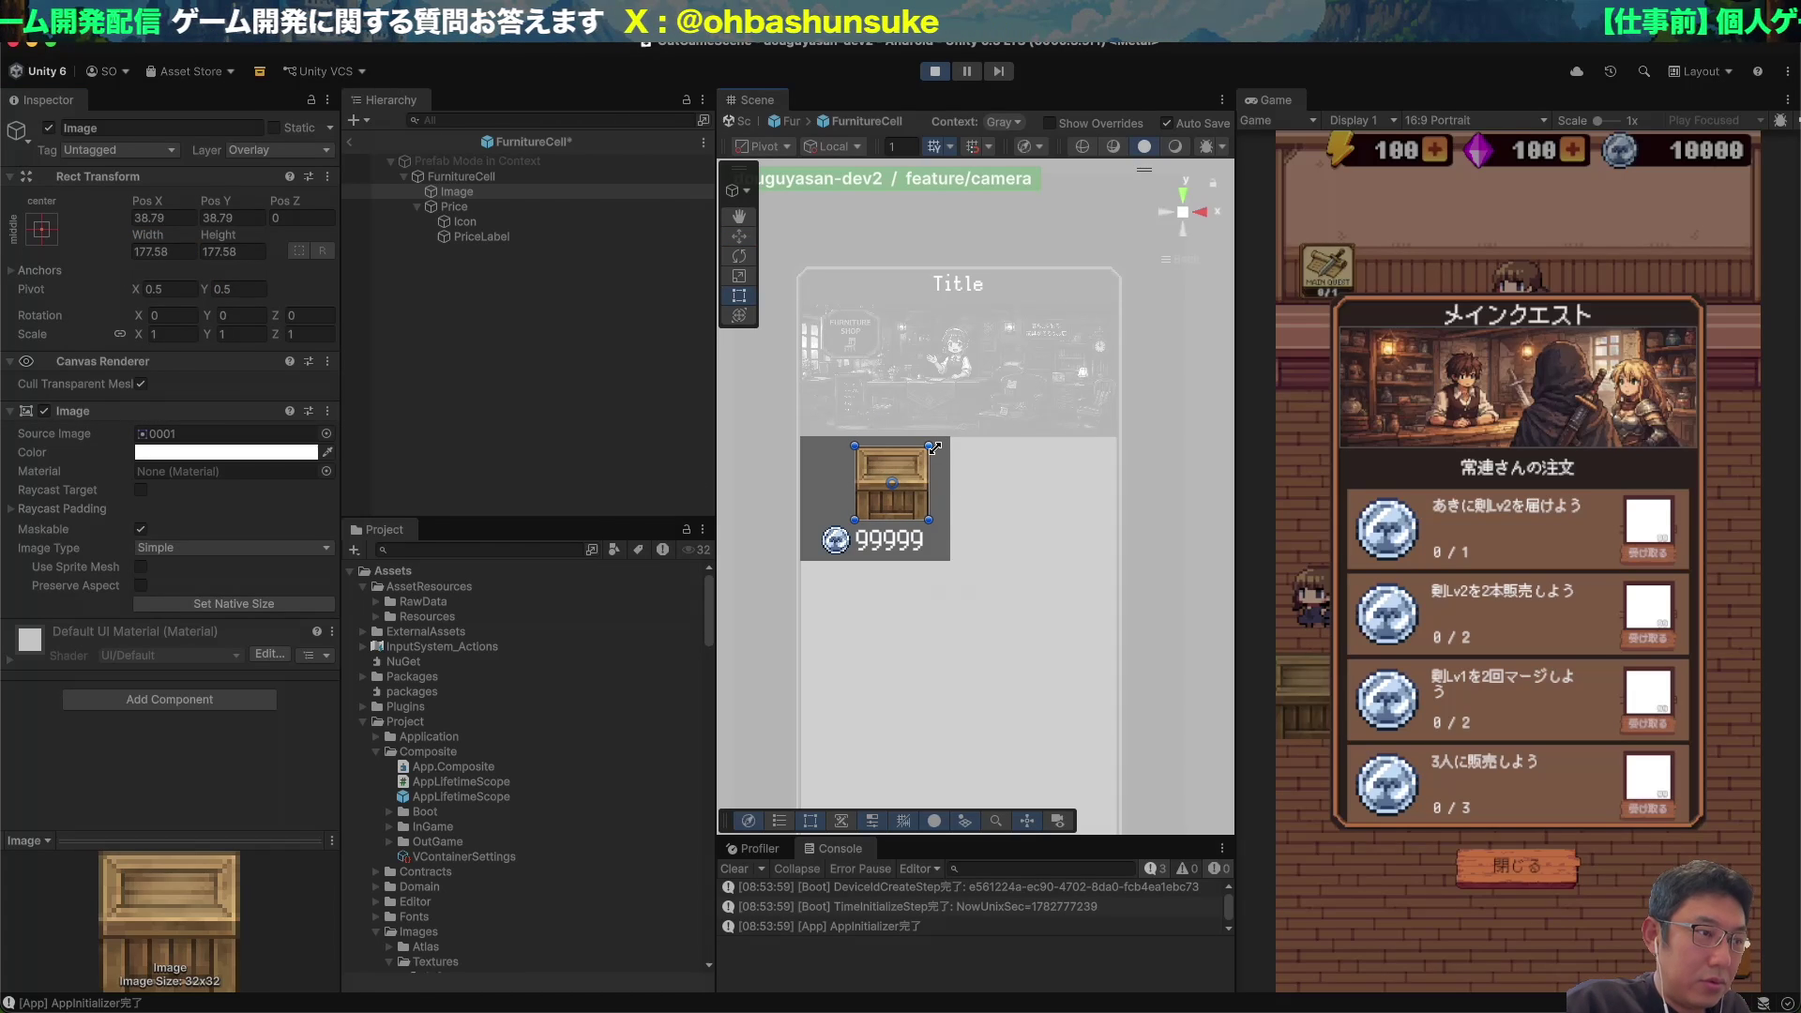
{"action": "key", "text": "w"}
{"action": "double_click", "coordinate": [164, 251]}
{"action": "type", "text": "178"}
{"action": "key", "text": "Tab"}
{"action": "type", "text": "178"}
{"action": "left_click", "coordinate": [355, 150]}
Centre the crate Image at Pos X 0, exit the prefab, and duplicate the cell.
{"action": "left_click", "coordinate": [351, 145]}
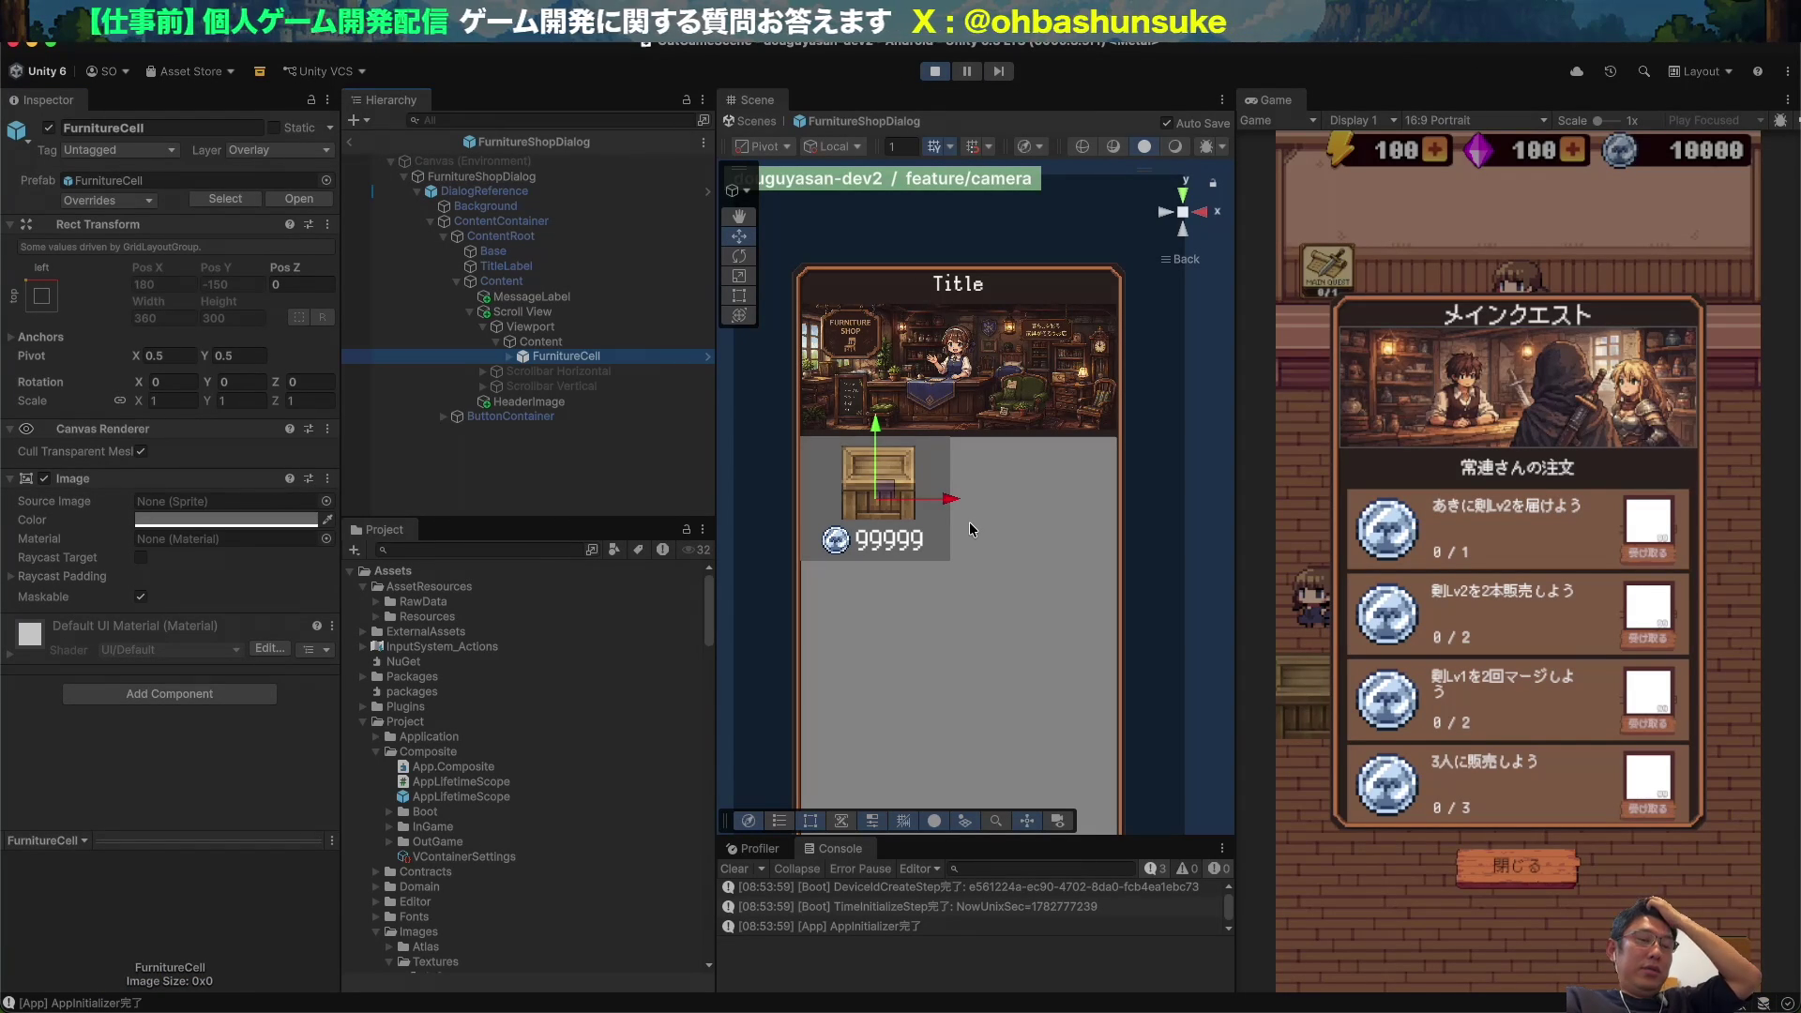
{"action": "left_click", "coordinate": [708, 357]}
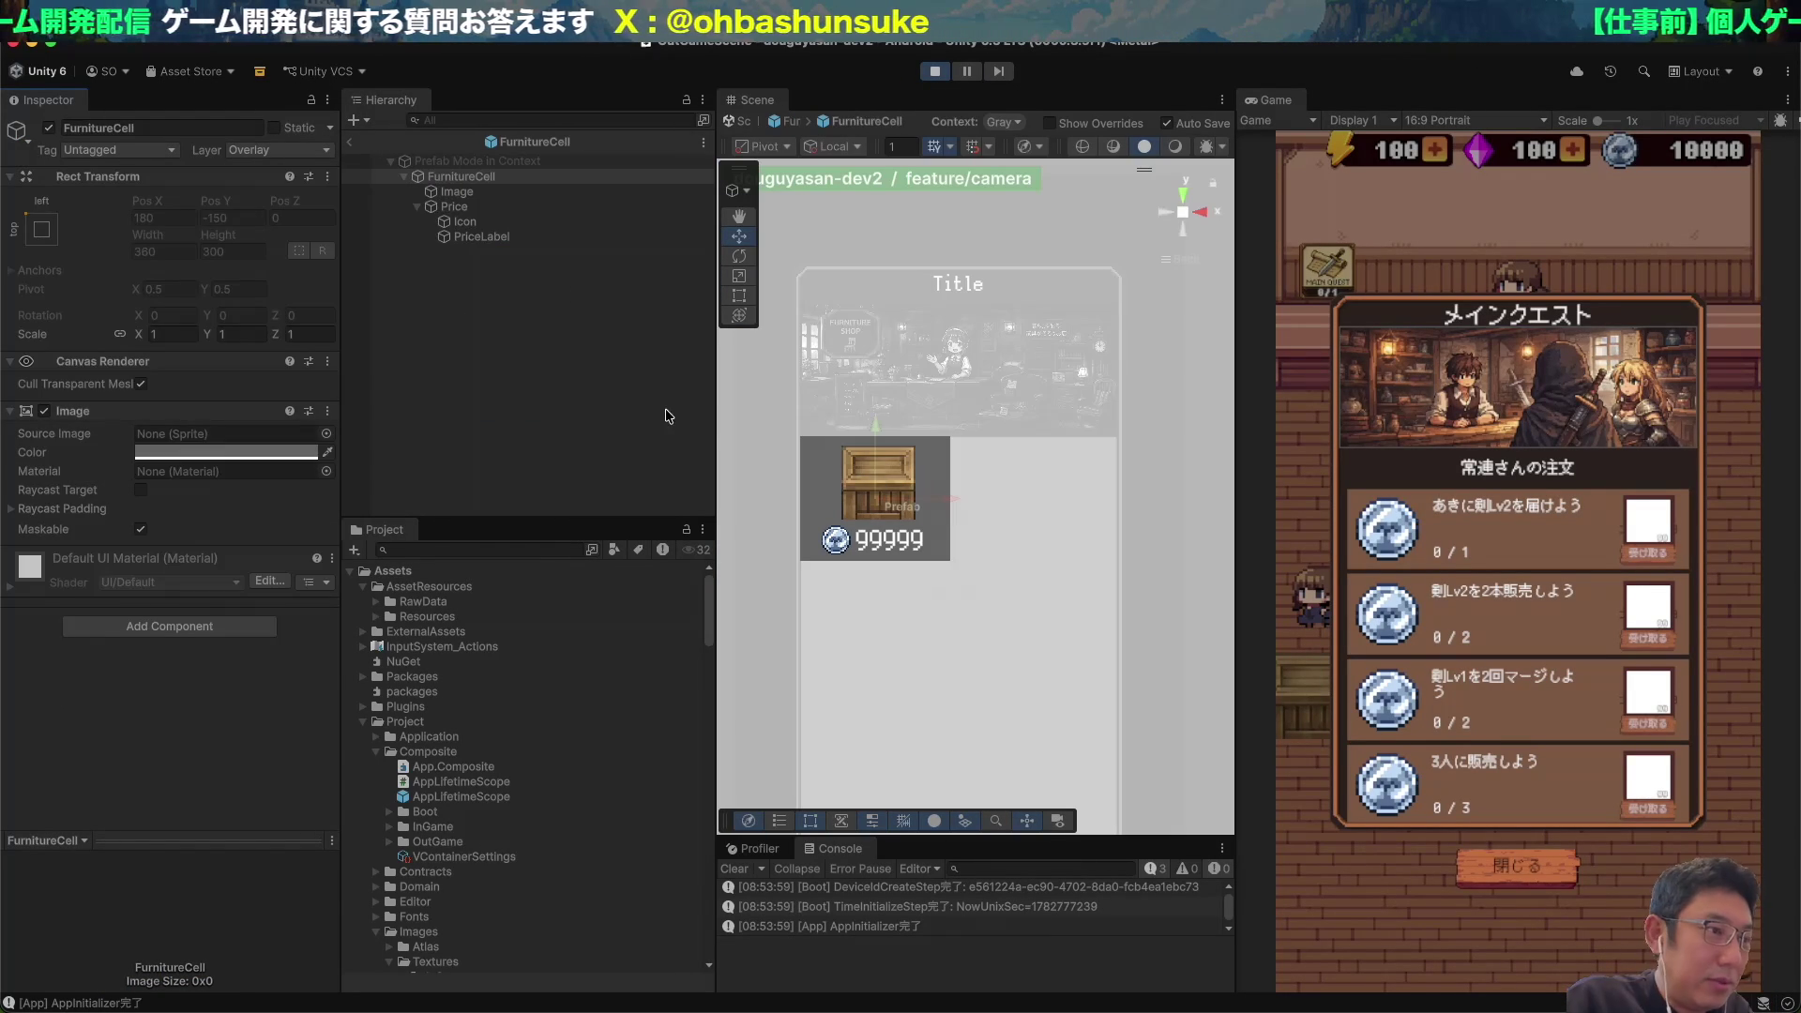
{"action": "left_click", "coordinate": [462, 221]}
{"action": "left_click", "coordinate": [457, 191]}
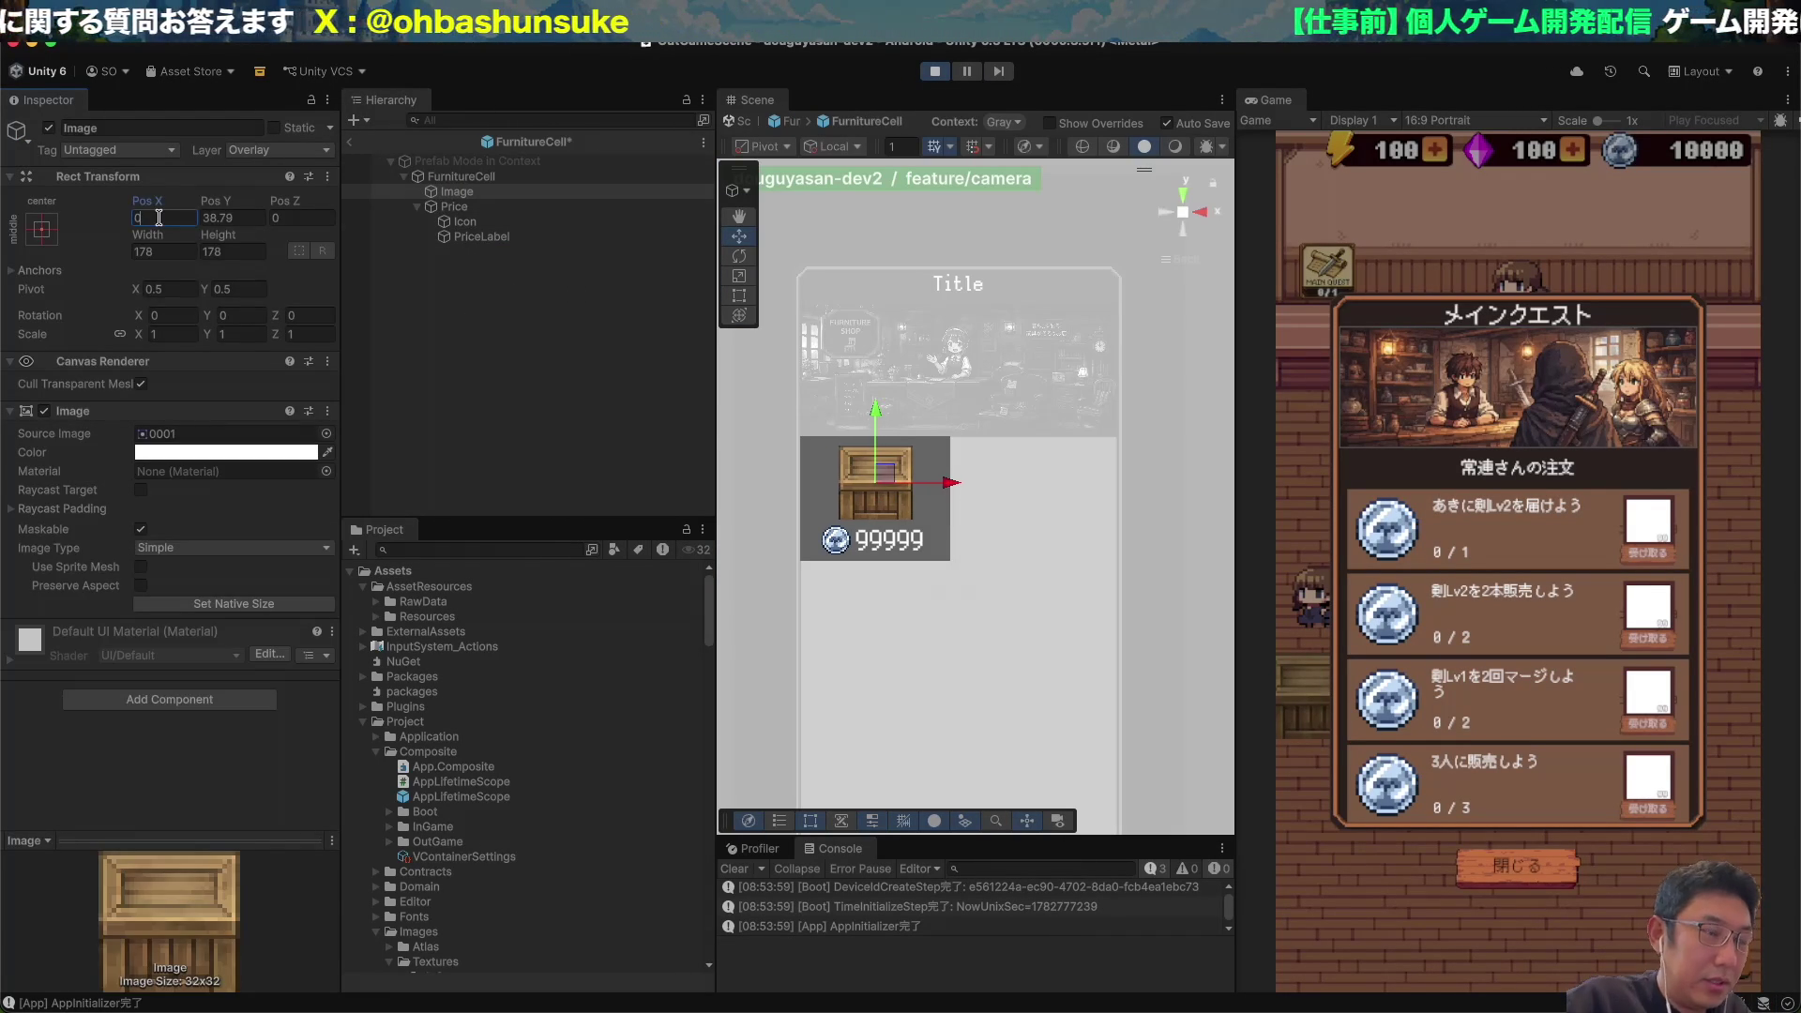
{"action": "left_click", "coordinate": [159, 218]}
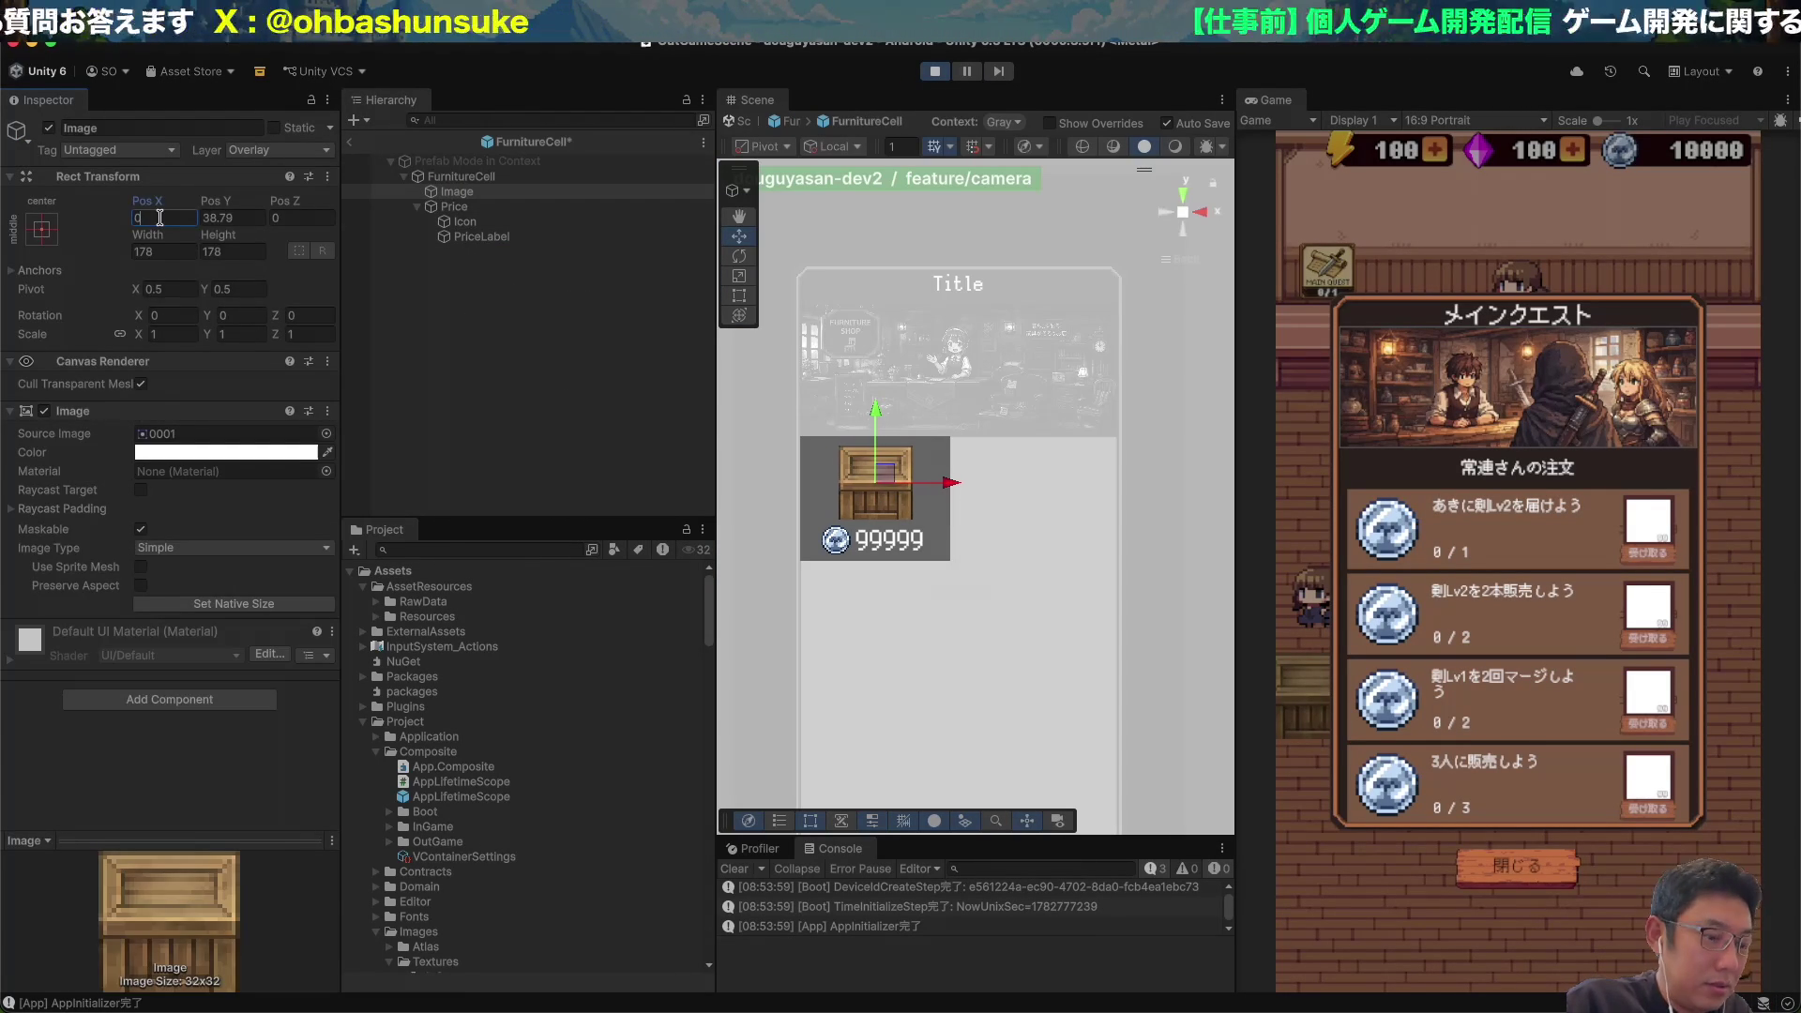
{"action": "left_click", "coordinate": [424, 176]}
{"action": "left_click", "coordinate": [349, 142]}
{"action": "key", "text": "ctrl+d"}
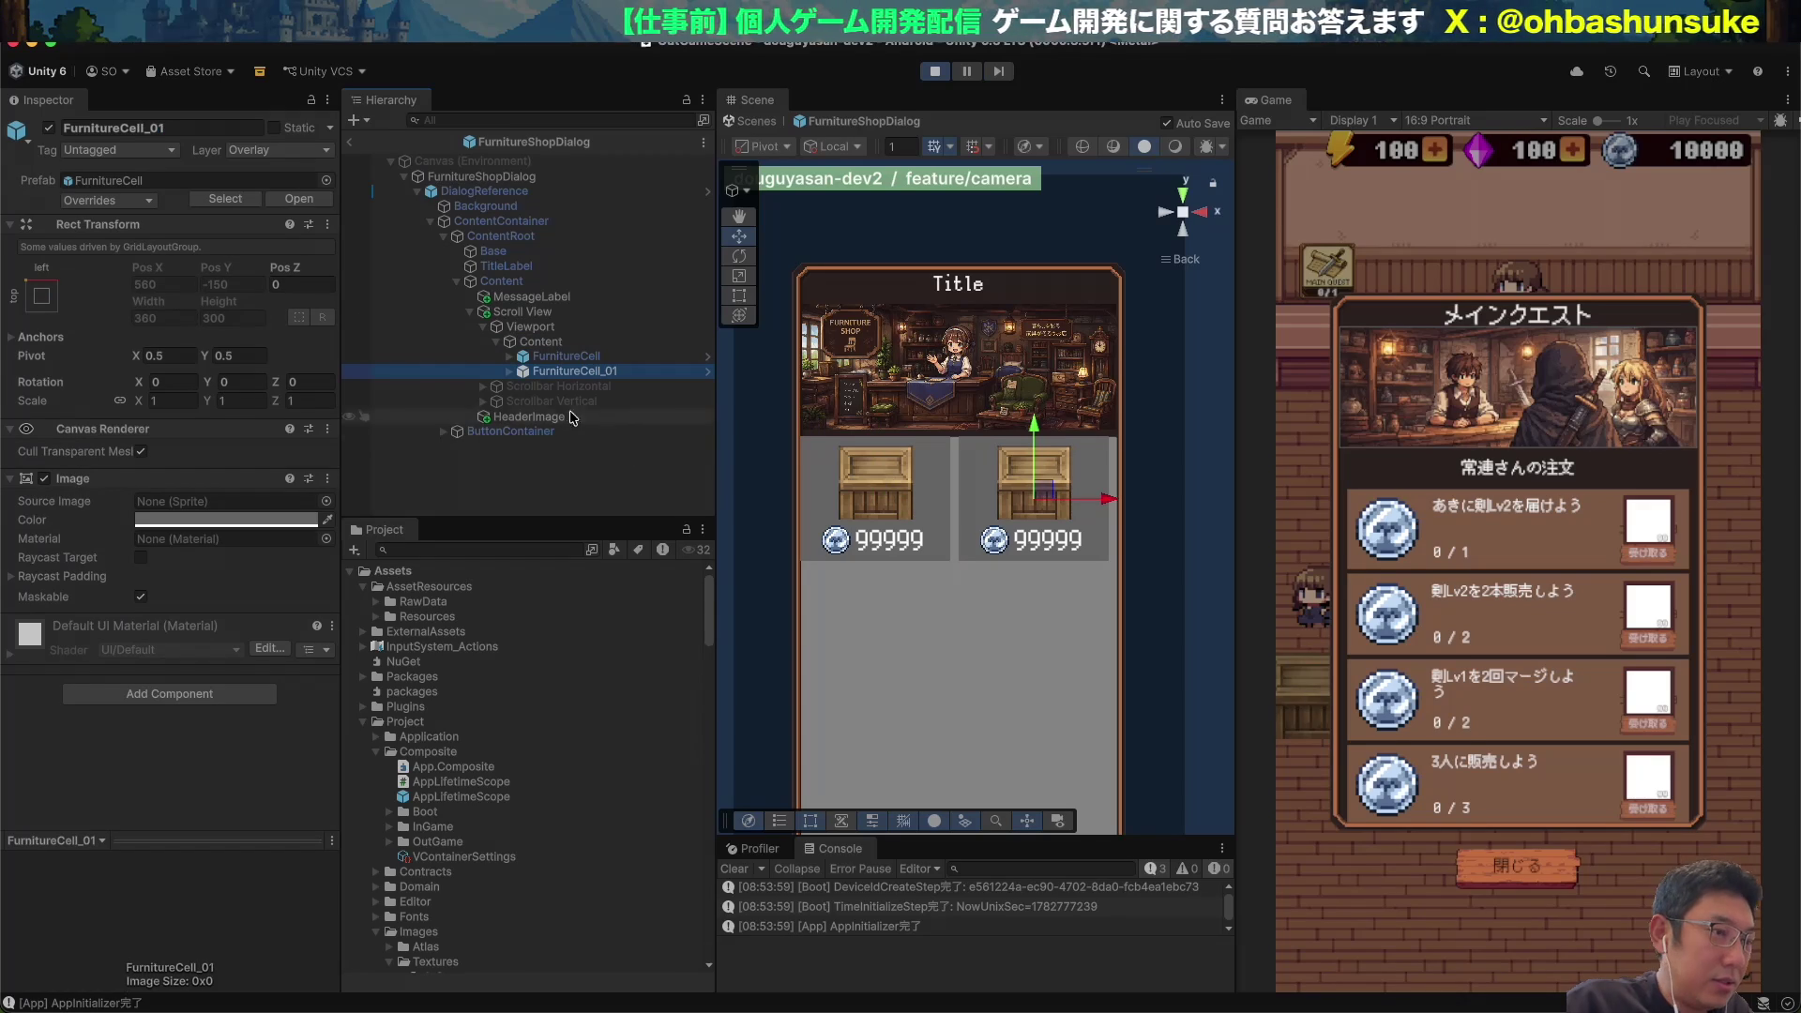
Select the Image inside FurnitureCell_01 and drag sprite 0002 onto its Source Image.
{"action": "left_click", "coordinate": [510, 371]}
{"action": "left_click", "coordinate": [583, 389]}
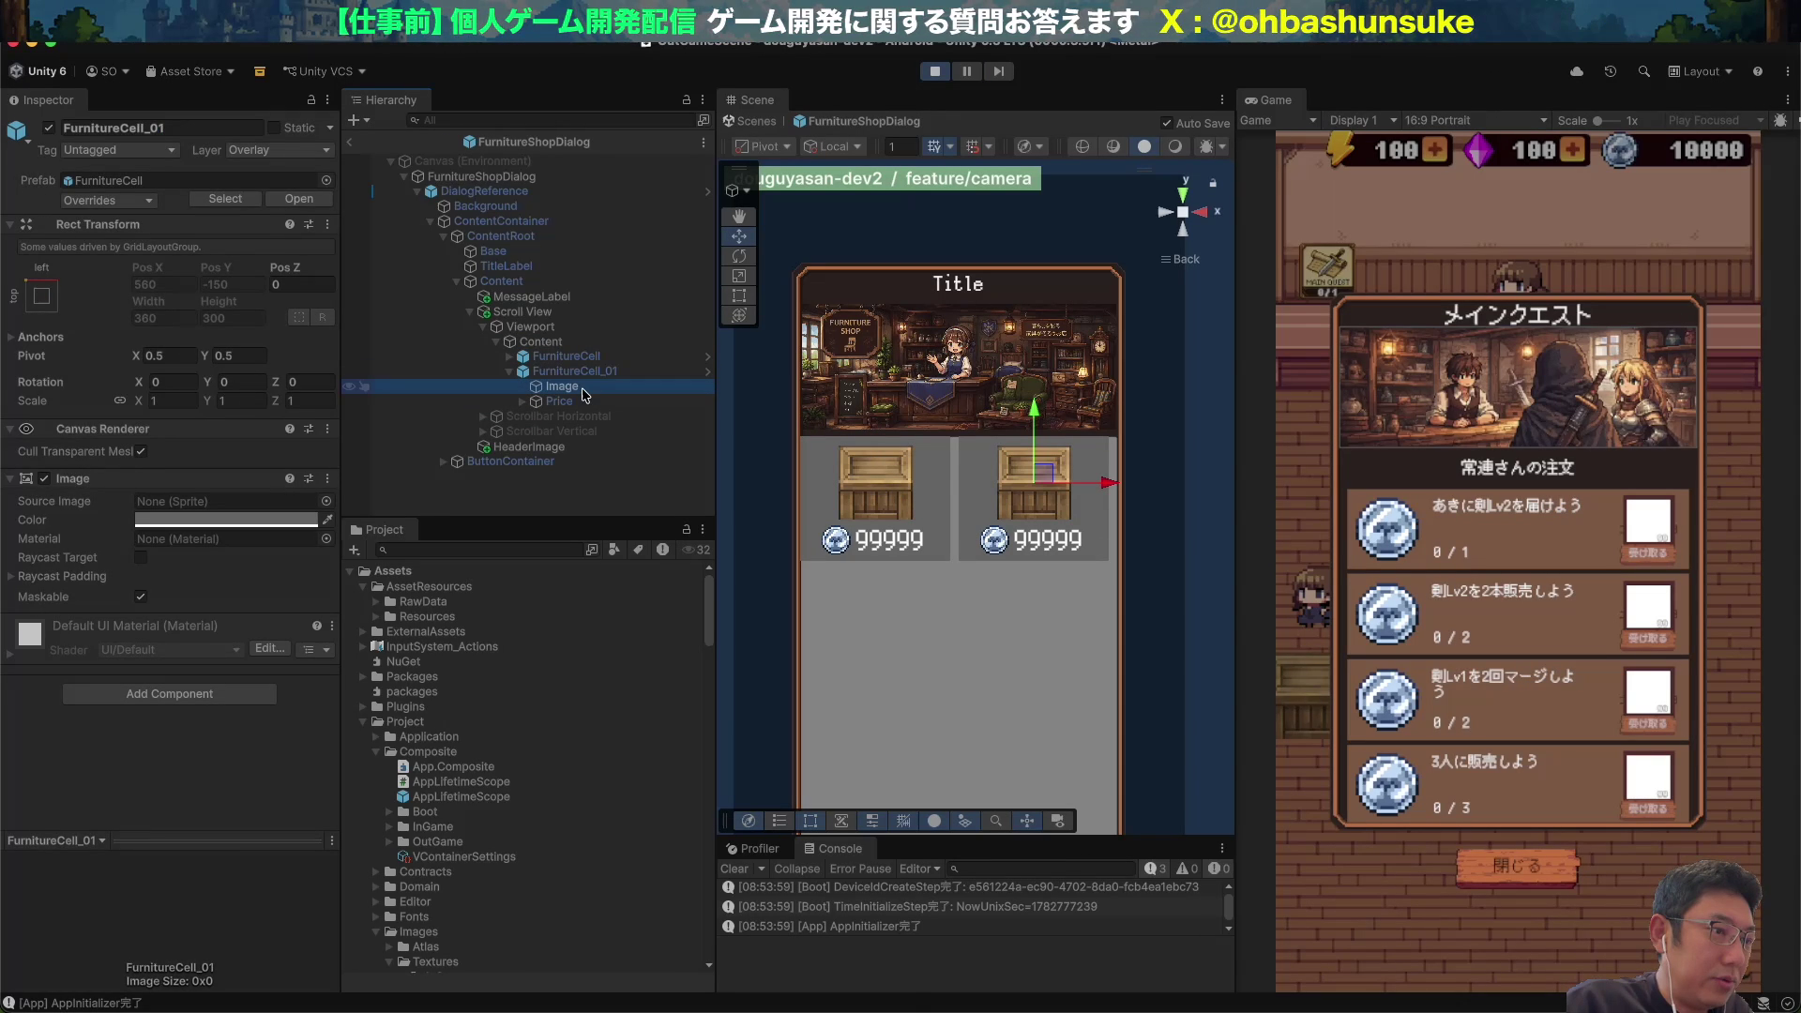
{"action": "left_click", "coordinate": [229, 434]}
{"action": "scroll", "coordinate": [441, 722], "scroll_direction": "down", "scroll_amount": 1}
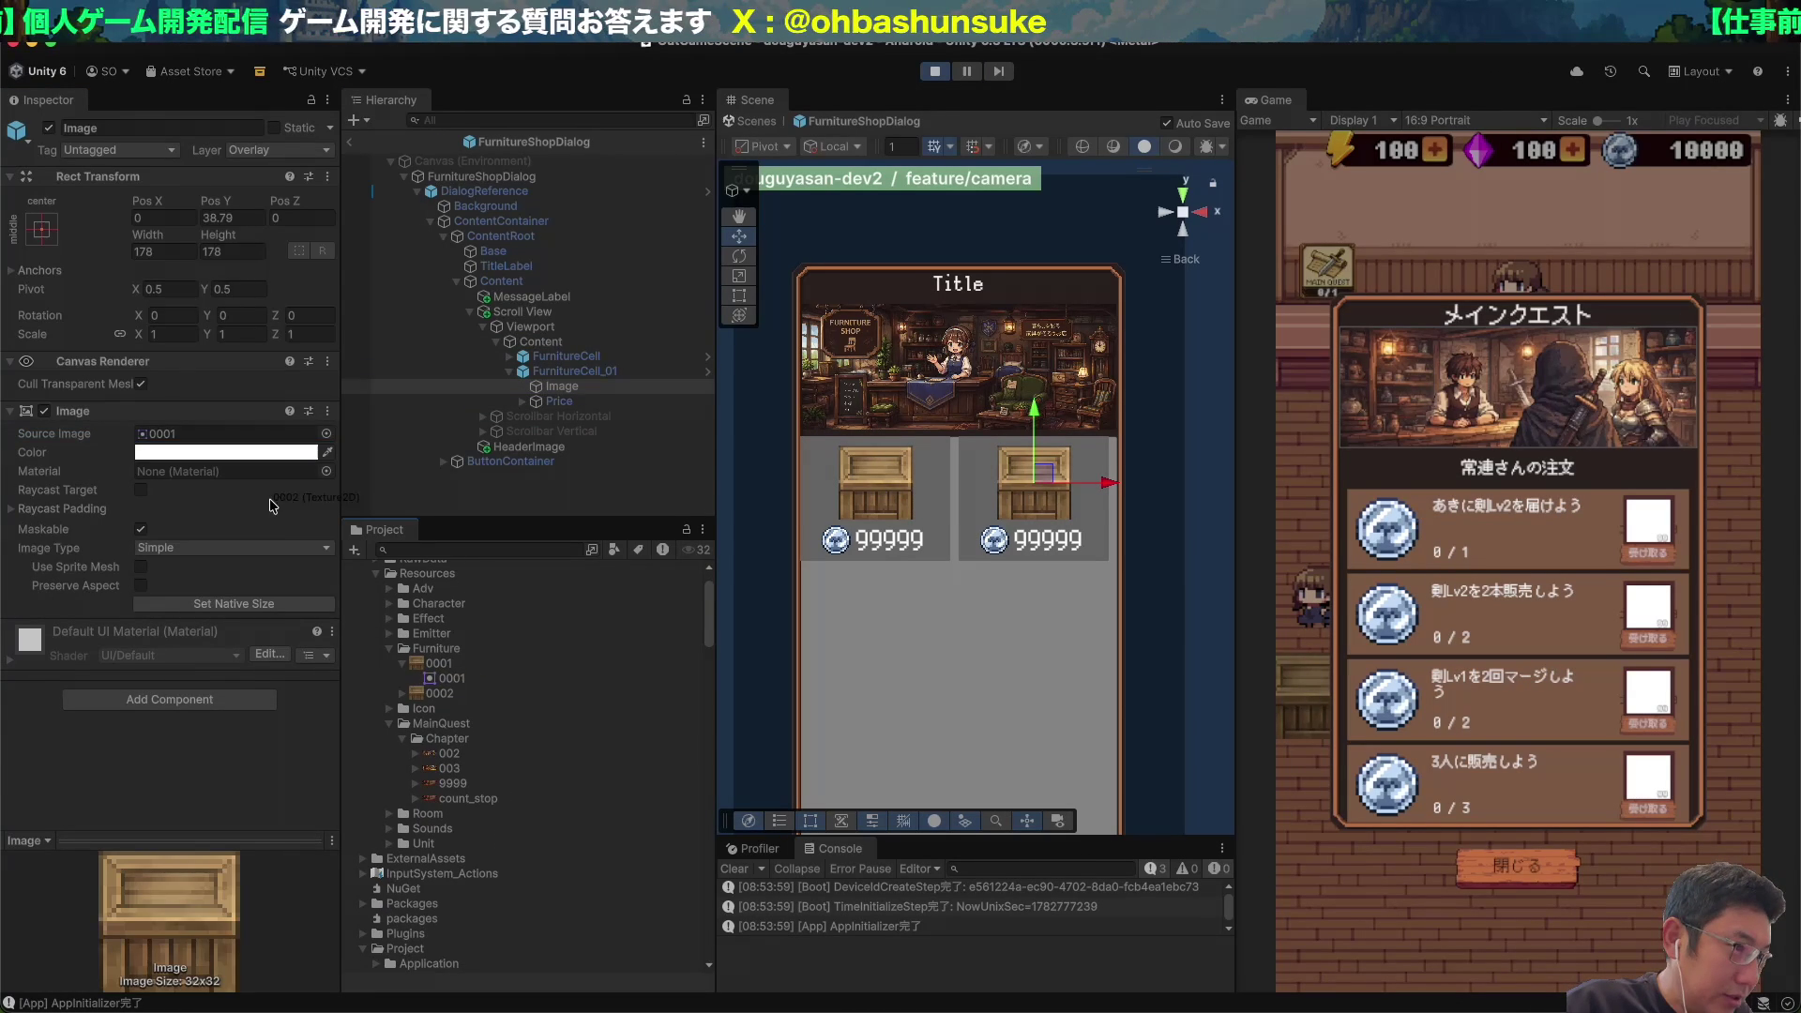
{"action": "left_click_drag", "start_coordinate": [434, 693], "coordinate": [197, 441]}
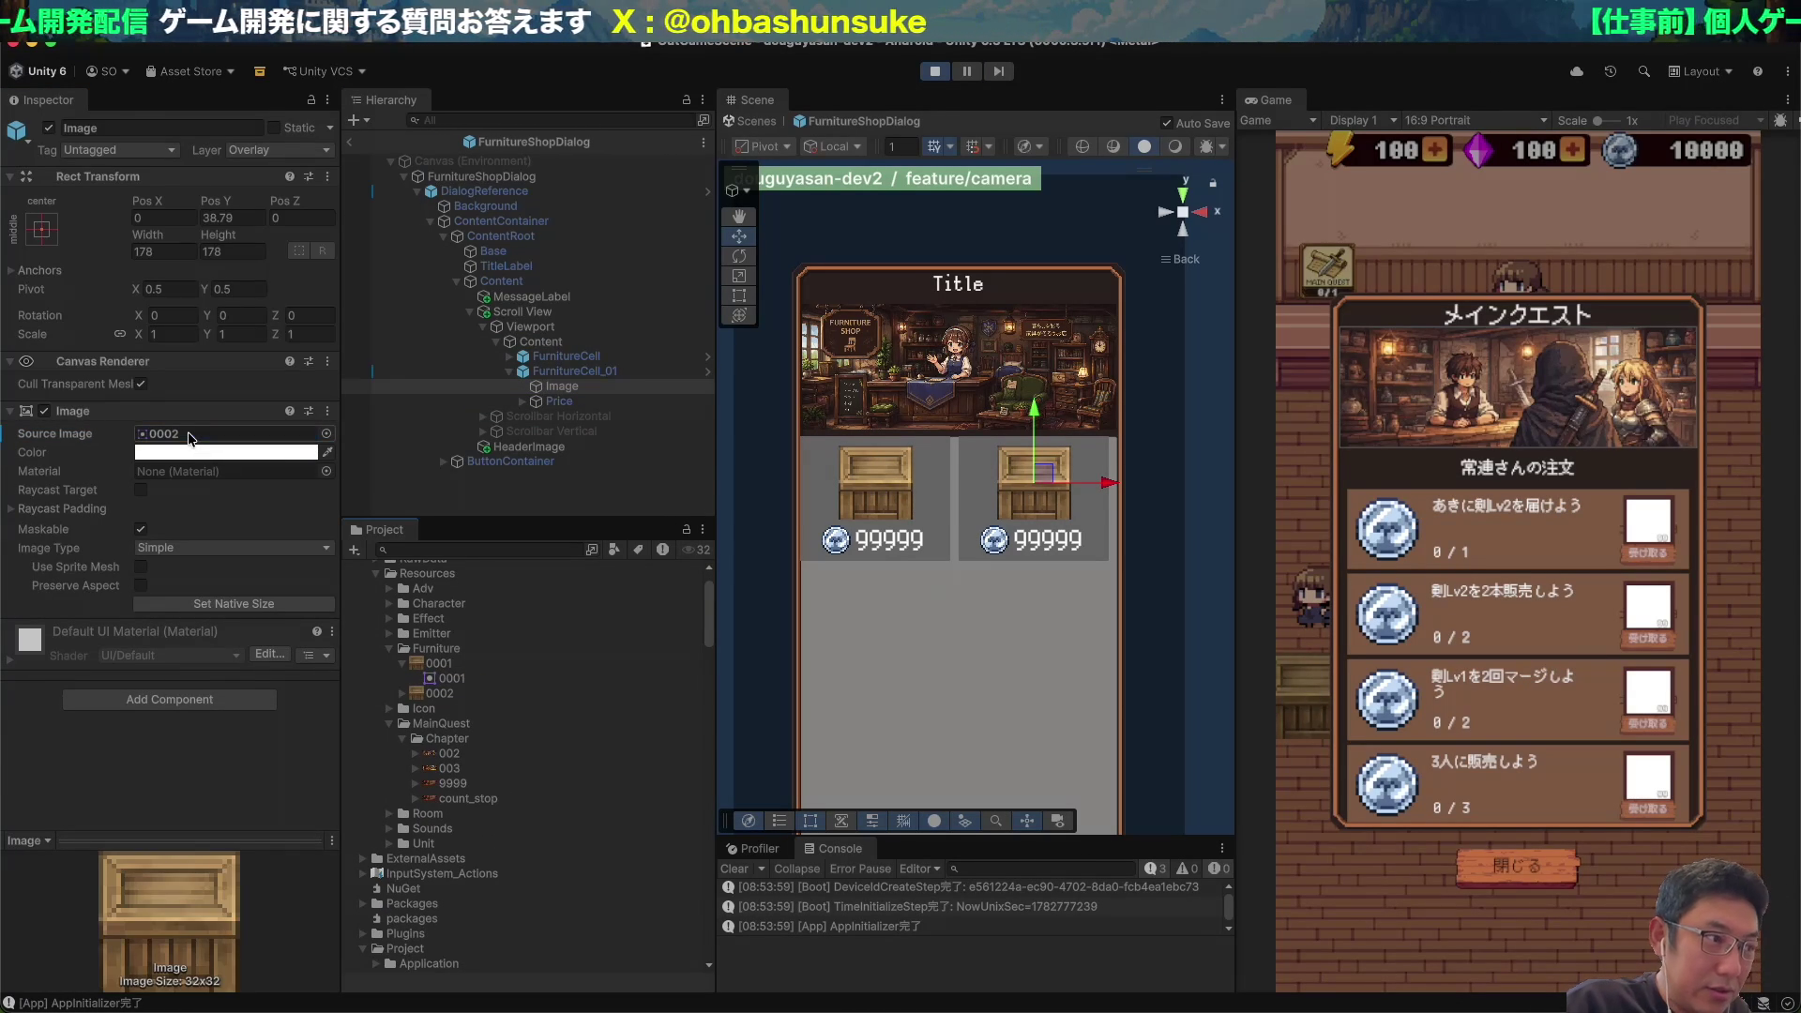
{"action": "scroll", "coordinate": [394, 656], "scroll_direction": "down", "scroll_amount": 3}
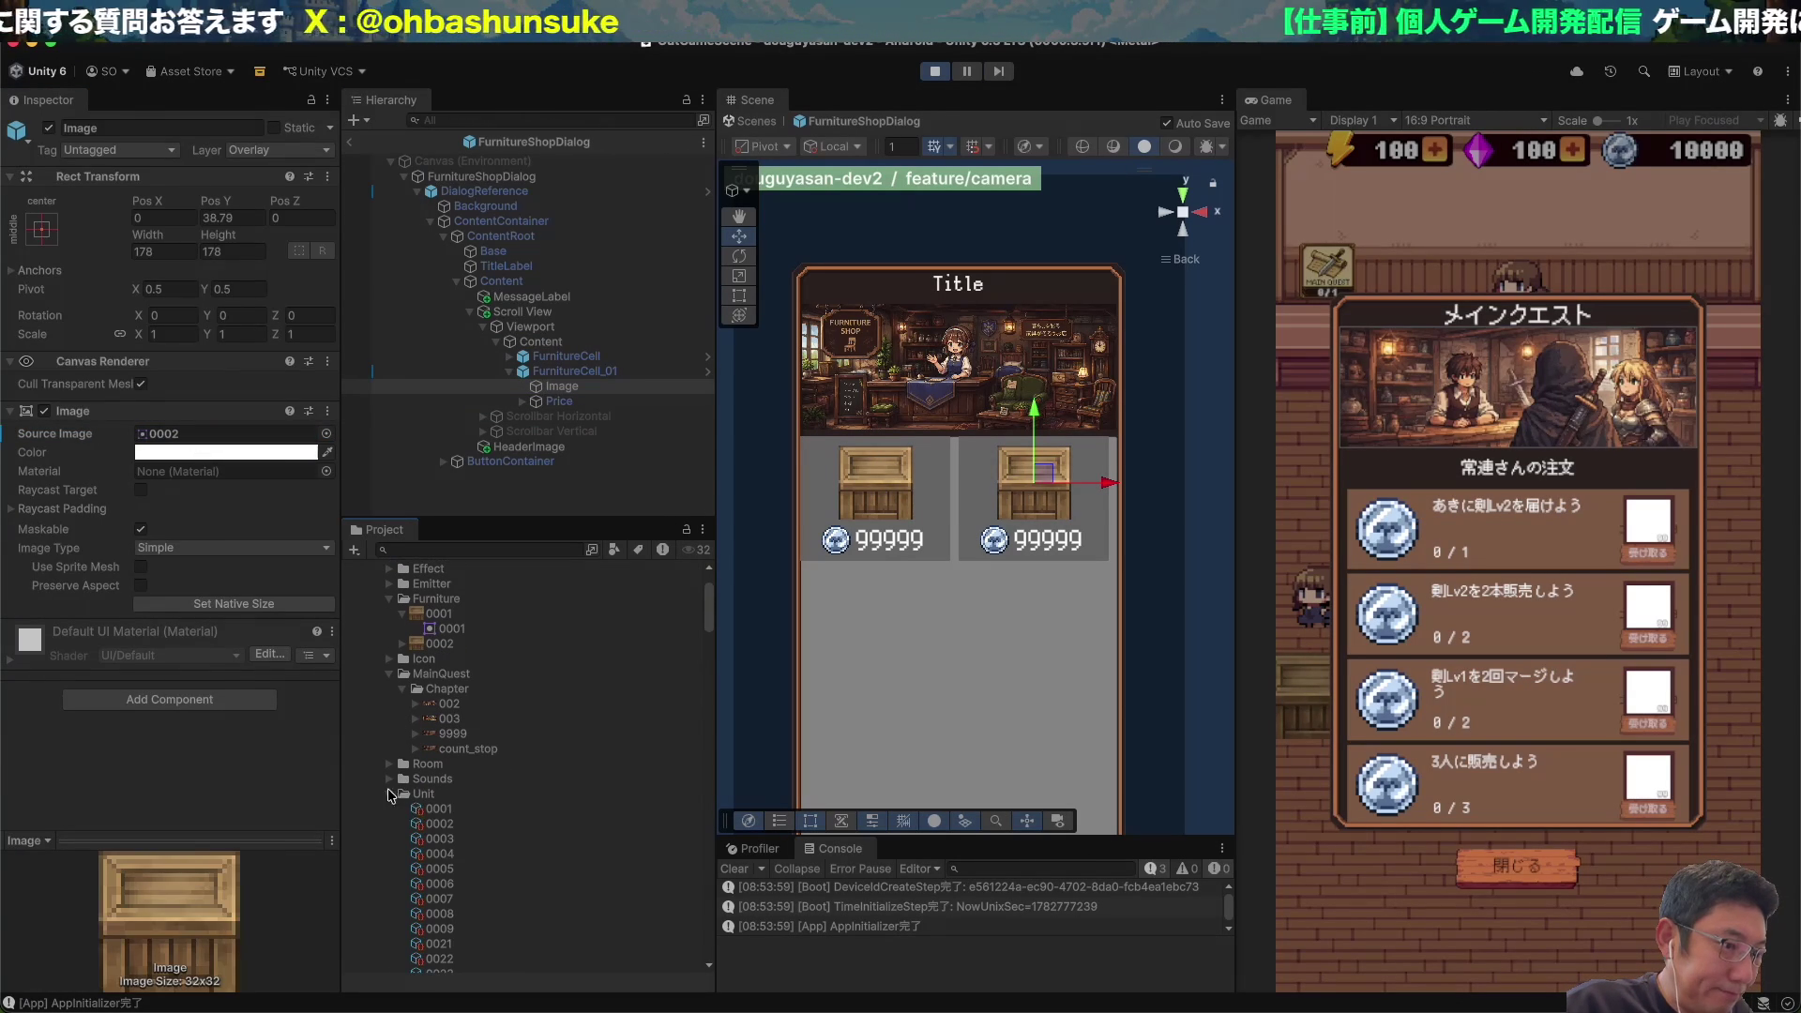
Assign RawData/Furniture/crate_02 as the Source Image of FurnitureCell_01's Image.
{"action": "left_click", "coordinate": [389, 794]}
{"action": "left_click", "coordinate": [418, 809]}
{"action": "scroll", "coordinate": [418, 812], "scroll_direction": "down", "scroll_amount": 6}
{"action": "scroll", "coordinate": [418, 765], "scroll_direction": "up", "scroll_amount": 10}
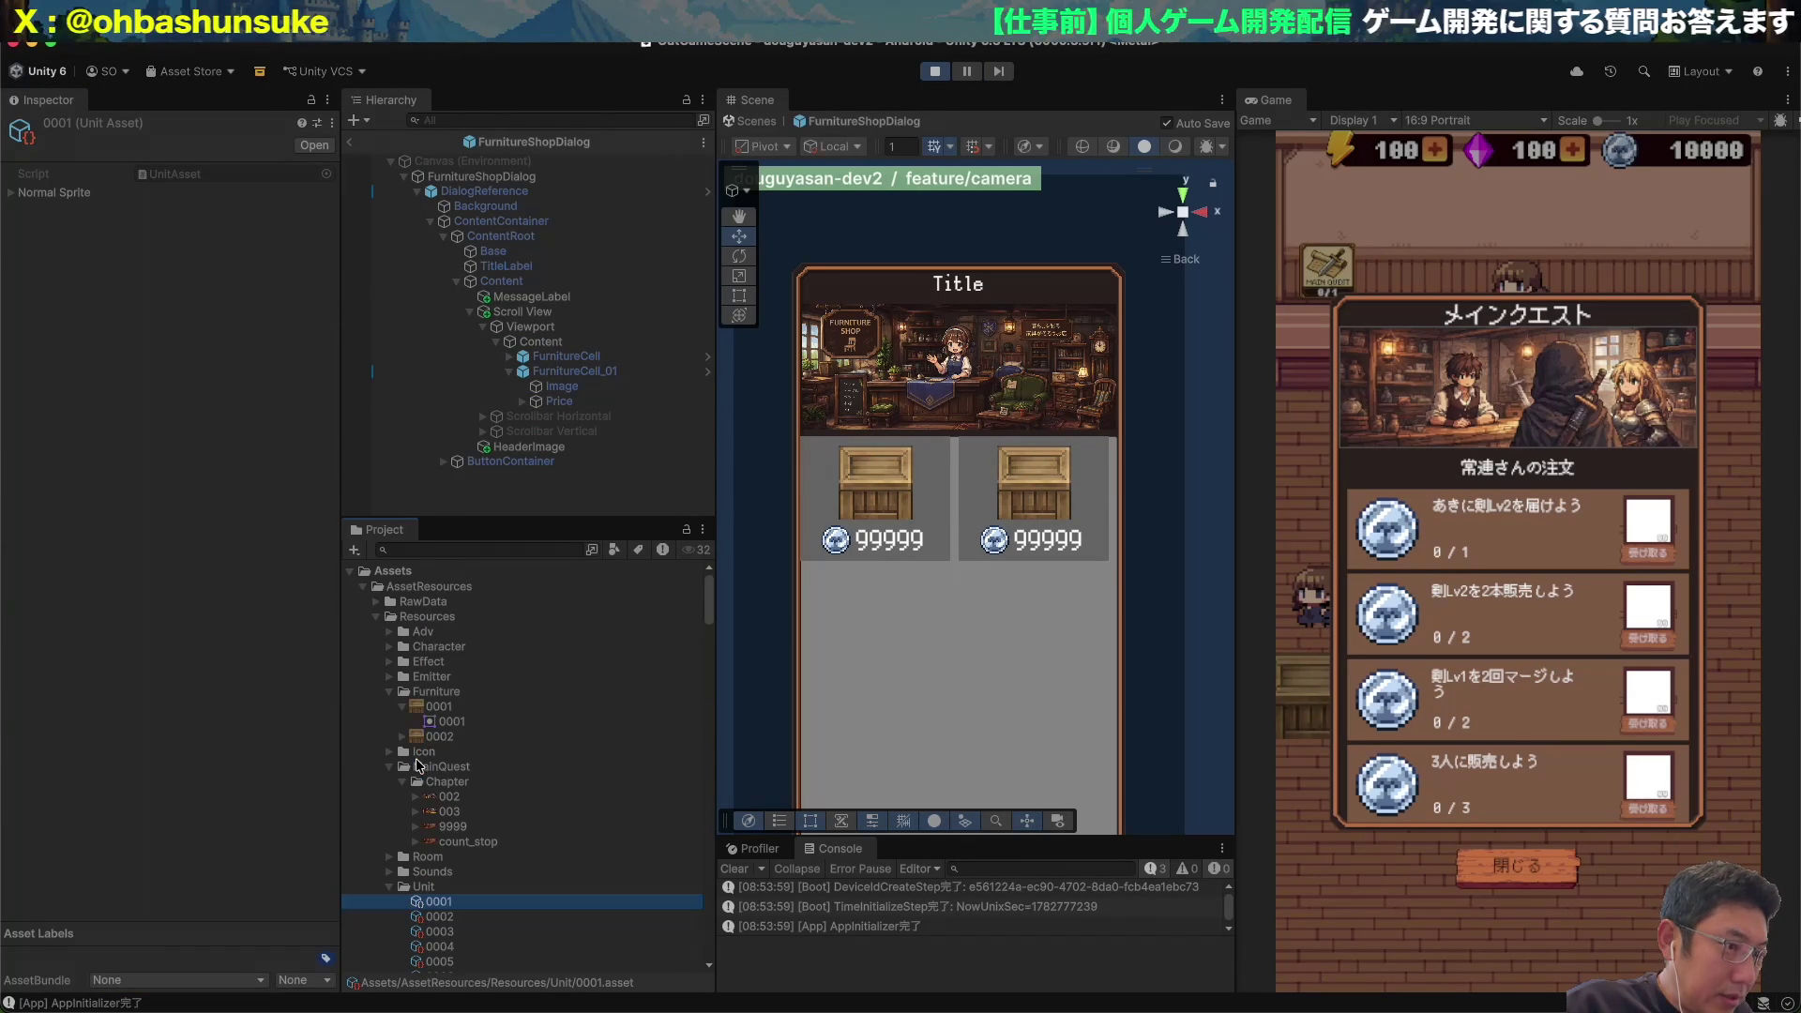
{"action": "left_click", "coordinate": [424, 603]}
{"action": "key", "text": "Right"}
{"action": "left_click", "coordinate": [428, 617]}
{"action": "left_click", "coordinate": [390, 661]}
{"action": "left_click", "coordinate": [449, 691]}
{"action": "left_click", "coordinate": [563, 387]}
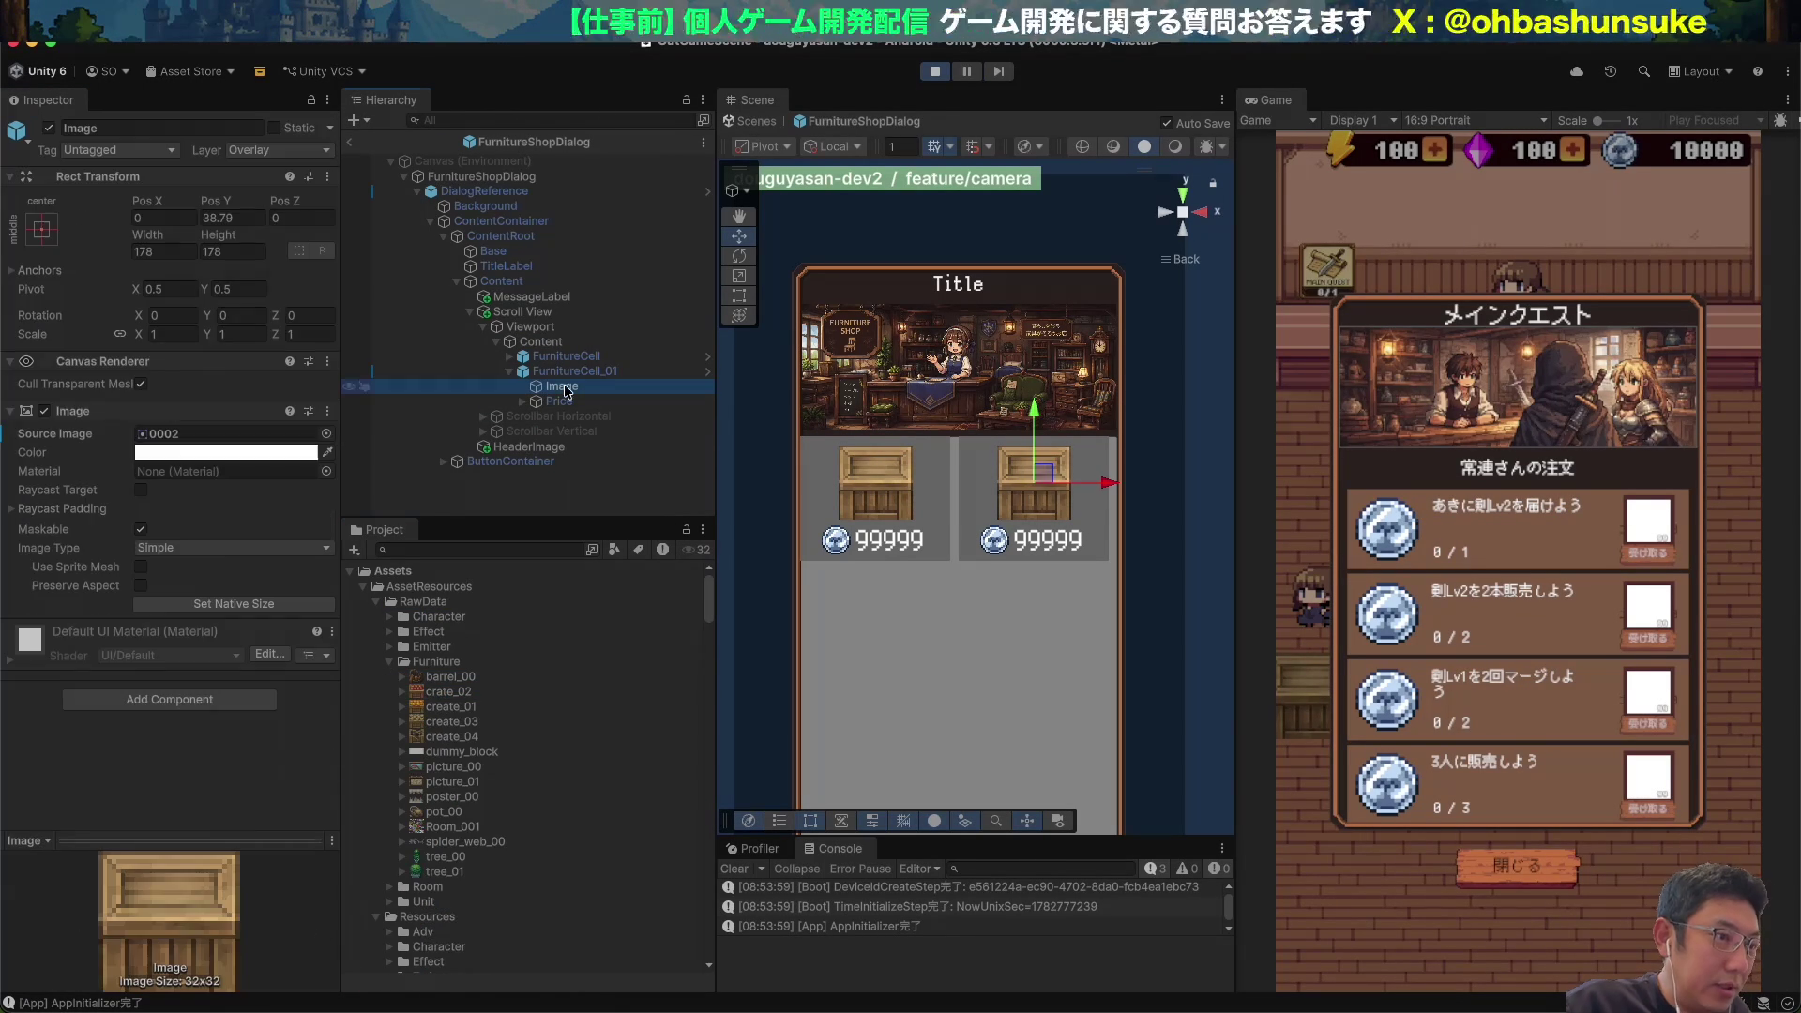
{"action": "left_click", "coordinate": [444, 695]}
{"action": "left_click_drag", "start_coordinate": [445, 696], "coordinate": [225, 433]}
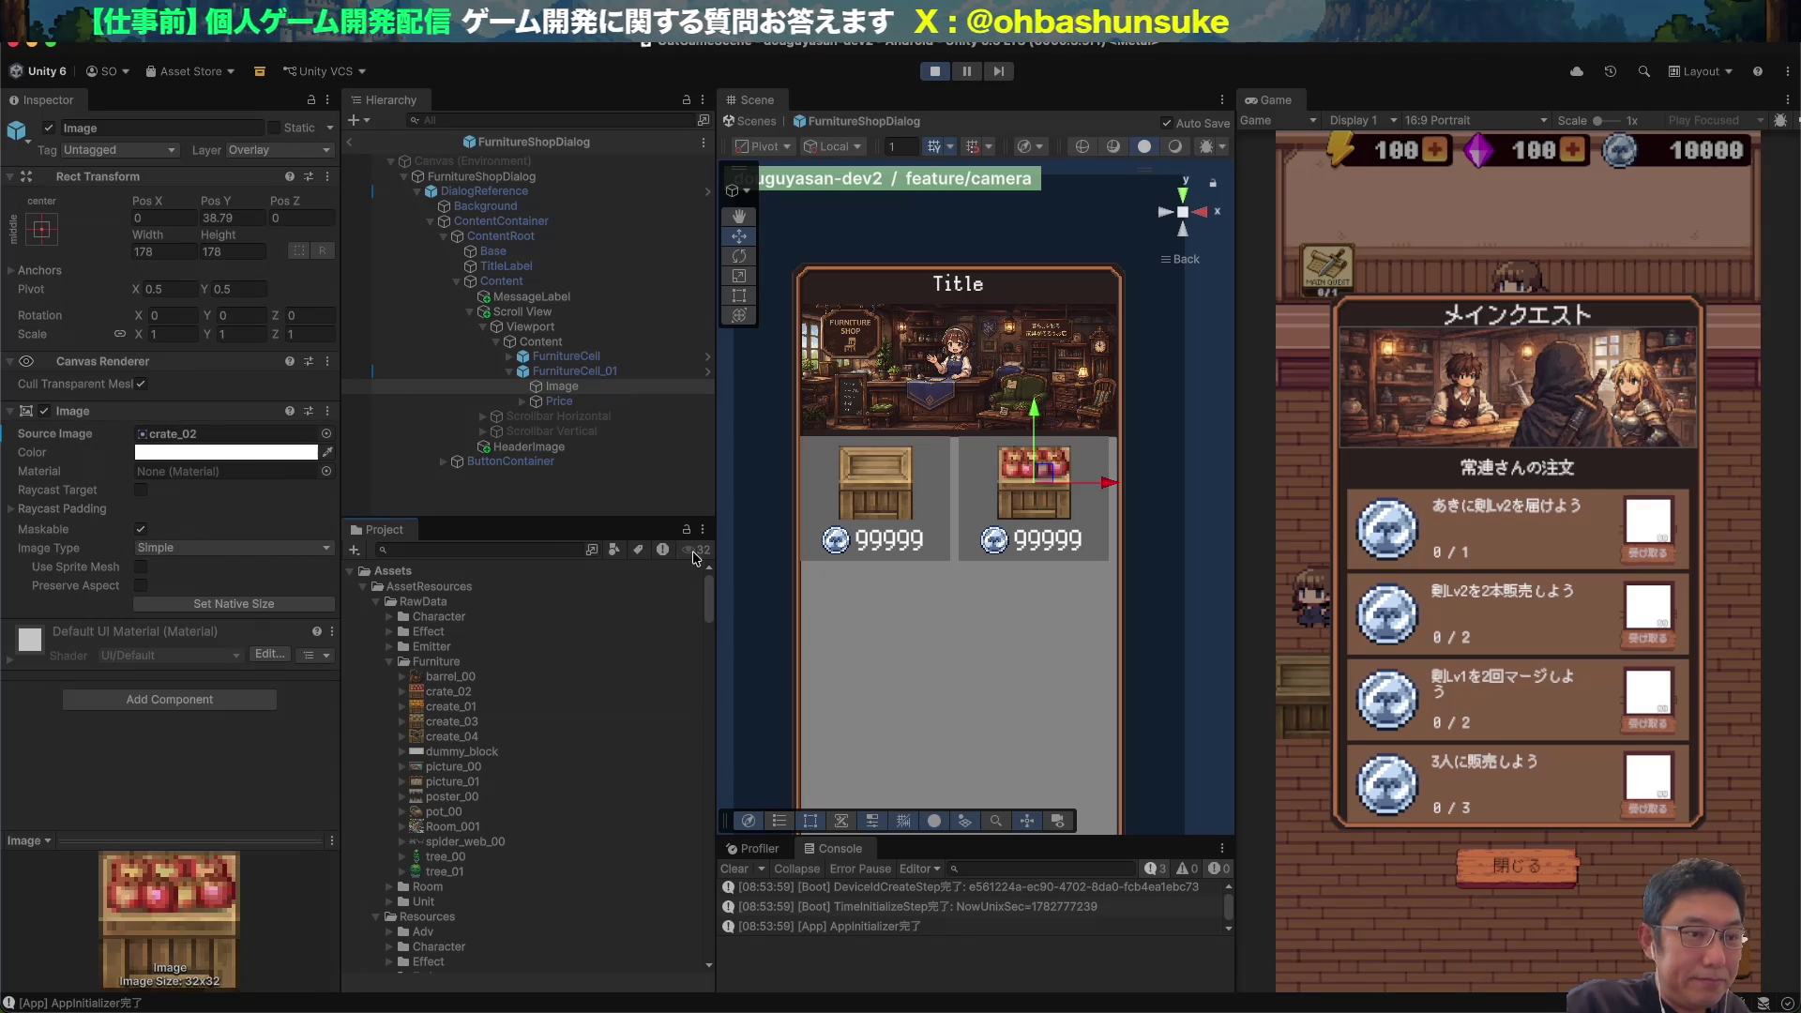
Clear the selection and switch to the browser showing ChatGPT.
{"action": "left_click", "coordinate": [945, 606]}
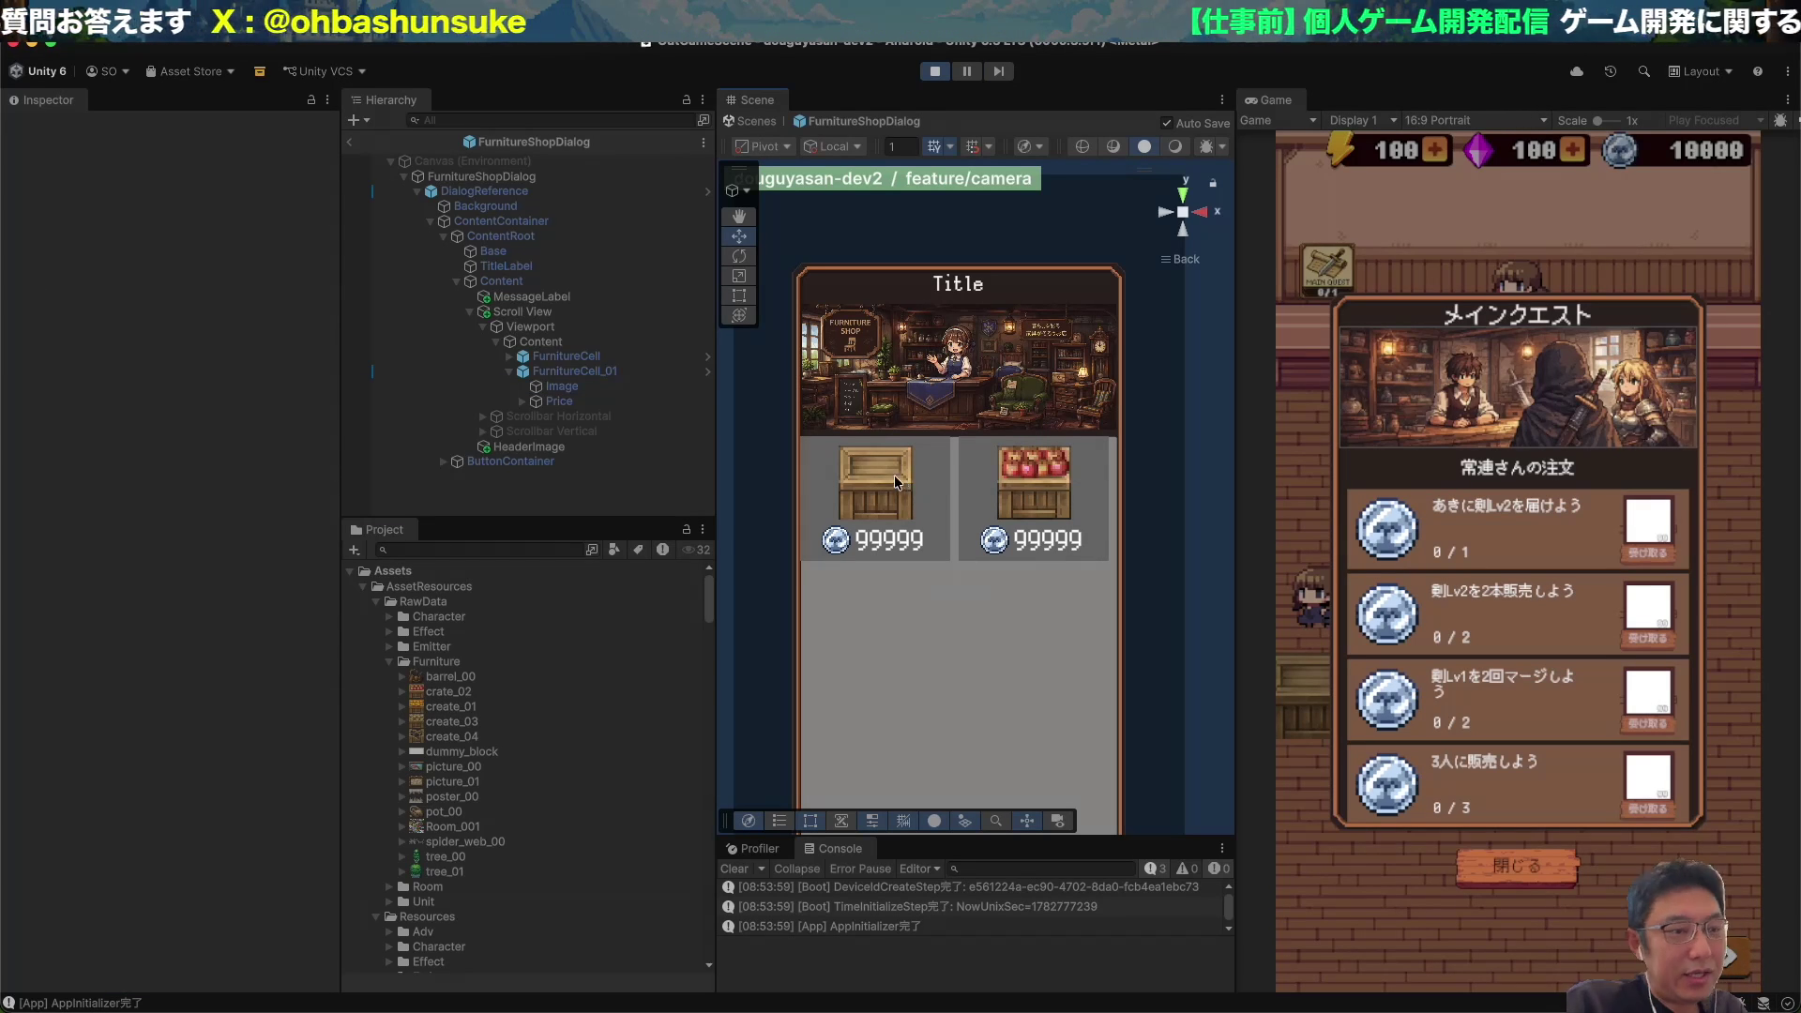
{"action": "key", "text": "super+Tab"}
{"action": "key", "text": "super+Tab"}
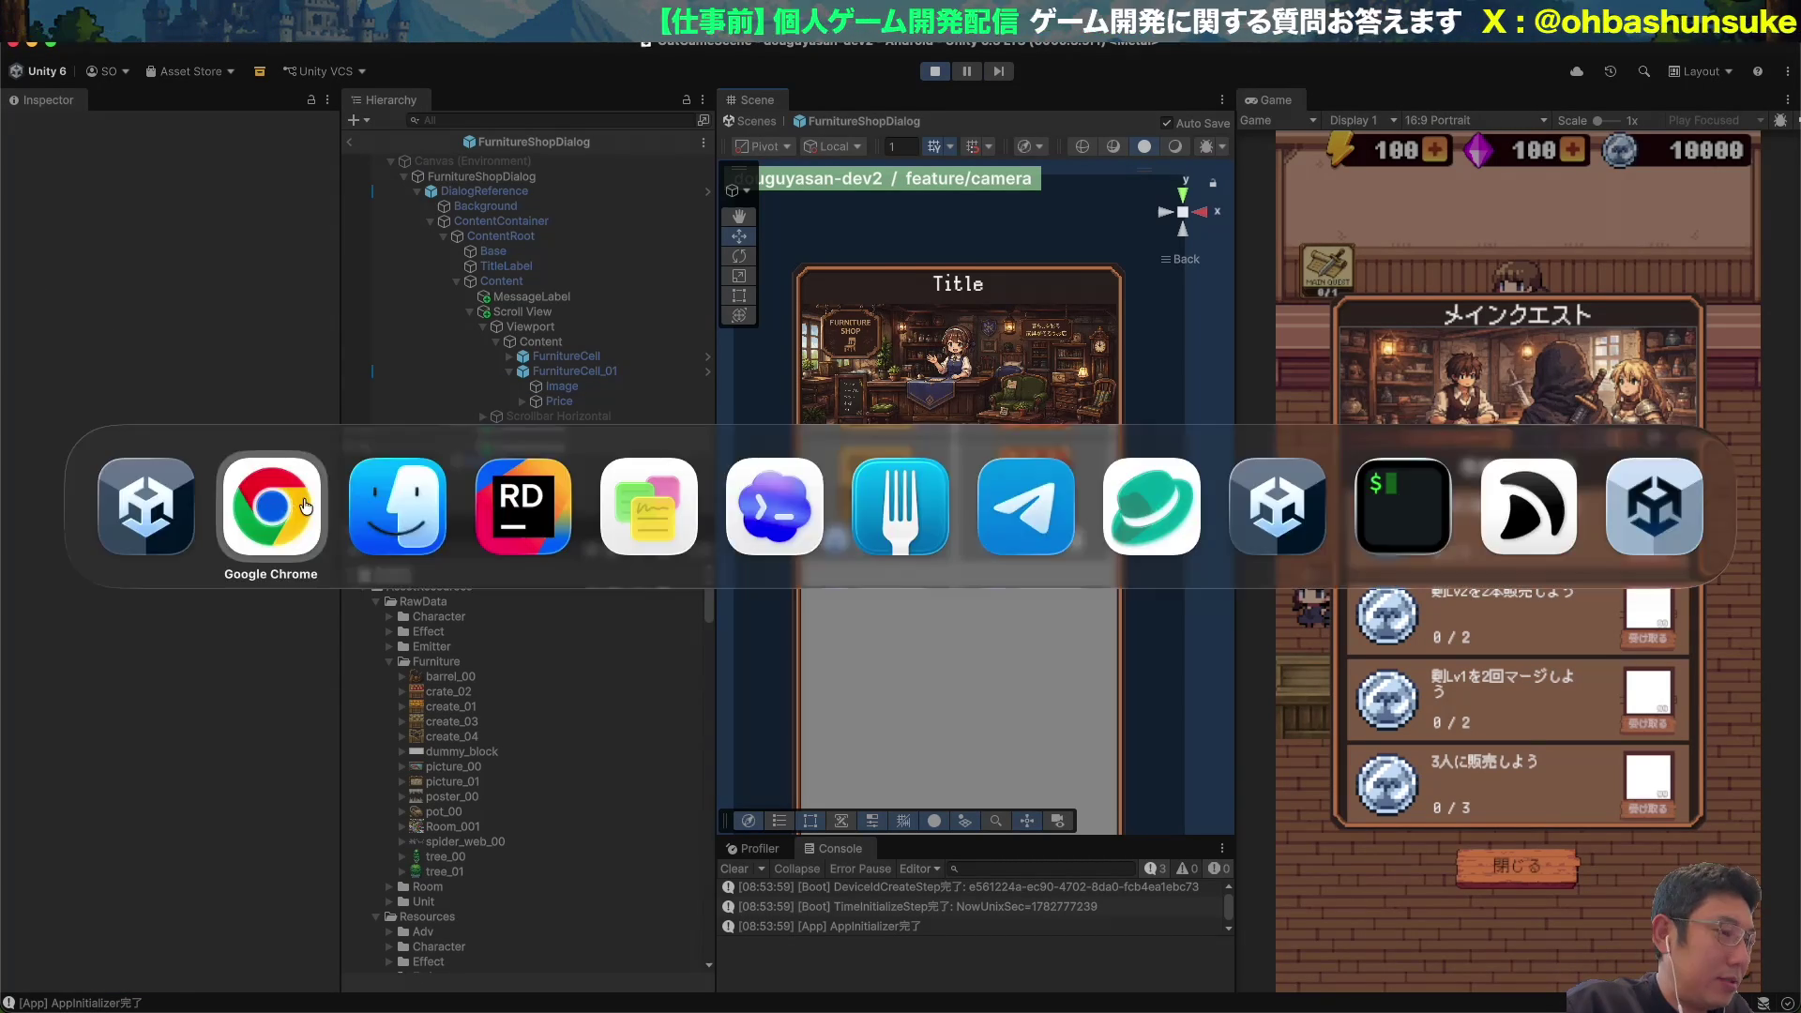
{"action": "left_click", "coordinate": [303, 505]}
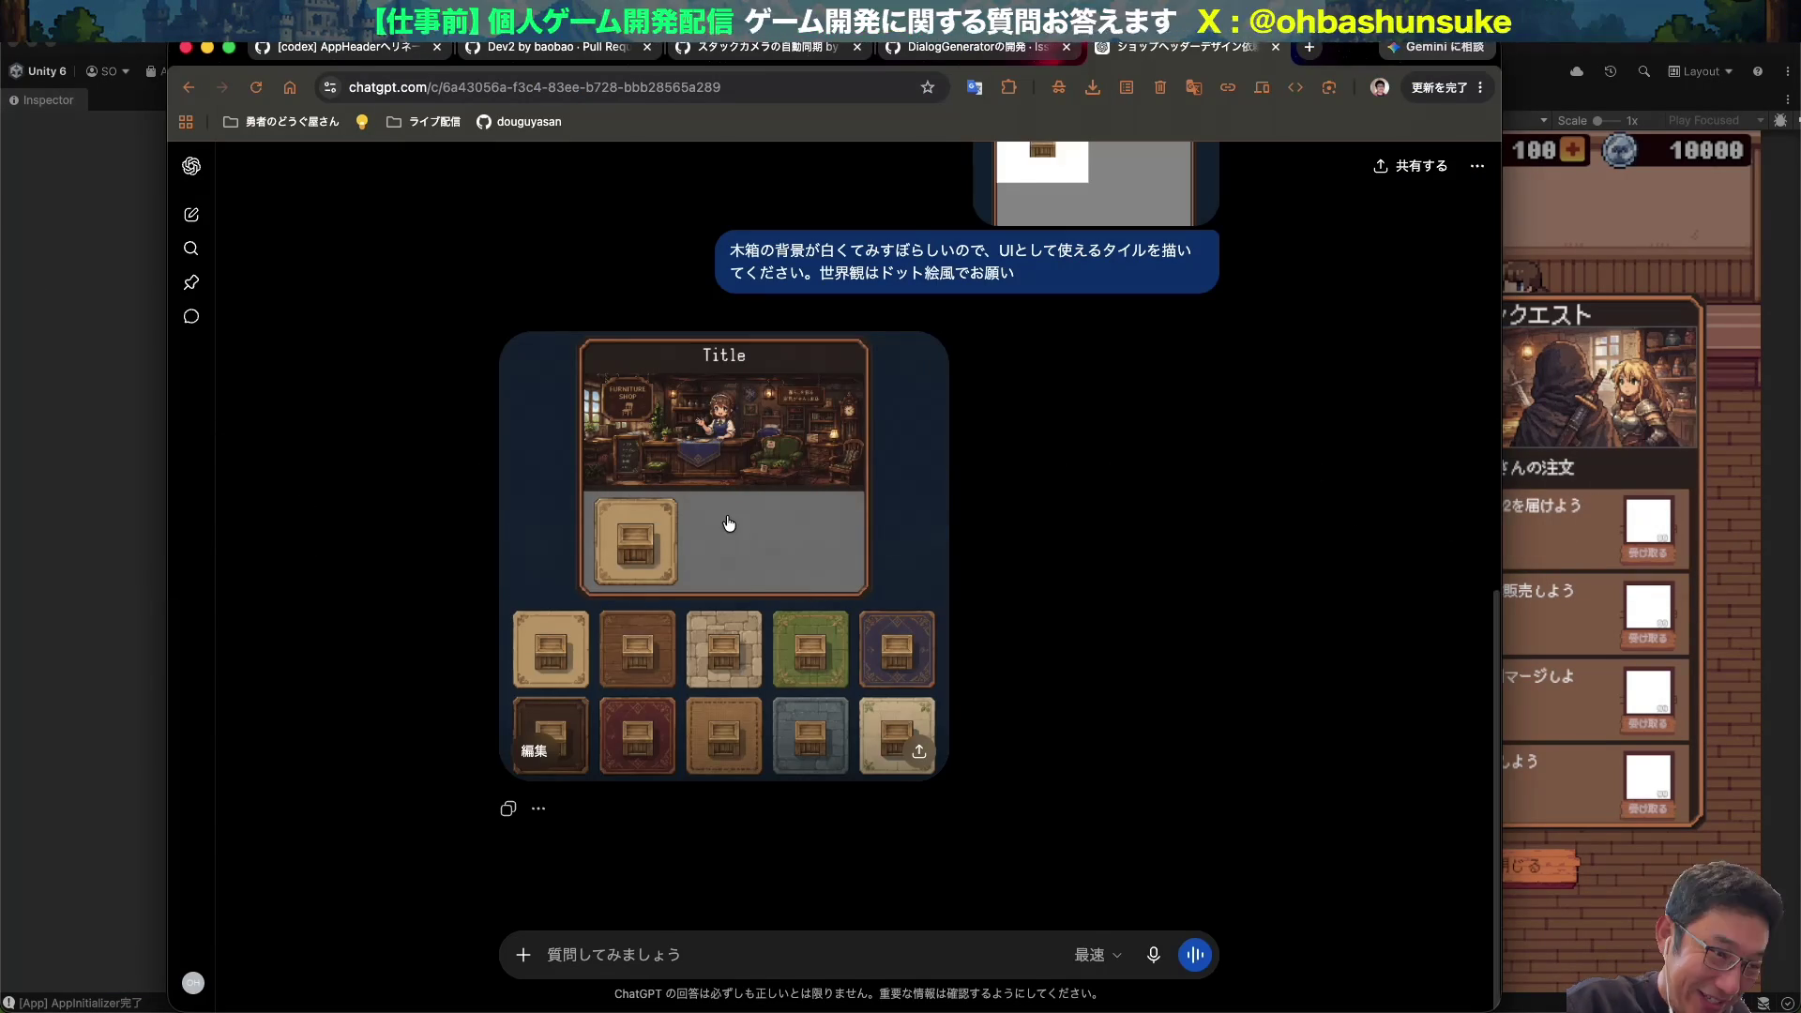
Open the shop image full-size, draft and erase a 木箱を edit note, then close the viewer.
{"action": "left_click", "coordinate": [724, 512]}
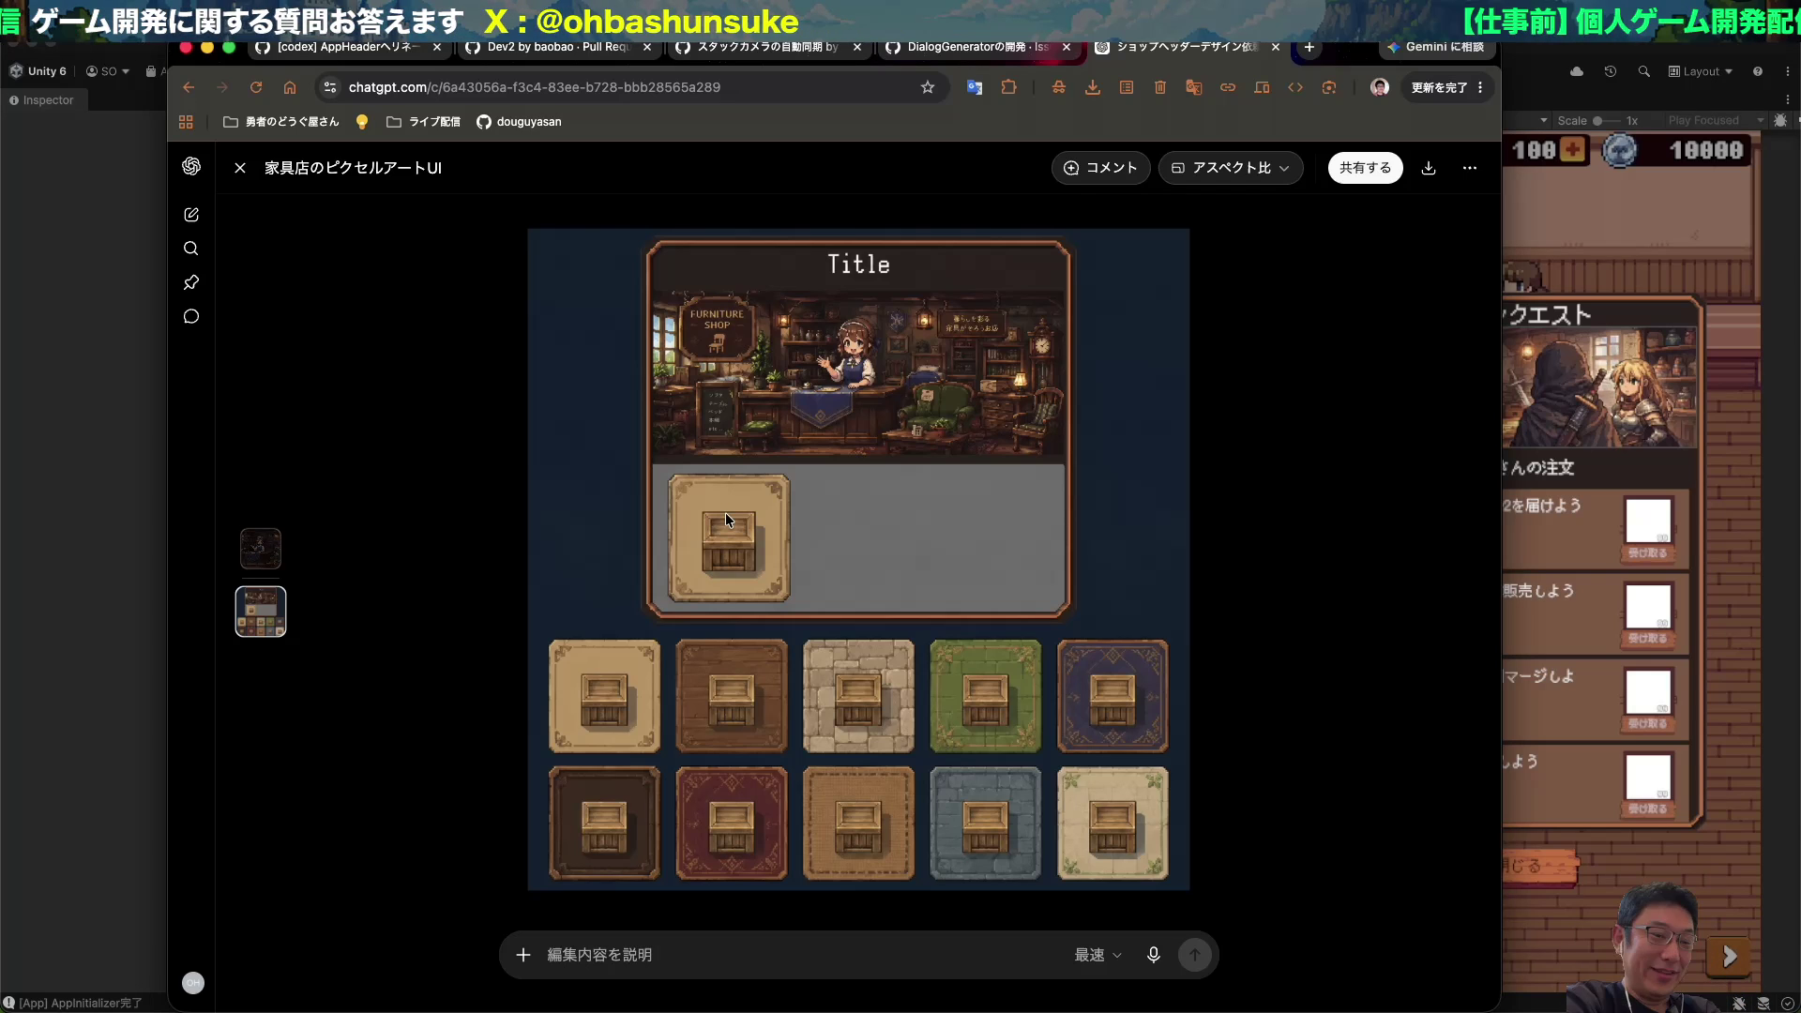
{"action": "left_click", "coordinate": [651, 970]}
{"action": "type", "text": "きばこ"}
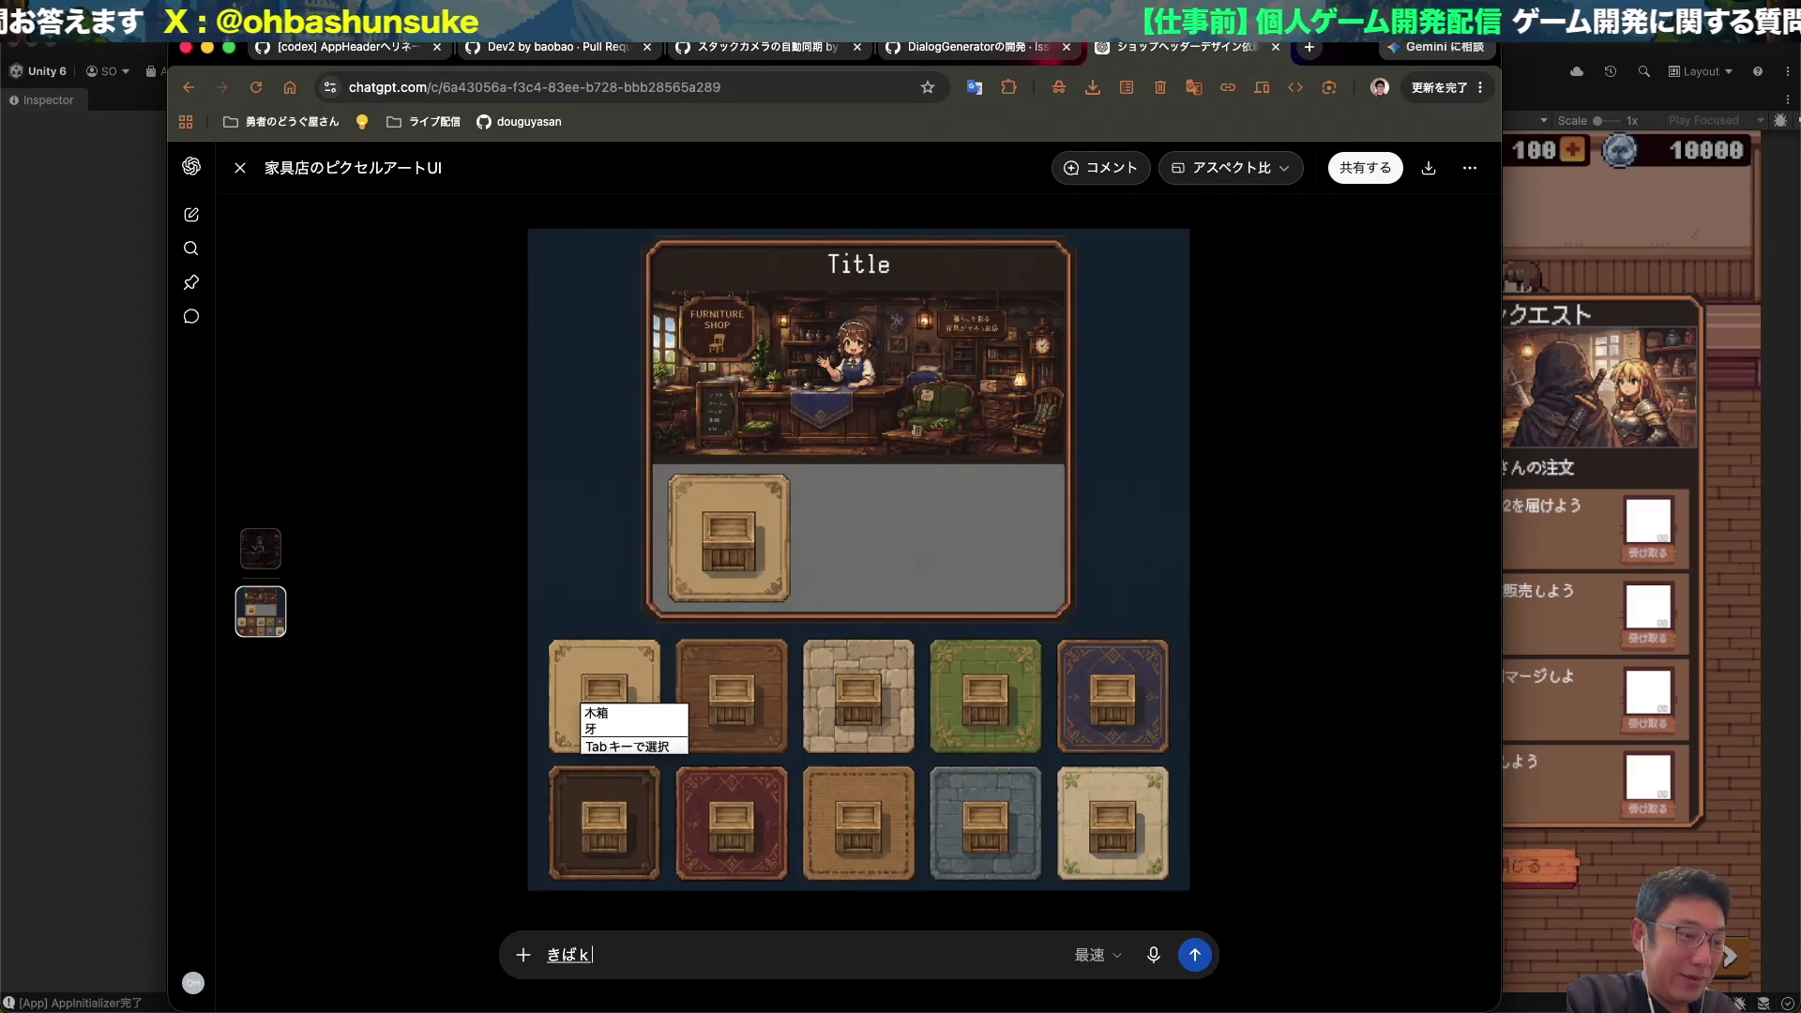
{"action": "key", "text": "Return"}
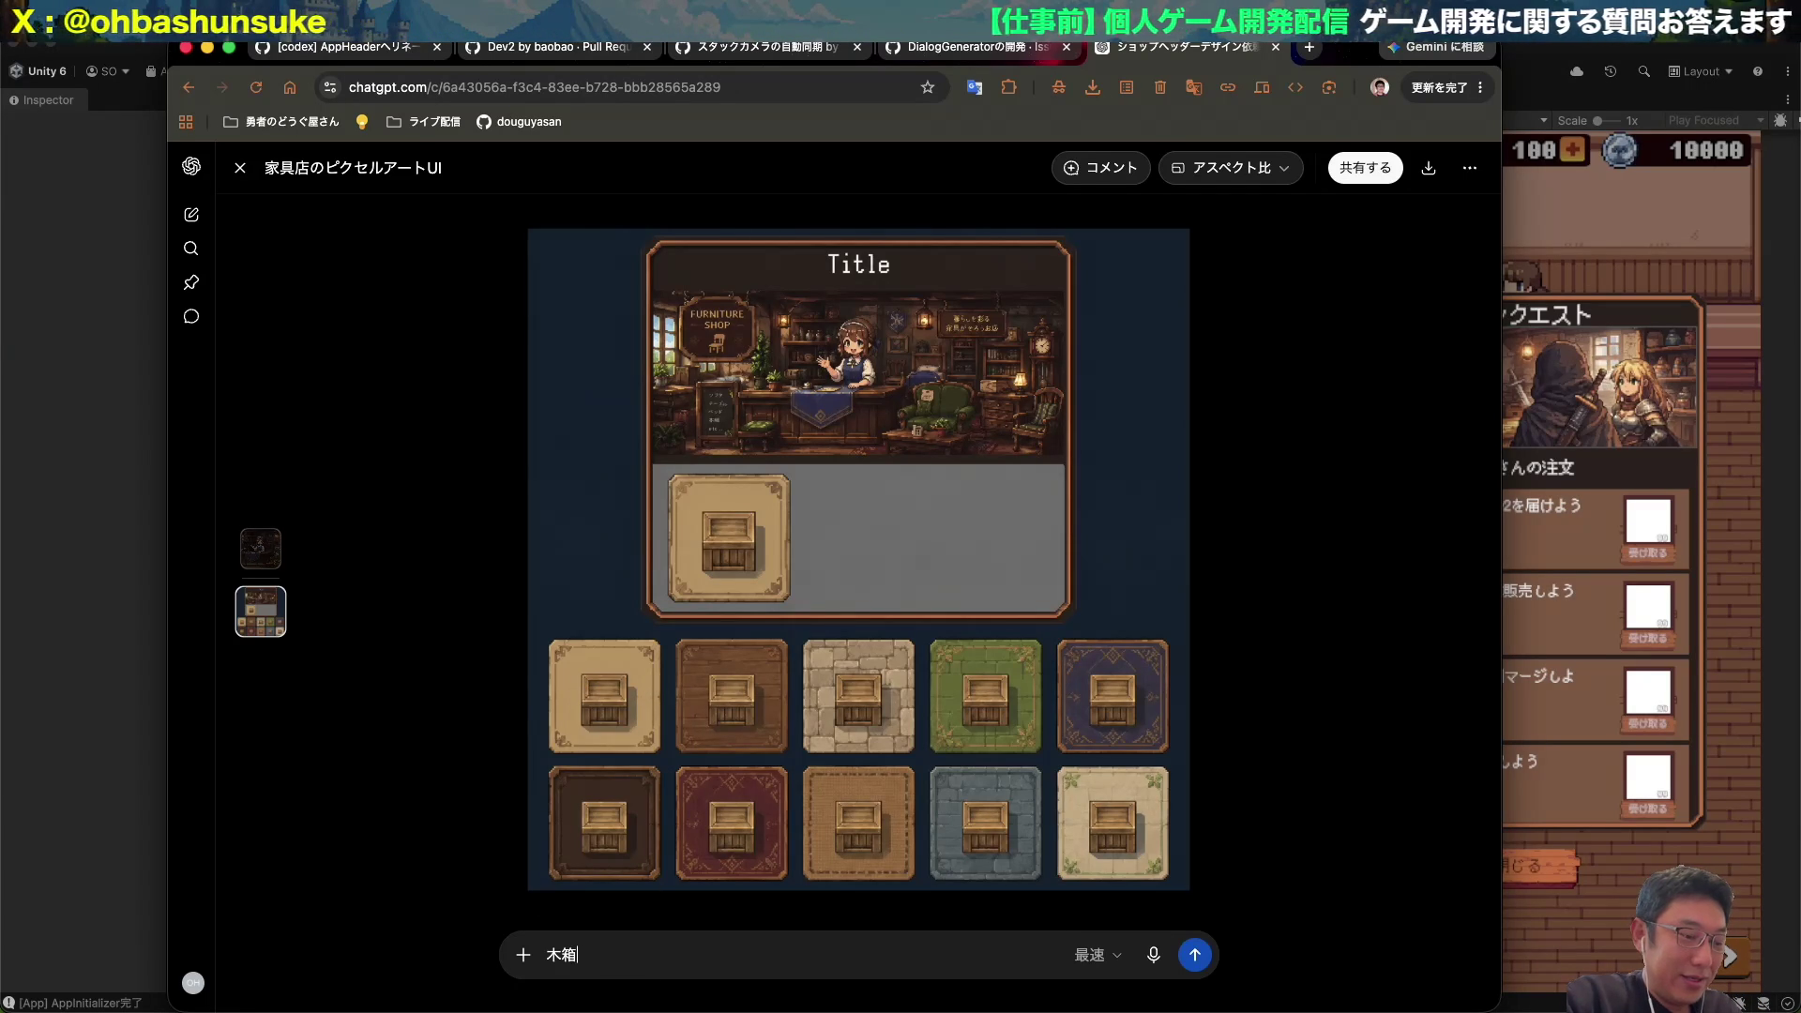
{"action": "type", "text": "を"}
{"action": "key", "text": "Return"}
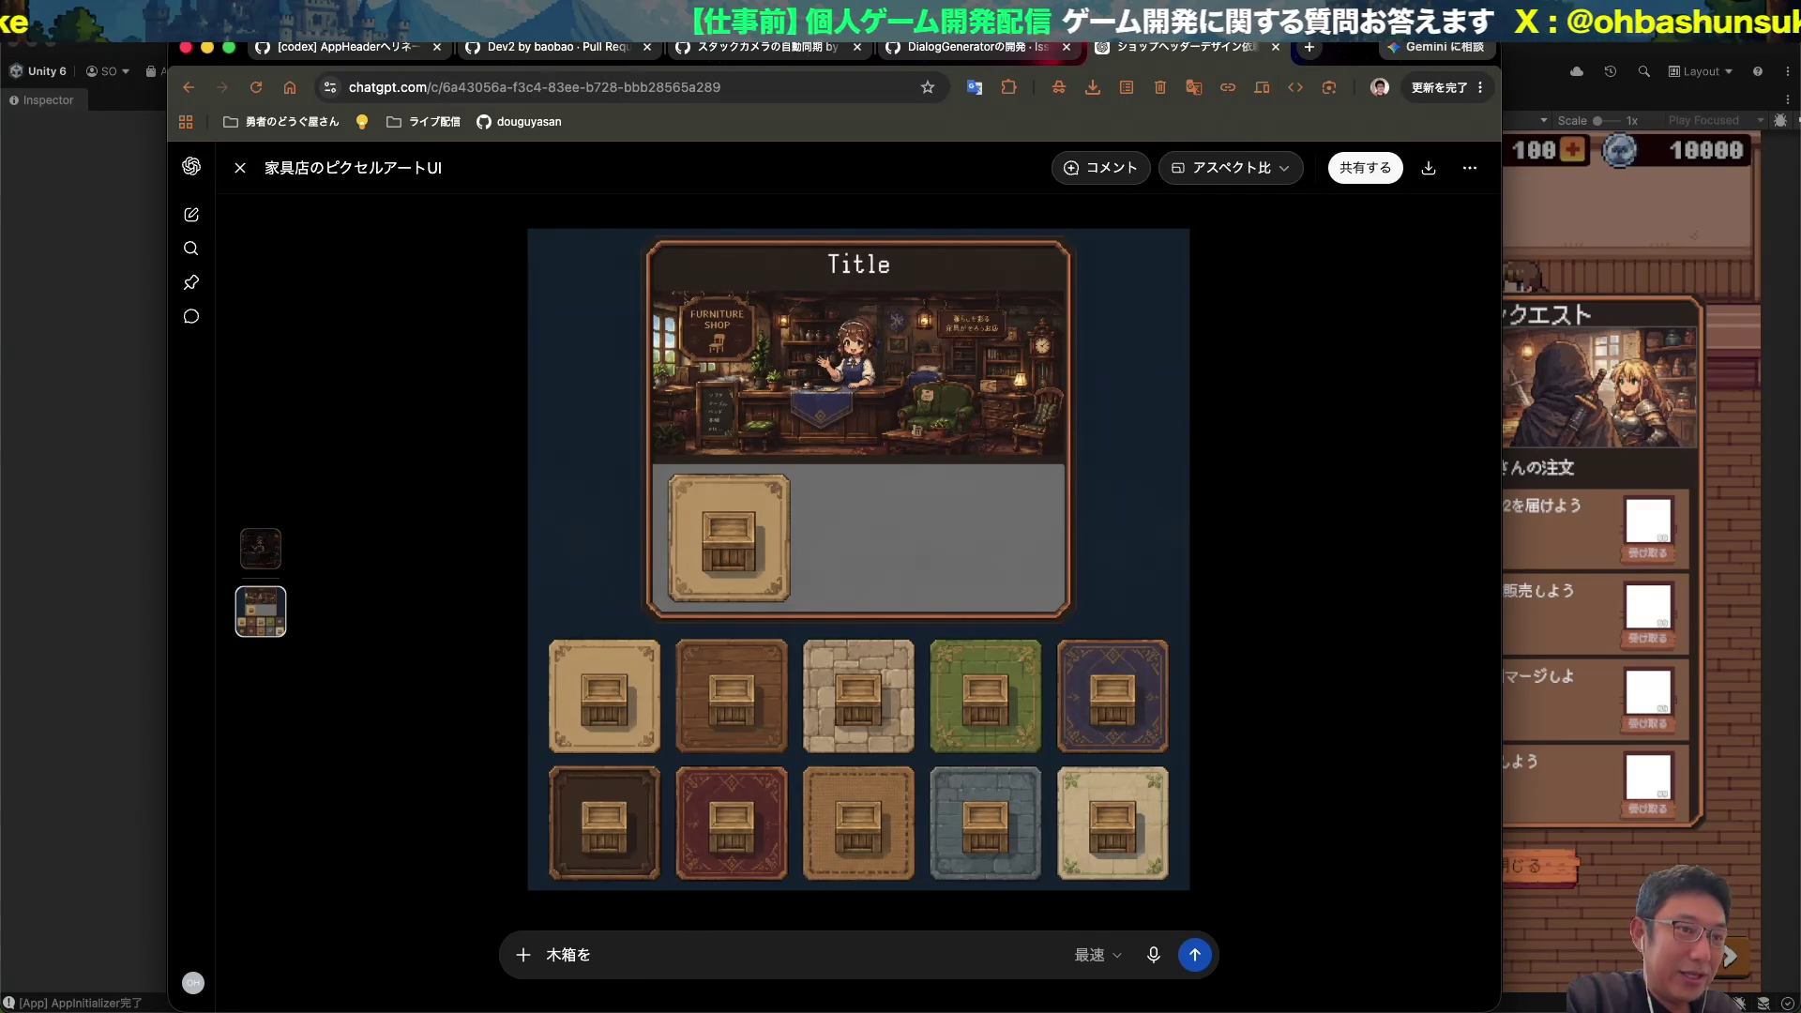
{"action": "key", "text": "BackSpace"}
{"action": "key", "text": "BackSpace"}
{"action": "key", "text": "BackSpace"}
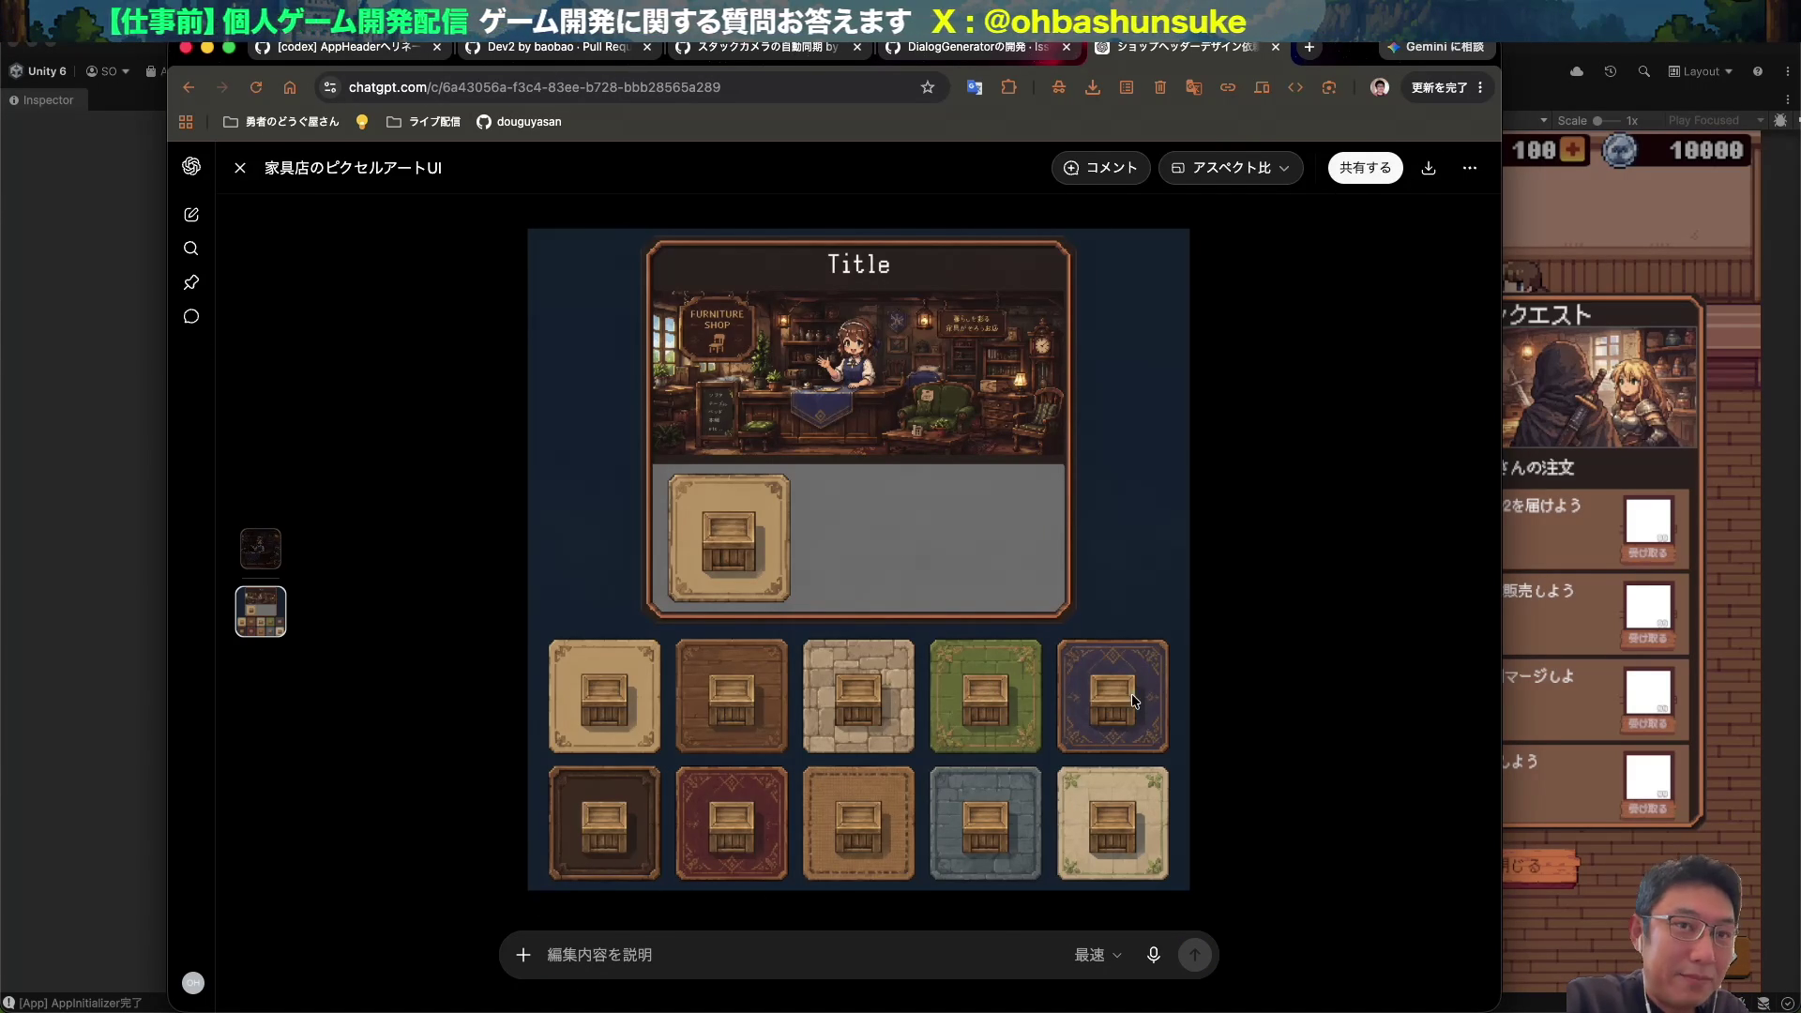
{"action": "left_click", "coordinate": [1117, 168]}
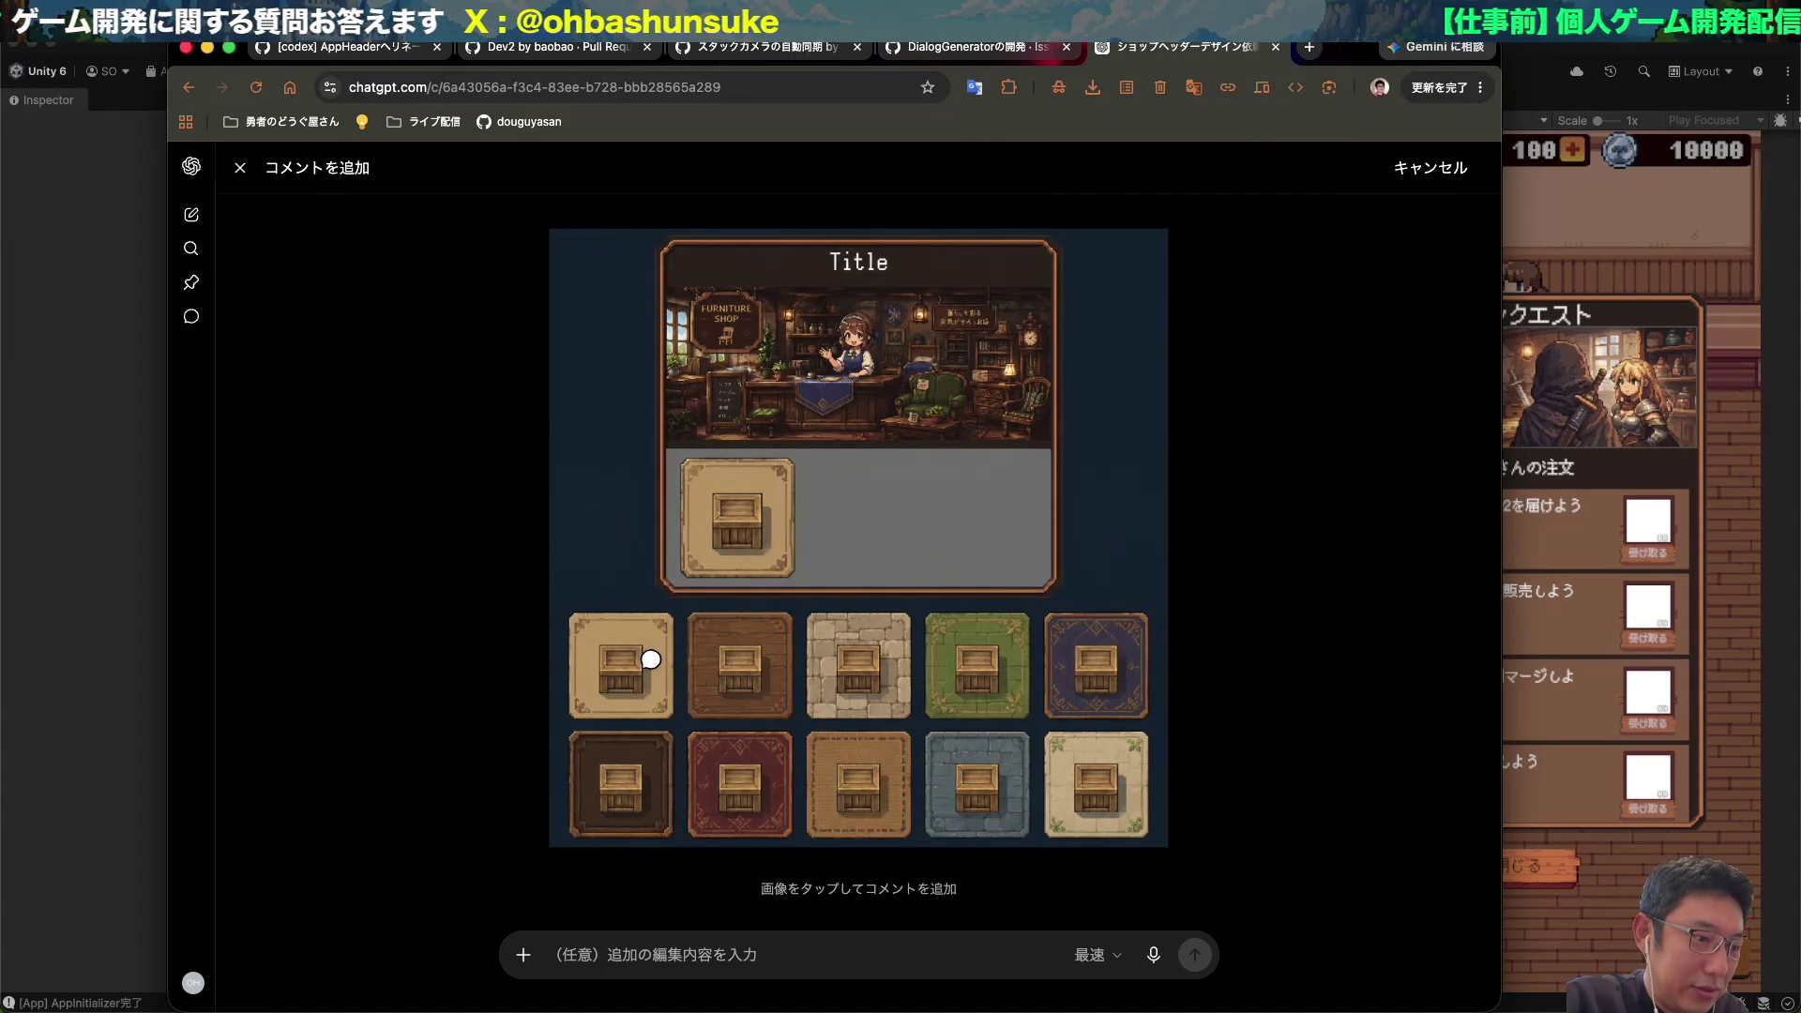
{"action": "key", "text": "Escape"}
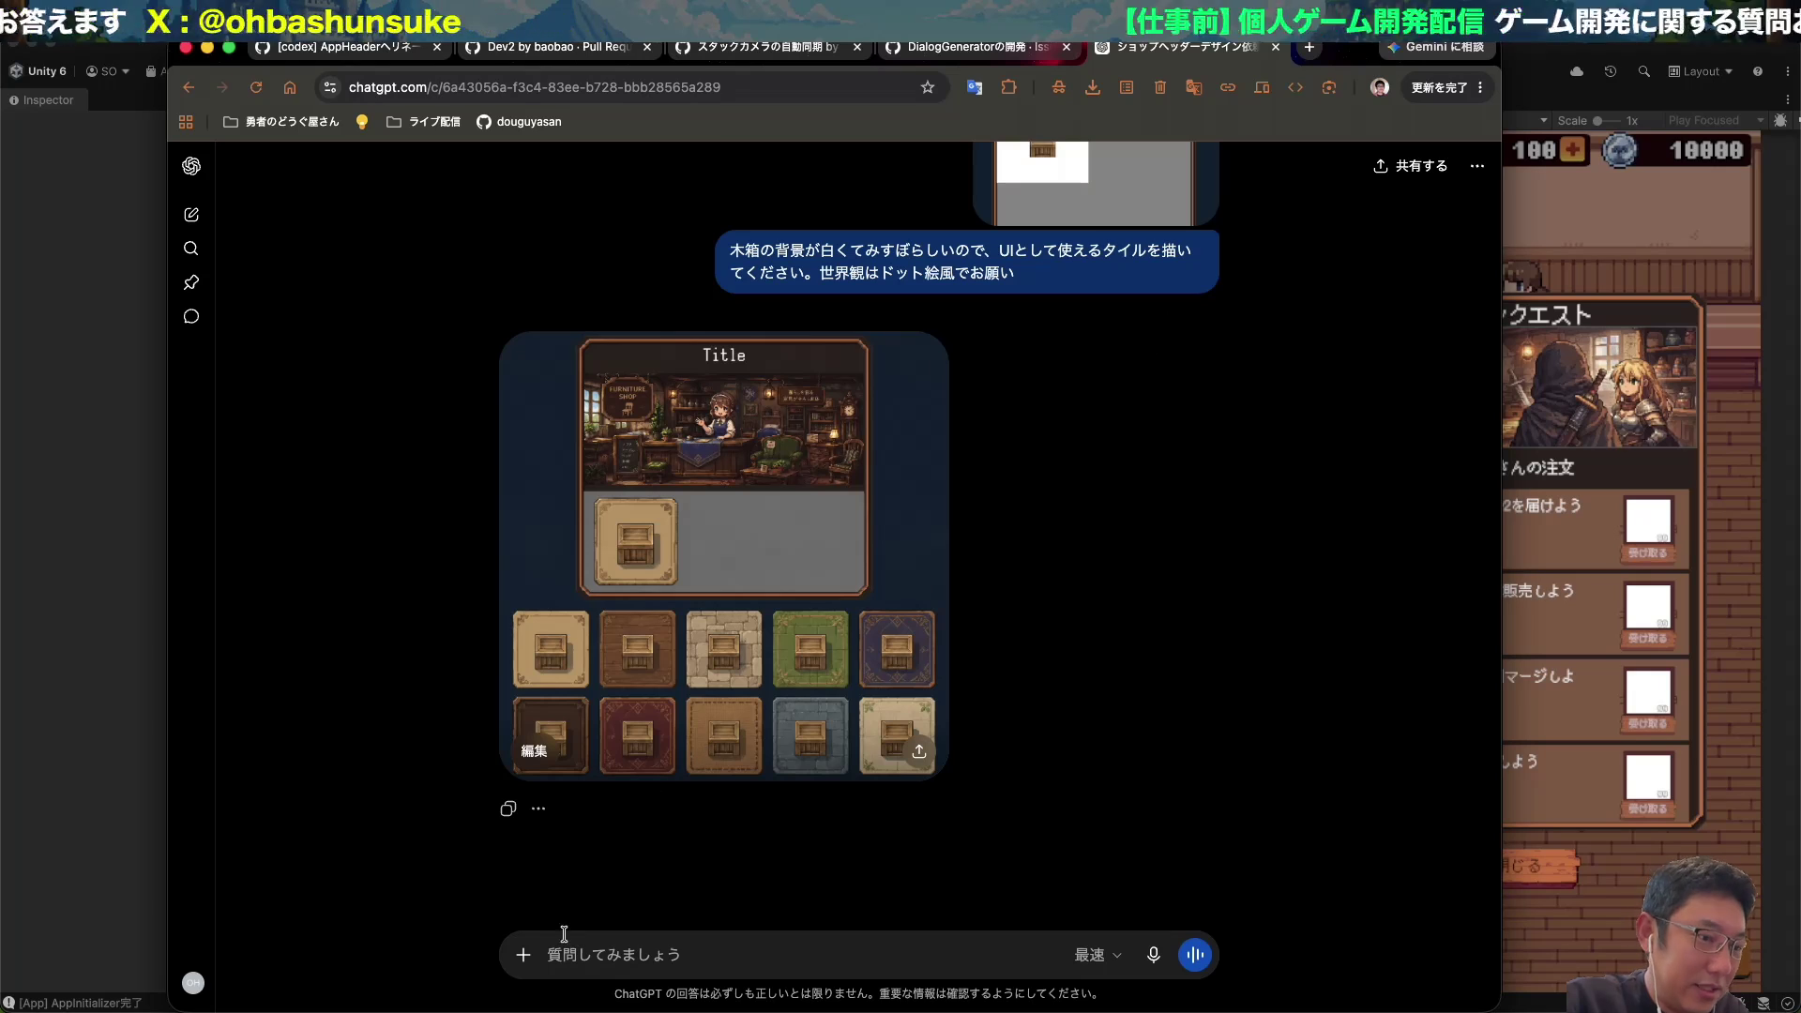
Ask ChatGPT to remove the wooden crates, leaving only the tiles (木箱をとった状態（タイルだけの状態）にしてください).
{"action": "left_click", "coordinate": [564, 934]}
{"action": "type", "text": "木箱をとっt"}
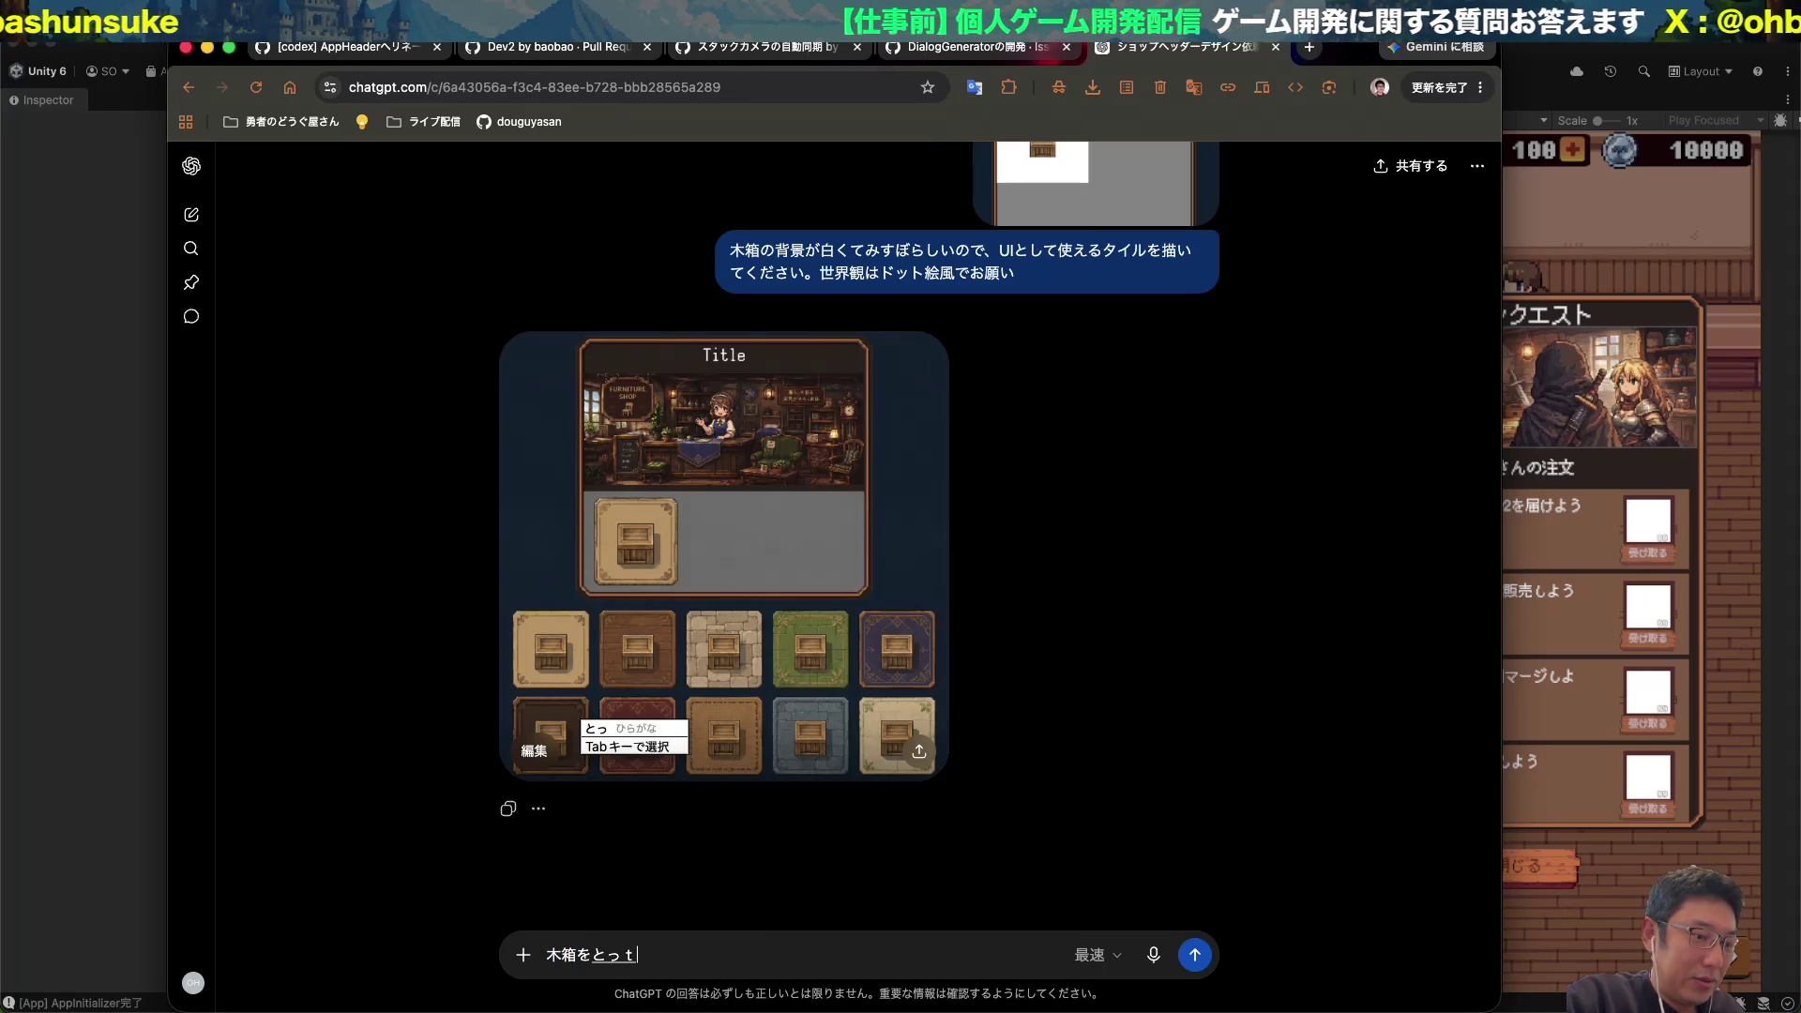
{"action": "type", "text": "た状態_("}
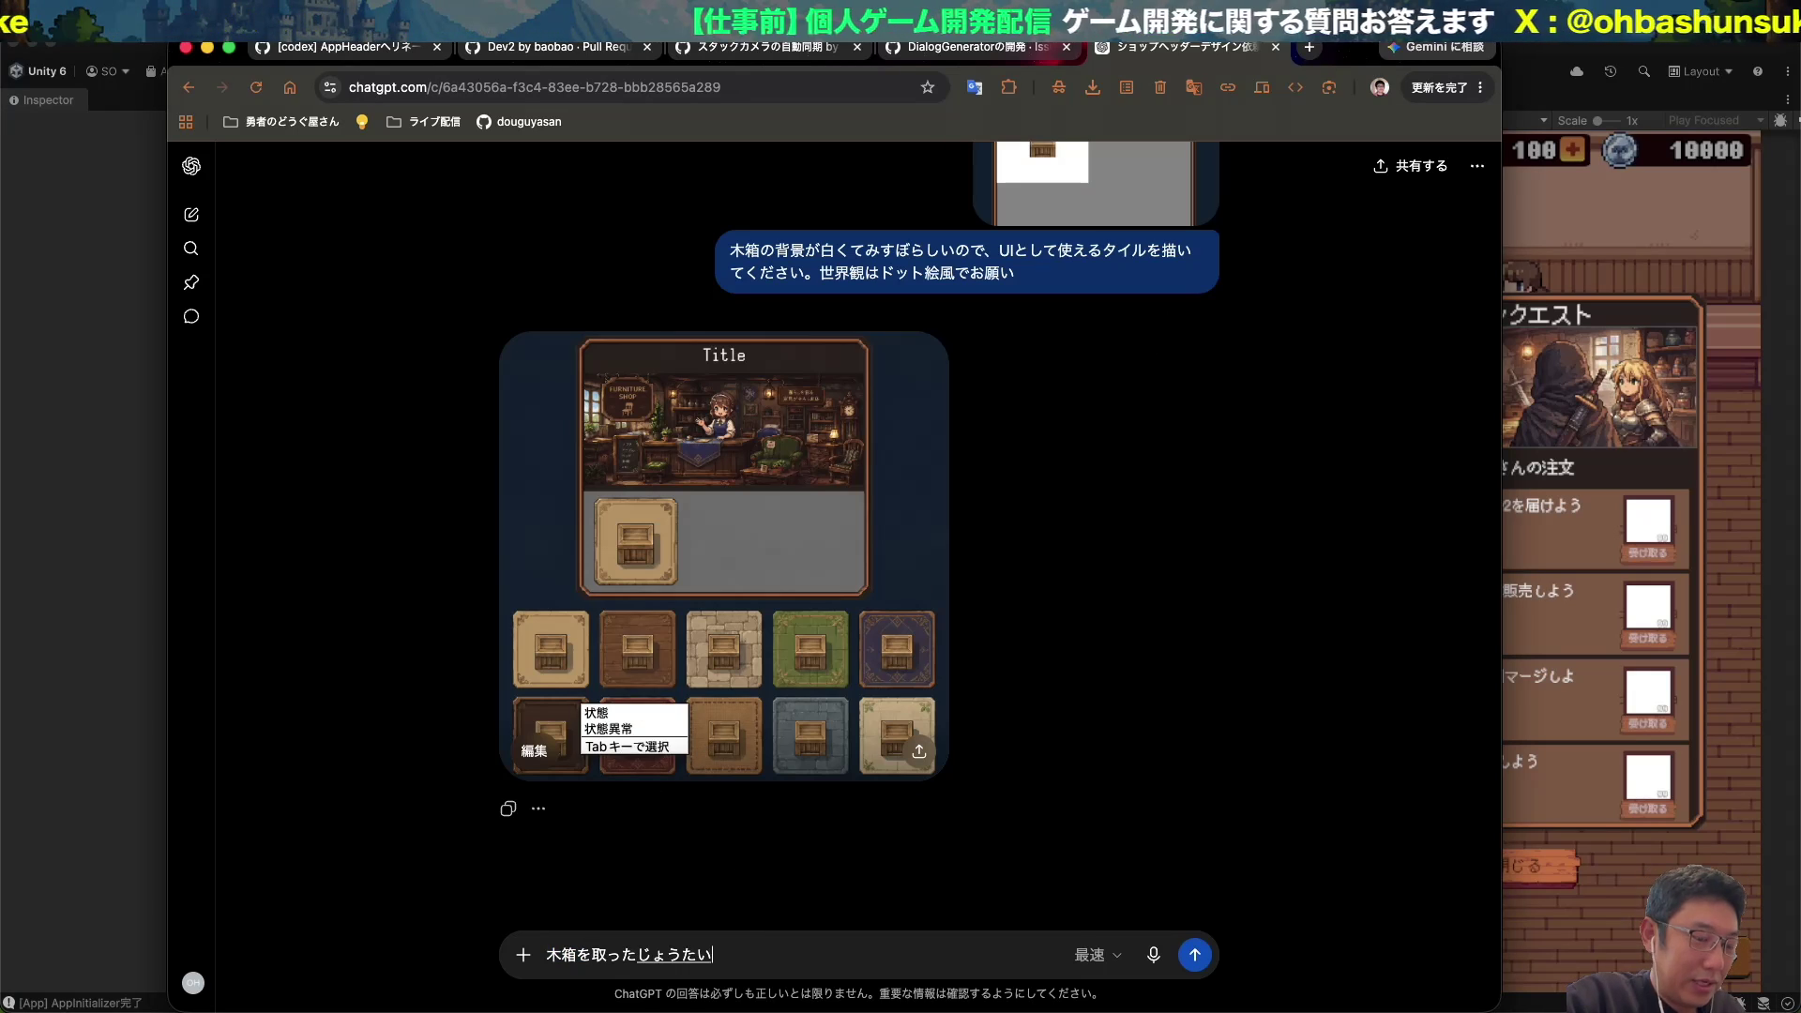
{"action": "type", "text": "タイル"}
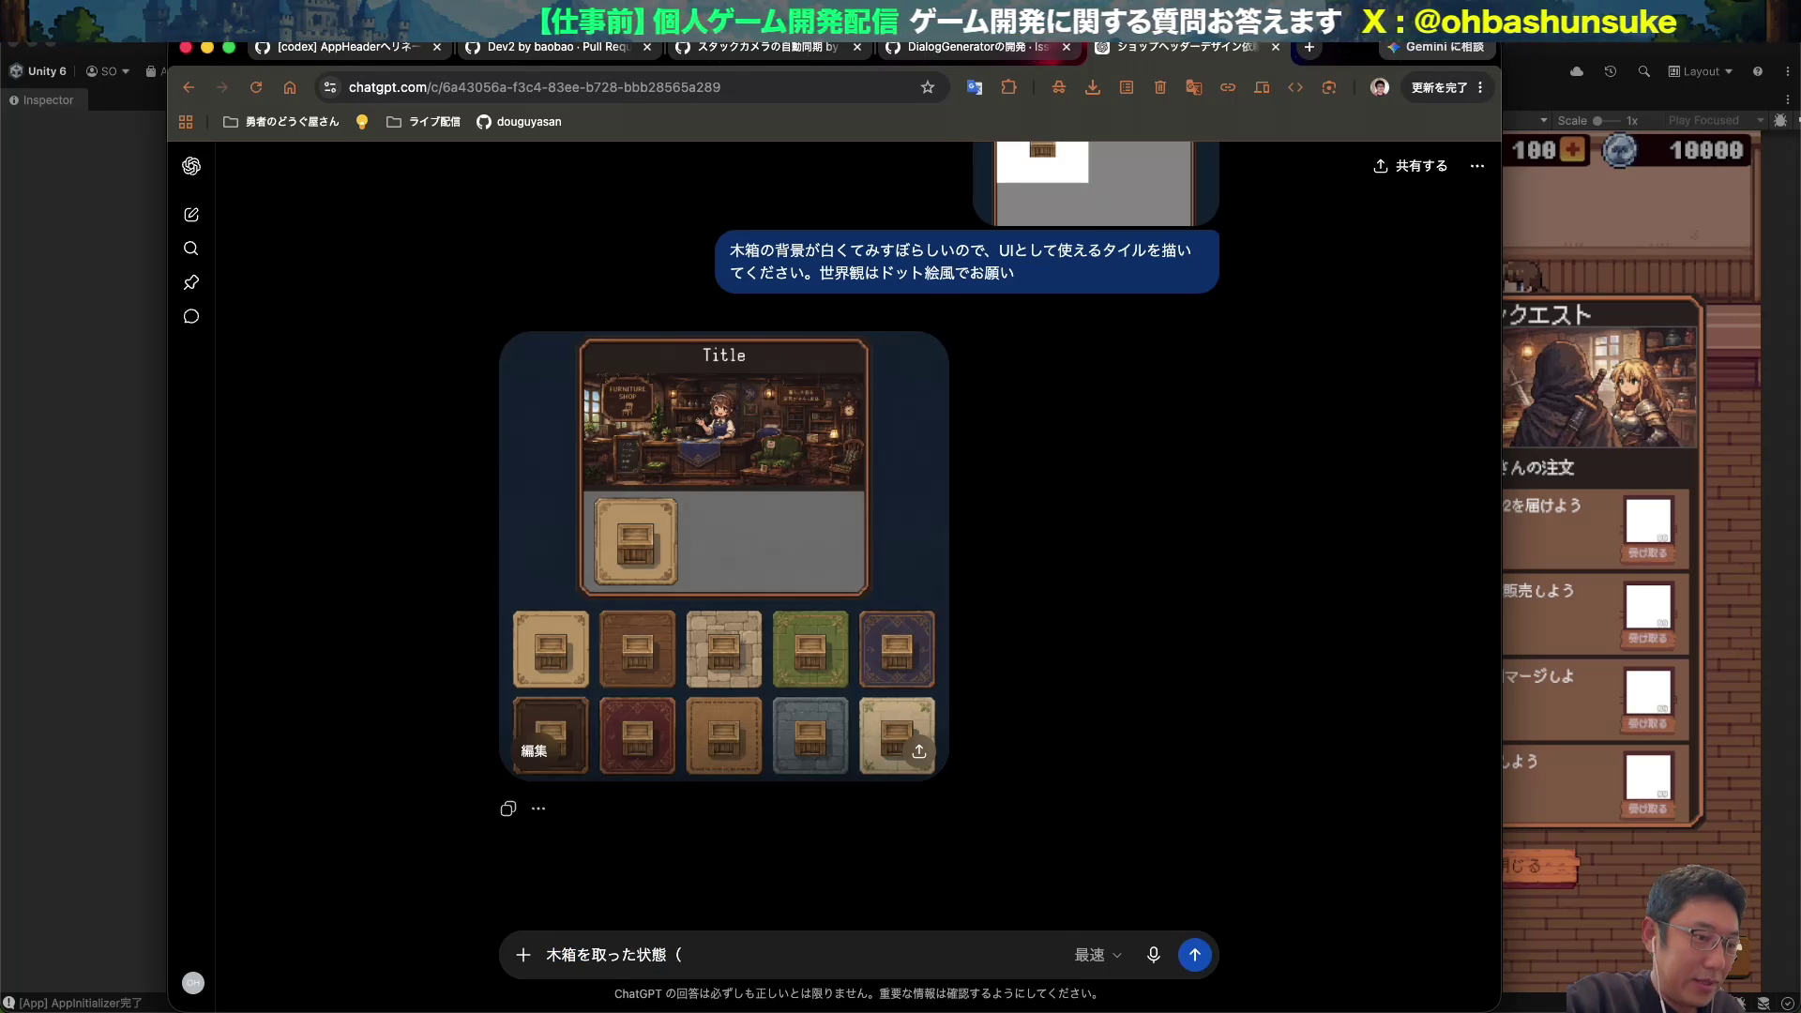
{"action": "type", "text": "だけの"}
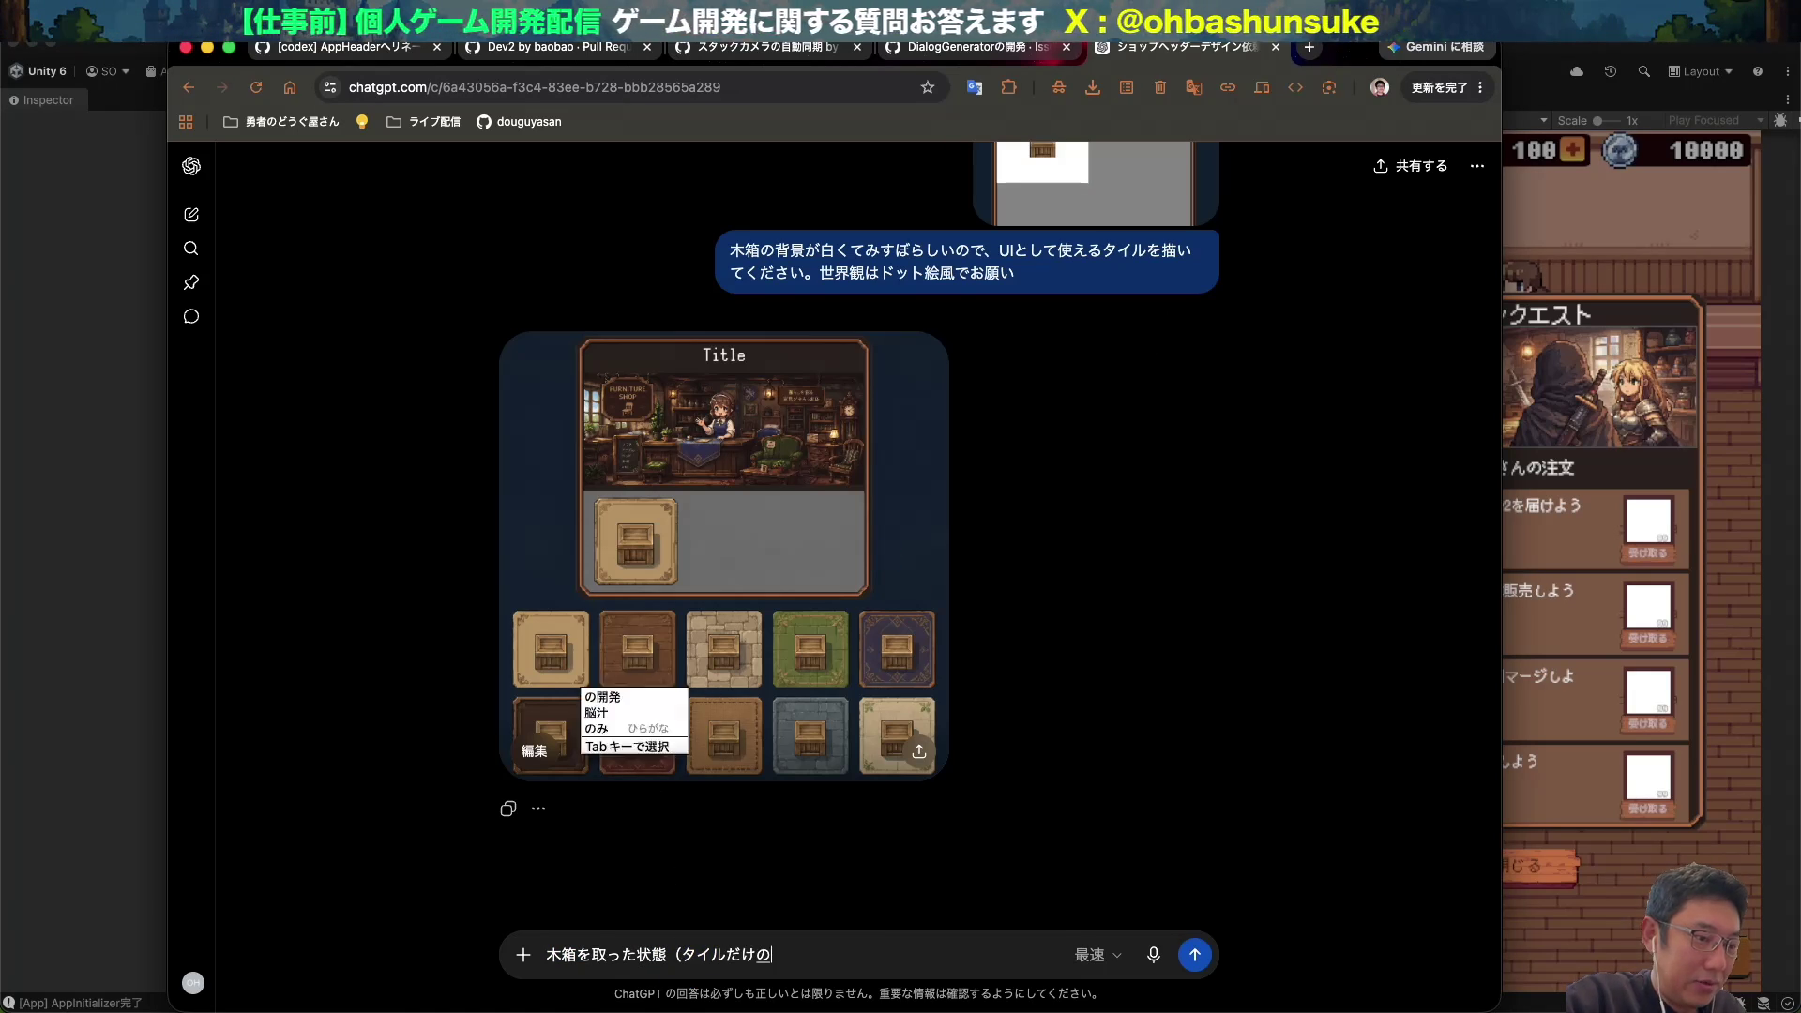
{"action": "type", "text": "状態）にしてください"}
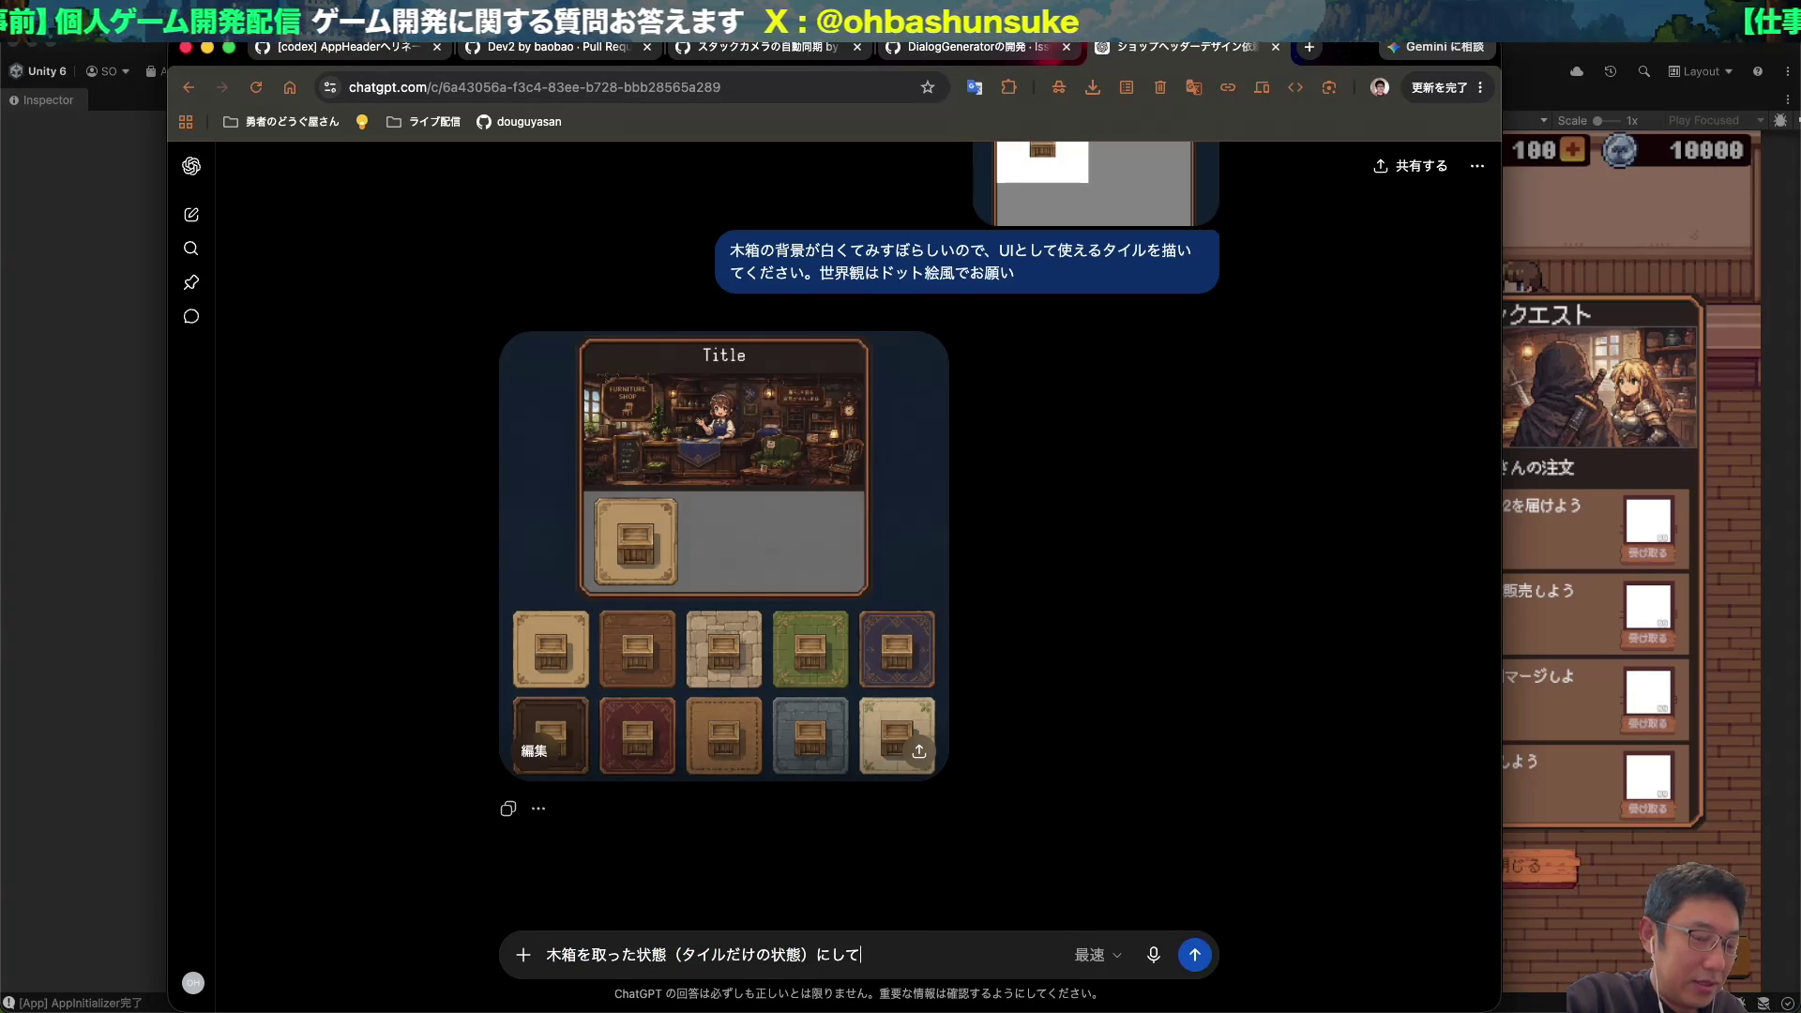
{"action": "key", "text": "Return"}
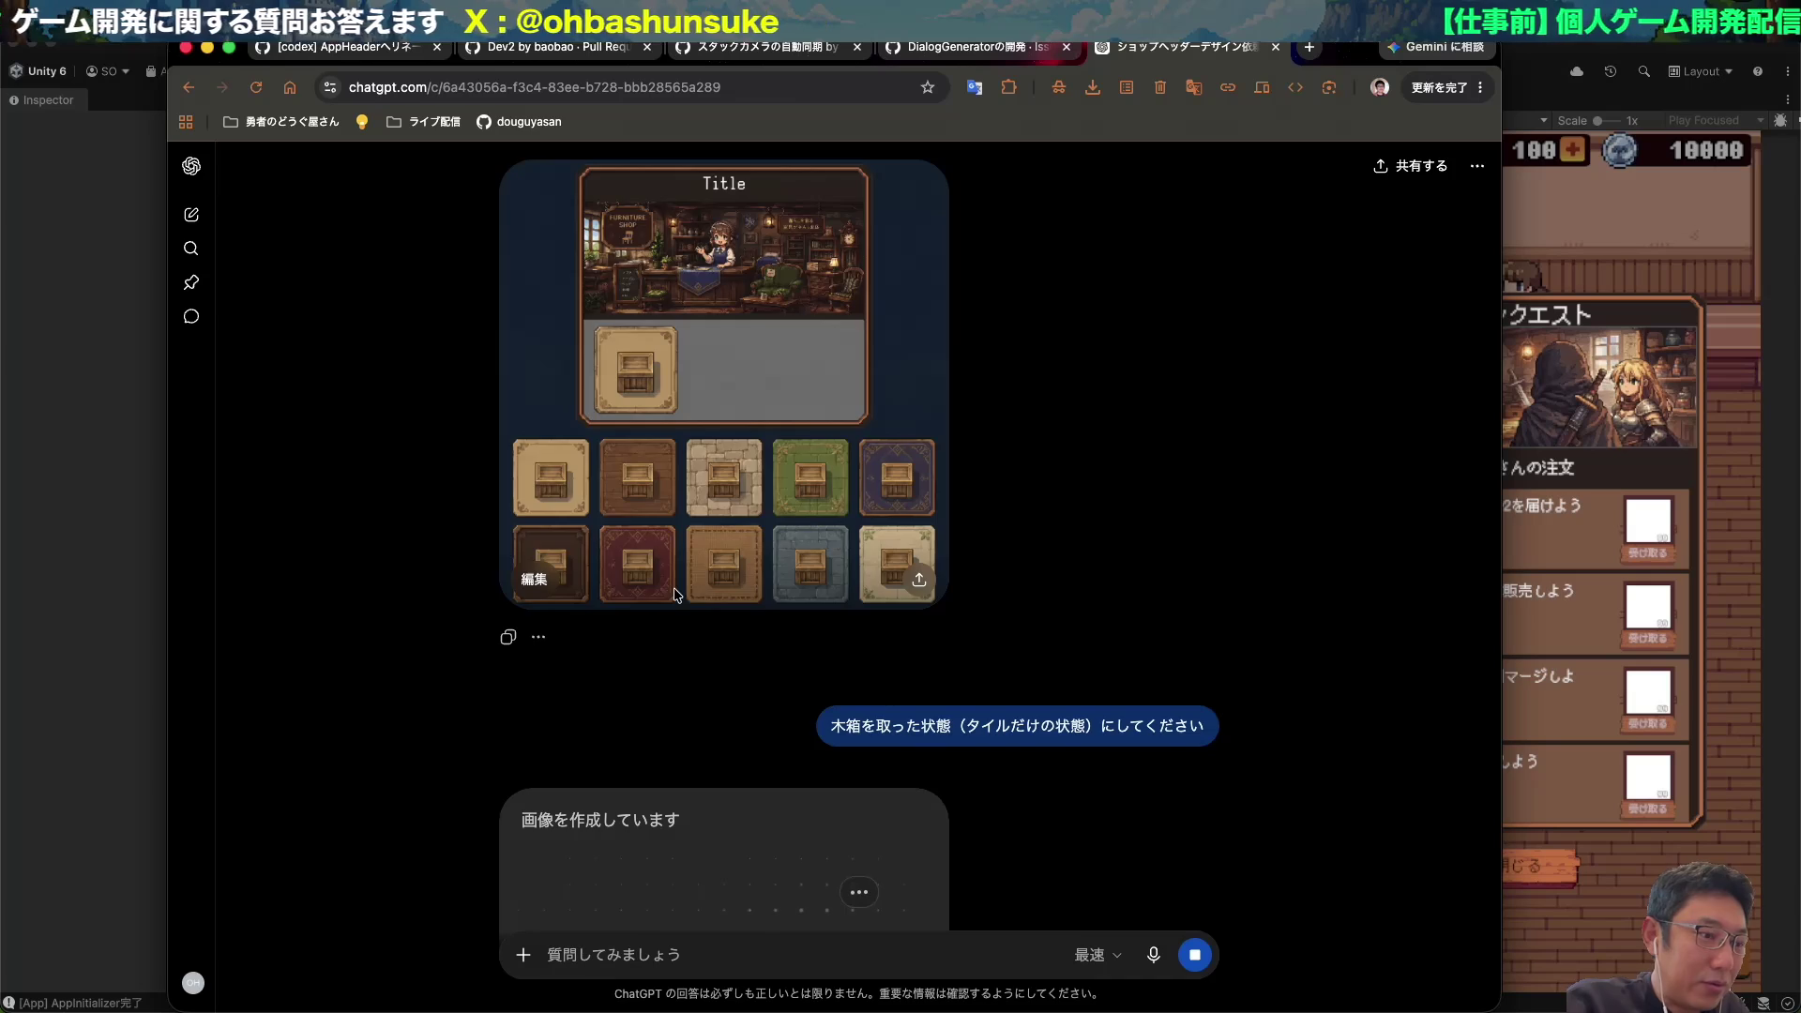
Compare the earlier shop image with the new tile-only image full-size, then return to Unity.
{"action": "left_click", "coordinate": [723, 531]}
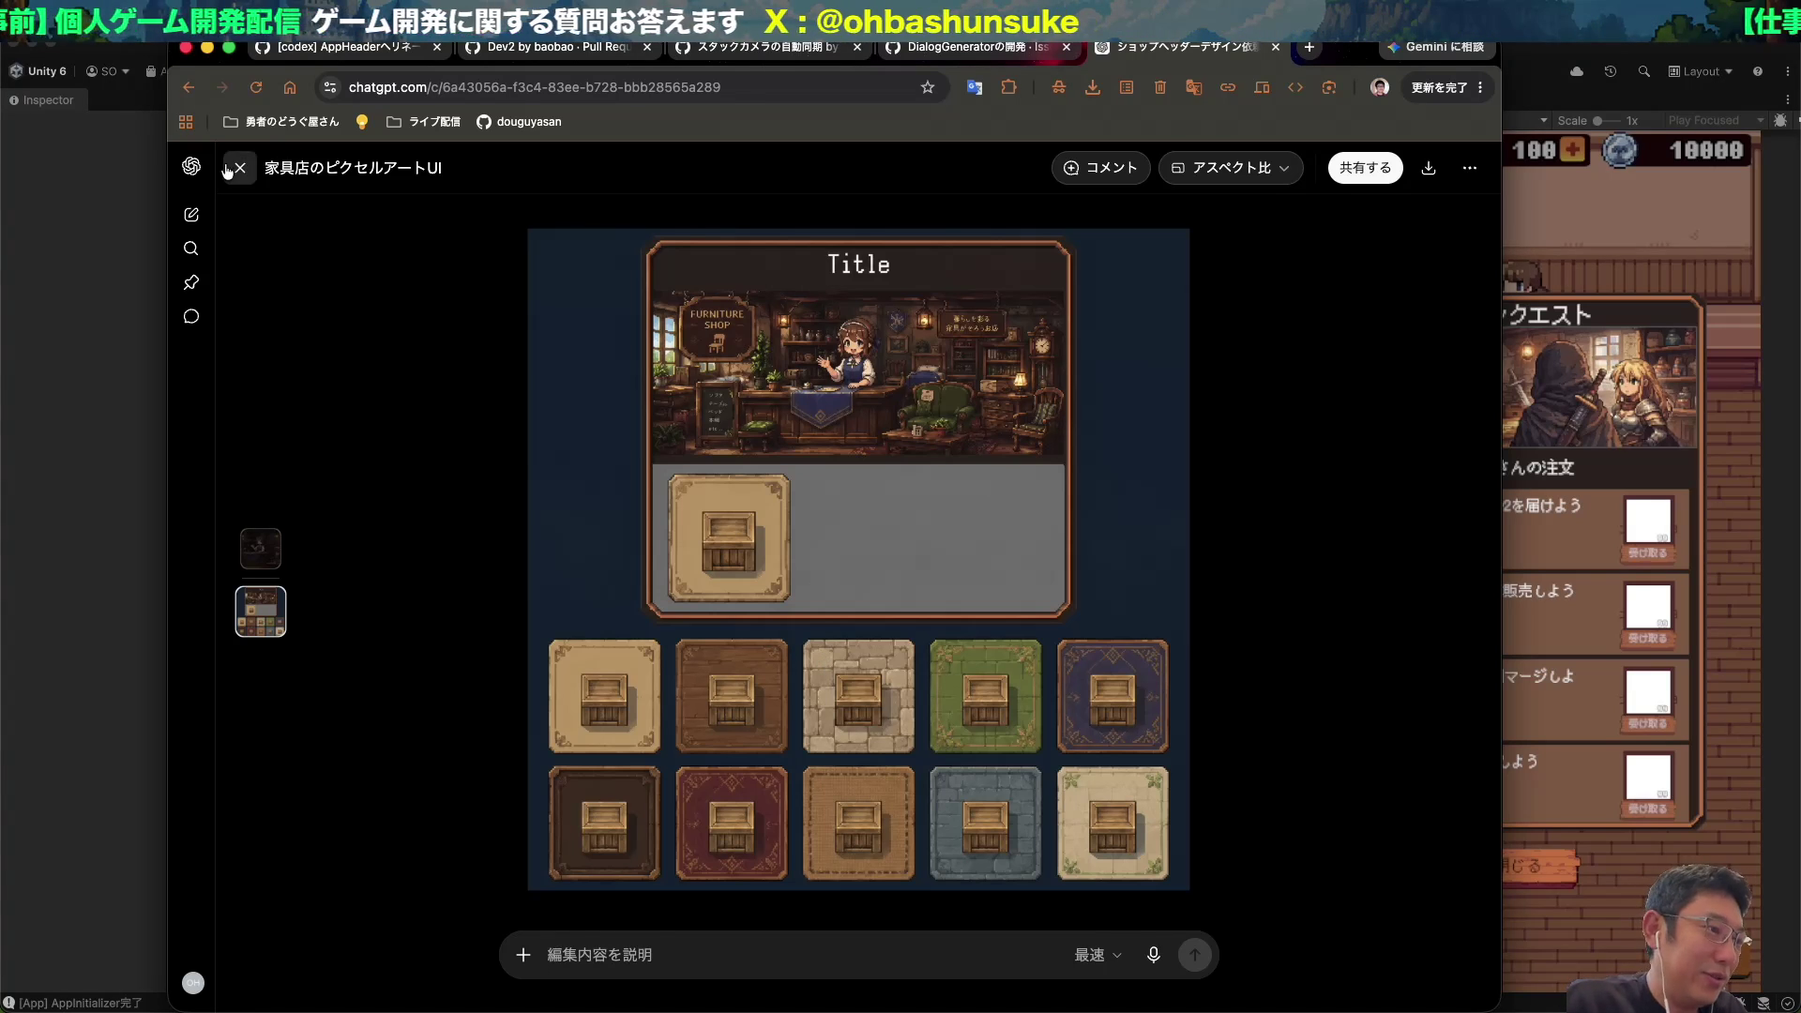
{"action": "key", "text": "Escape"}
{"action": "scroll", "coordinate": [649, 445], "scroll_direction": "down", "scroll_amount": 5}
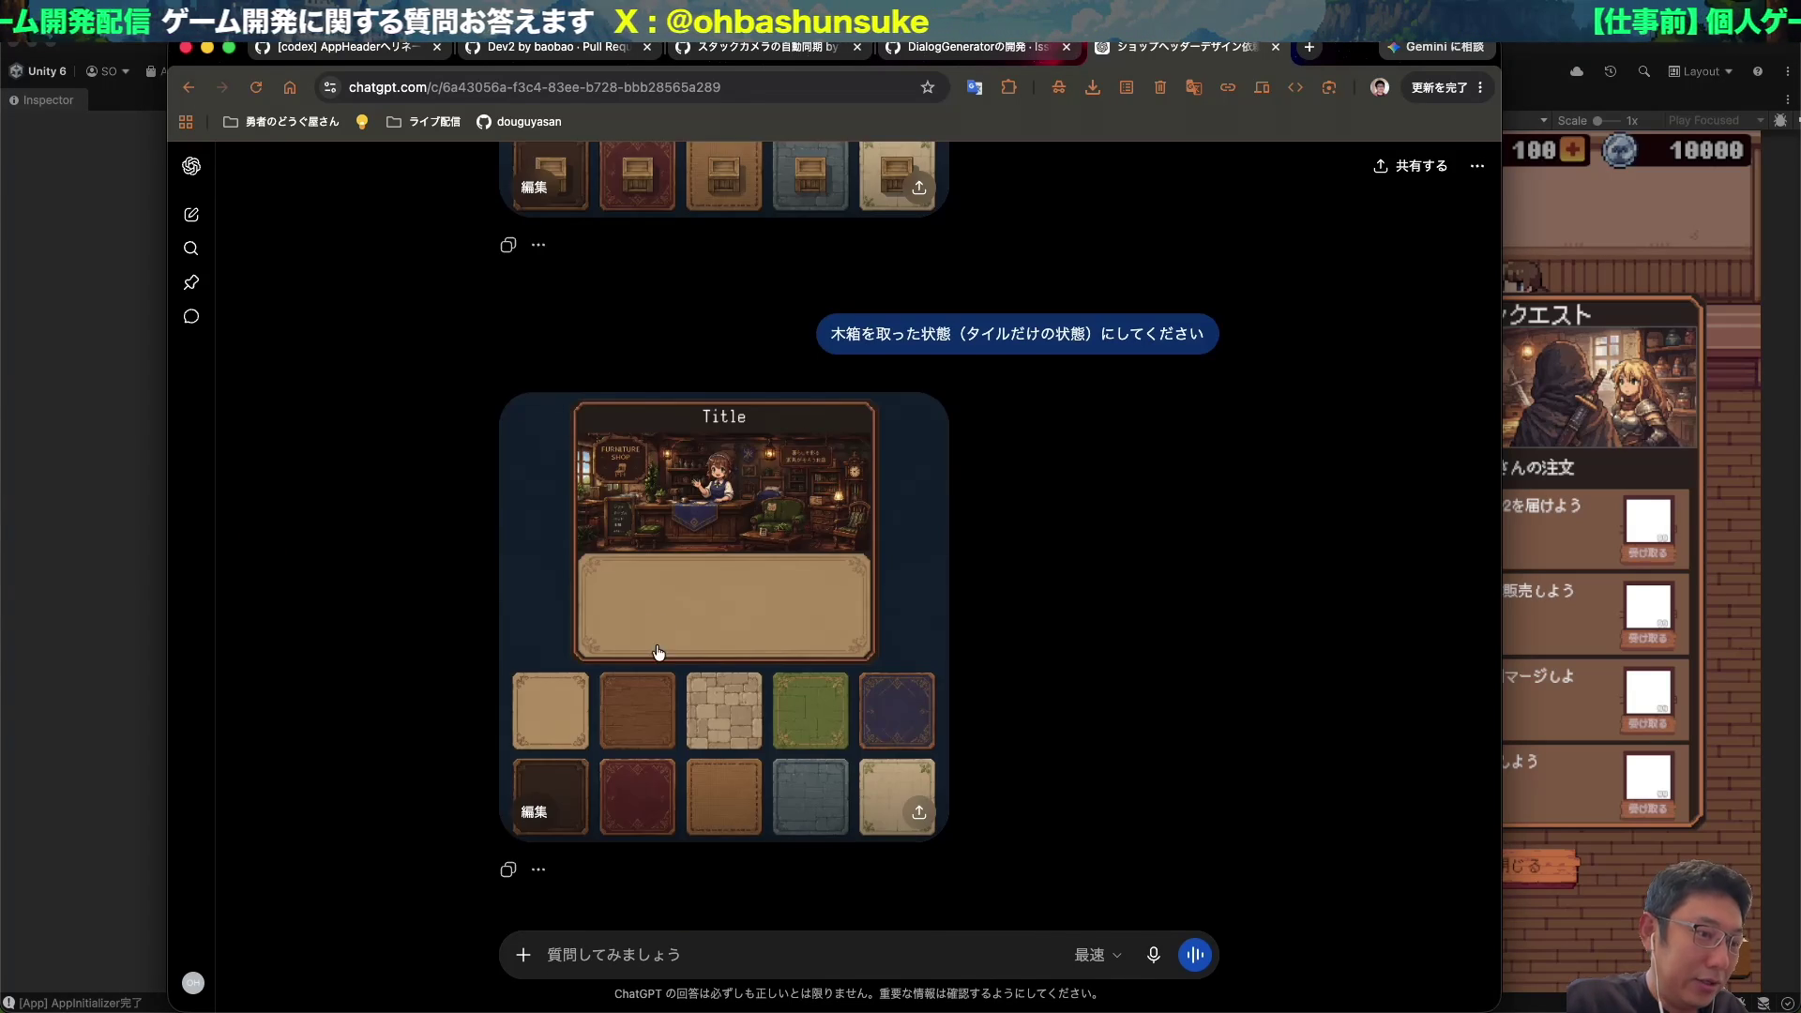
{"action": "left_click", "coordinate": [668, 668]}
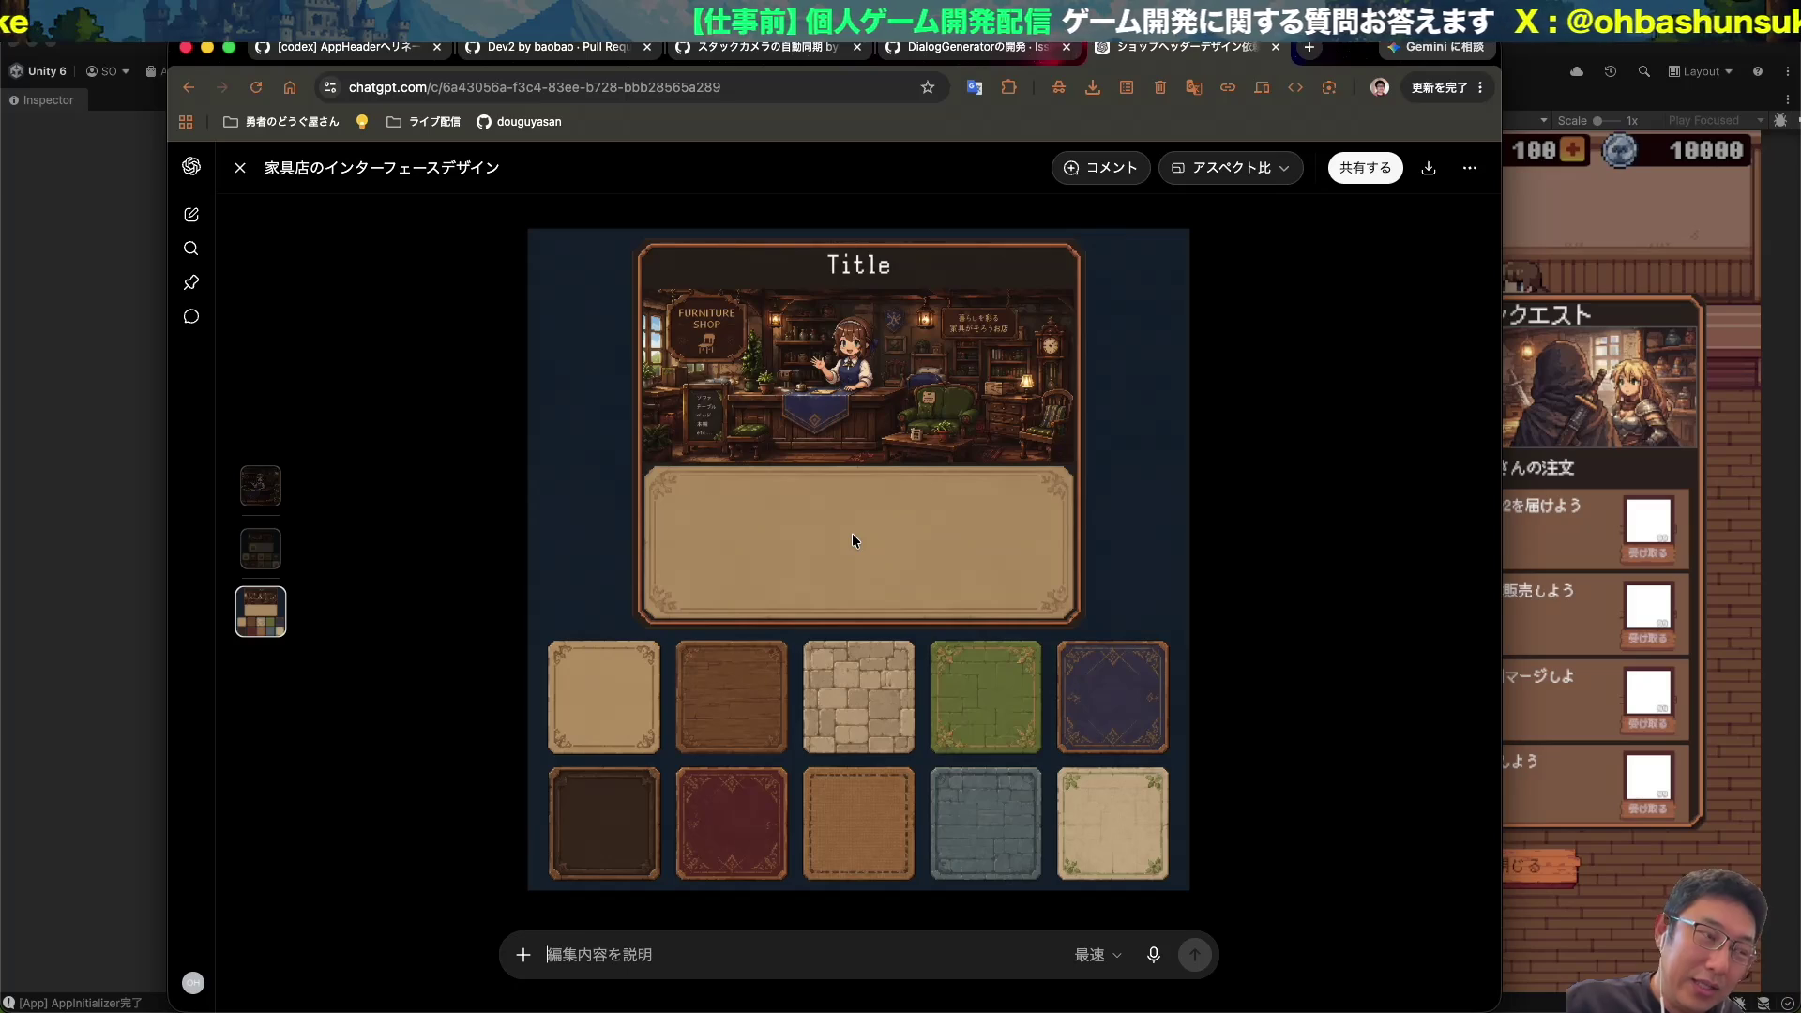
{"action": "key", "text": "super+Tab"}
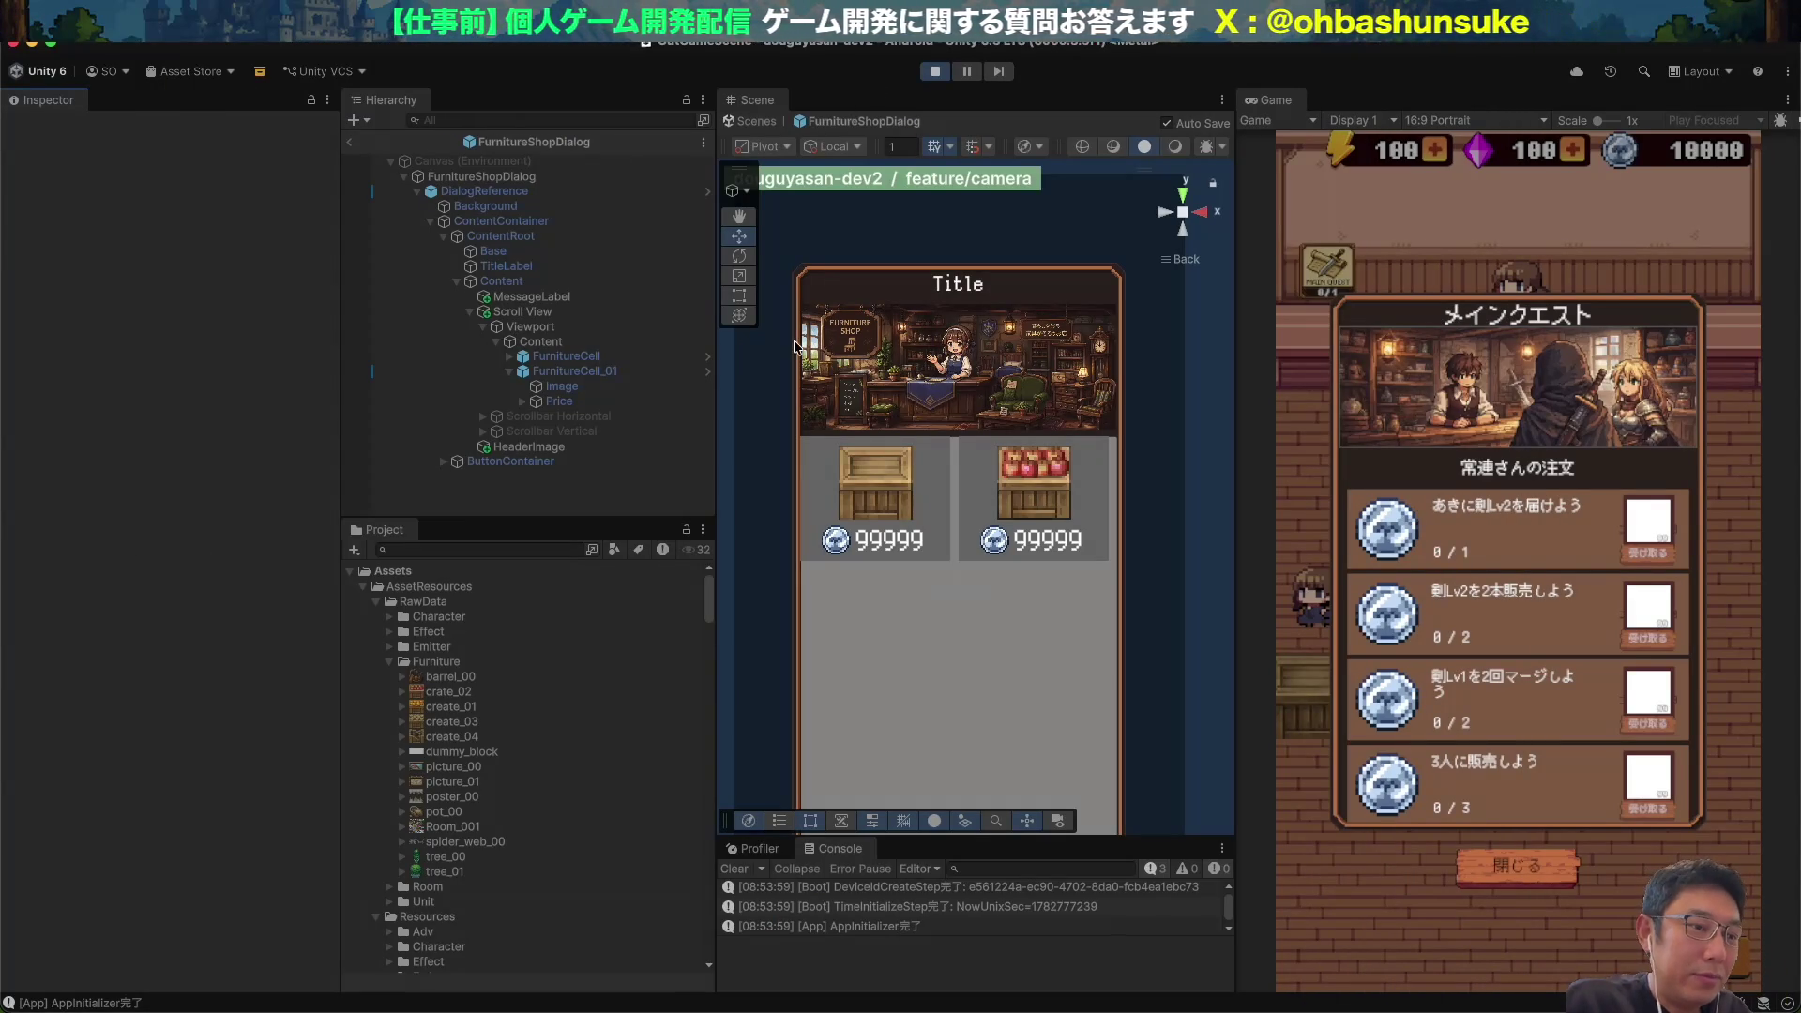
Go back to ChatGPT and bring up the tile-only design image.
{"action": "key", "text": "super+Tab"}
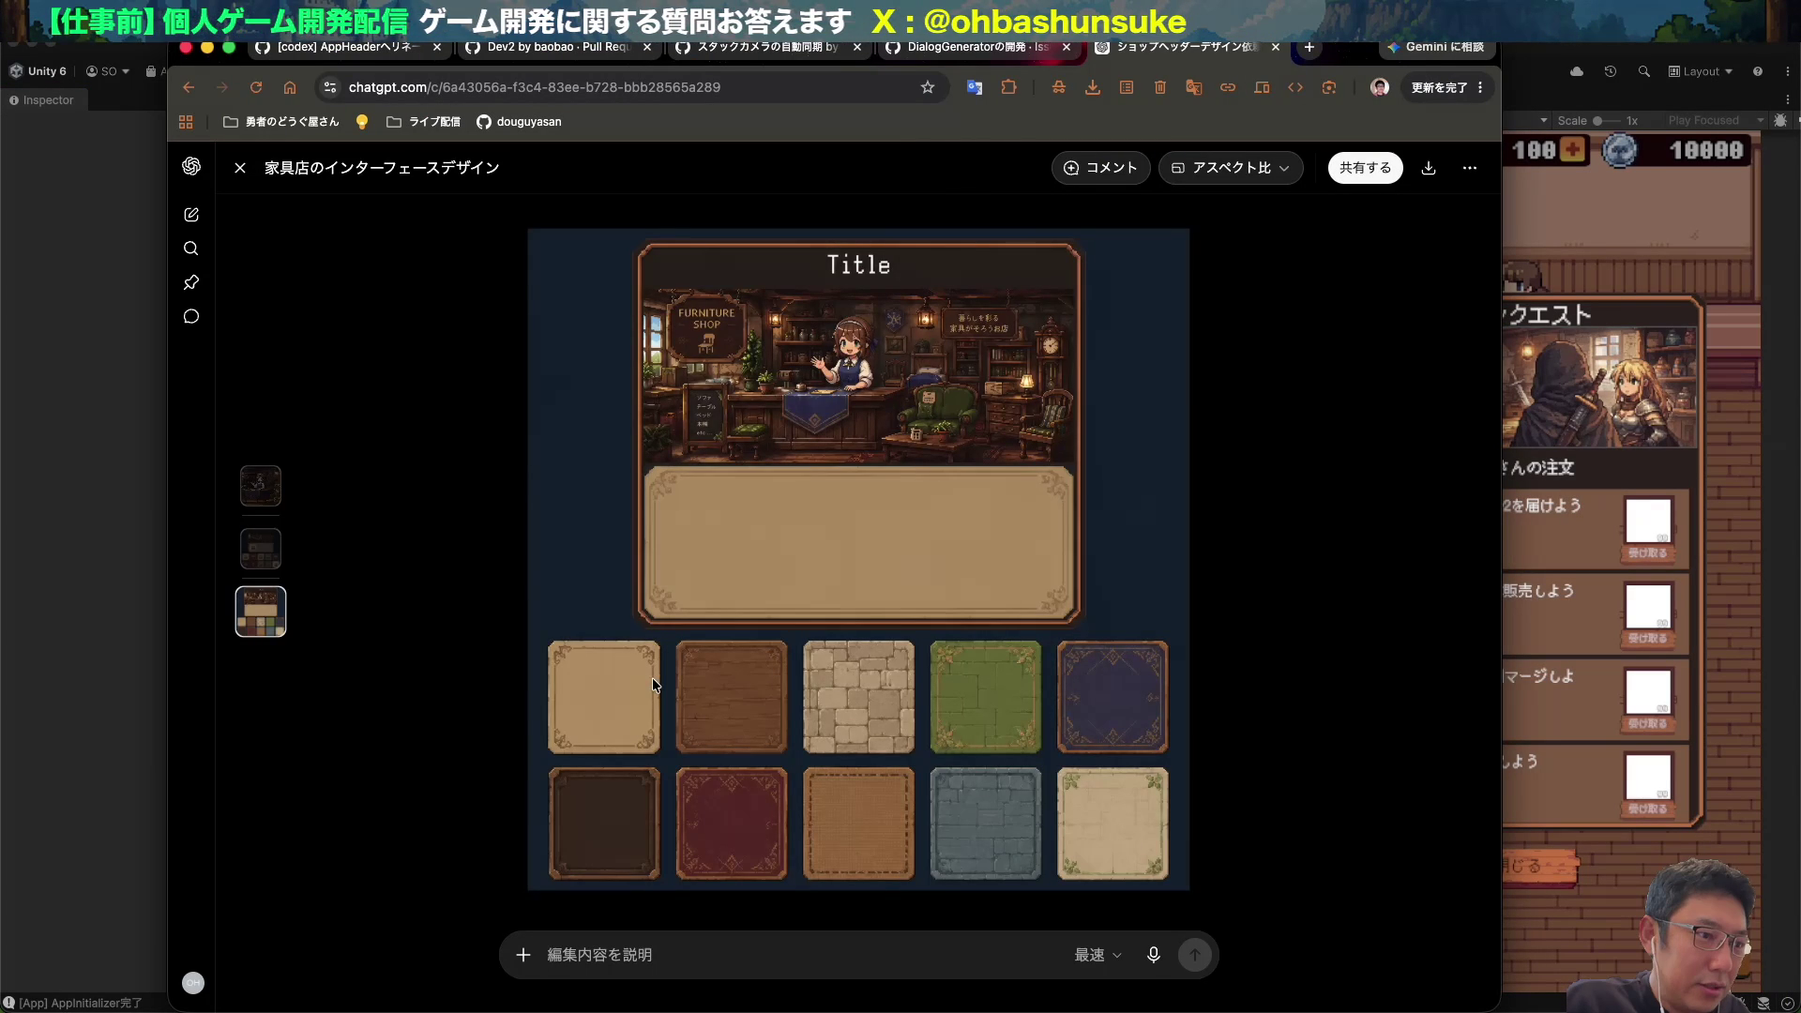
{"action": "left_click", "coordinate": [260, 486]}
{"action": "scroll", "coordinate": [260, 538], "scroll_direction": "down", "scroll_amount": 1}
{"action": "left_click", "coordinate": [528, 597]}
{"action": "left_click", "coordinate": [559, 705]}
Screenshot a region around the first plain beige tile, then bring Finder forward.
{"action": "key", "text": "super+shift+4"}
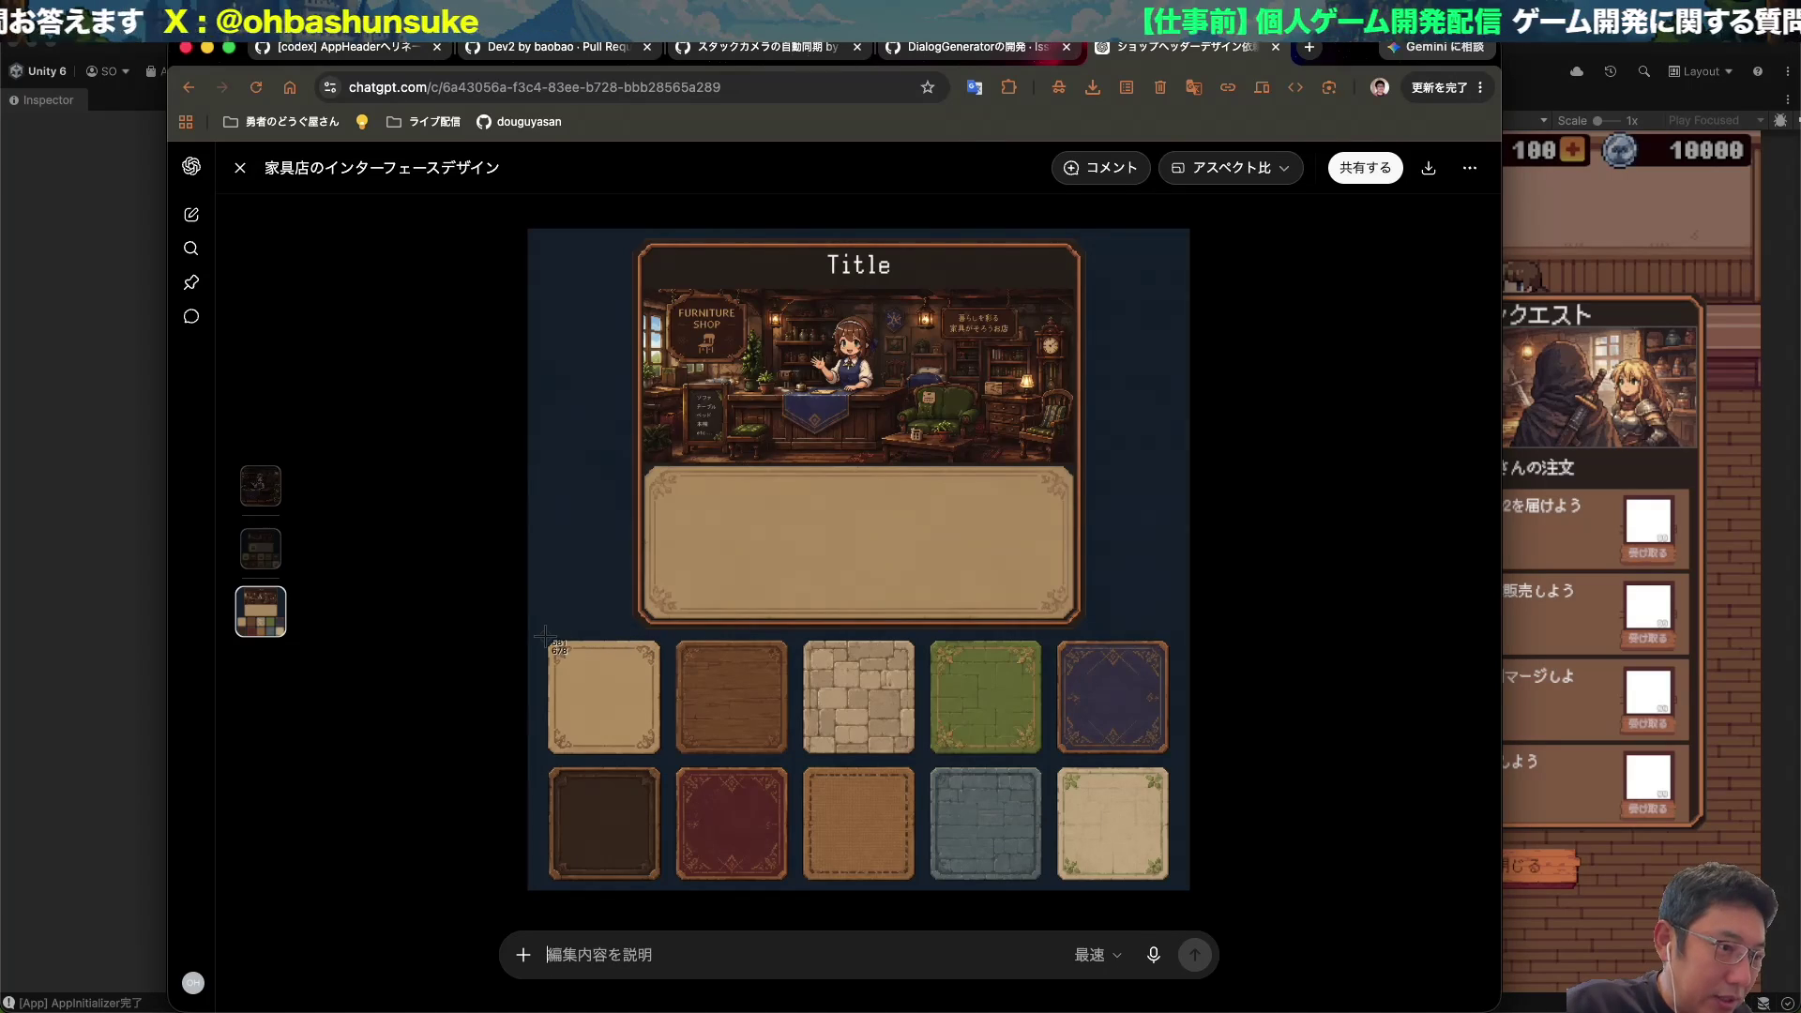
{"action": "left_click_drag", "start_coordinate": [547, 637], "coordinate": [662, 755]}
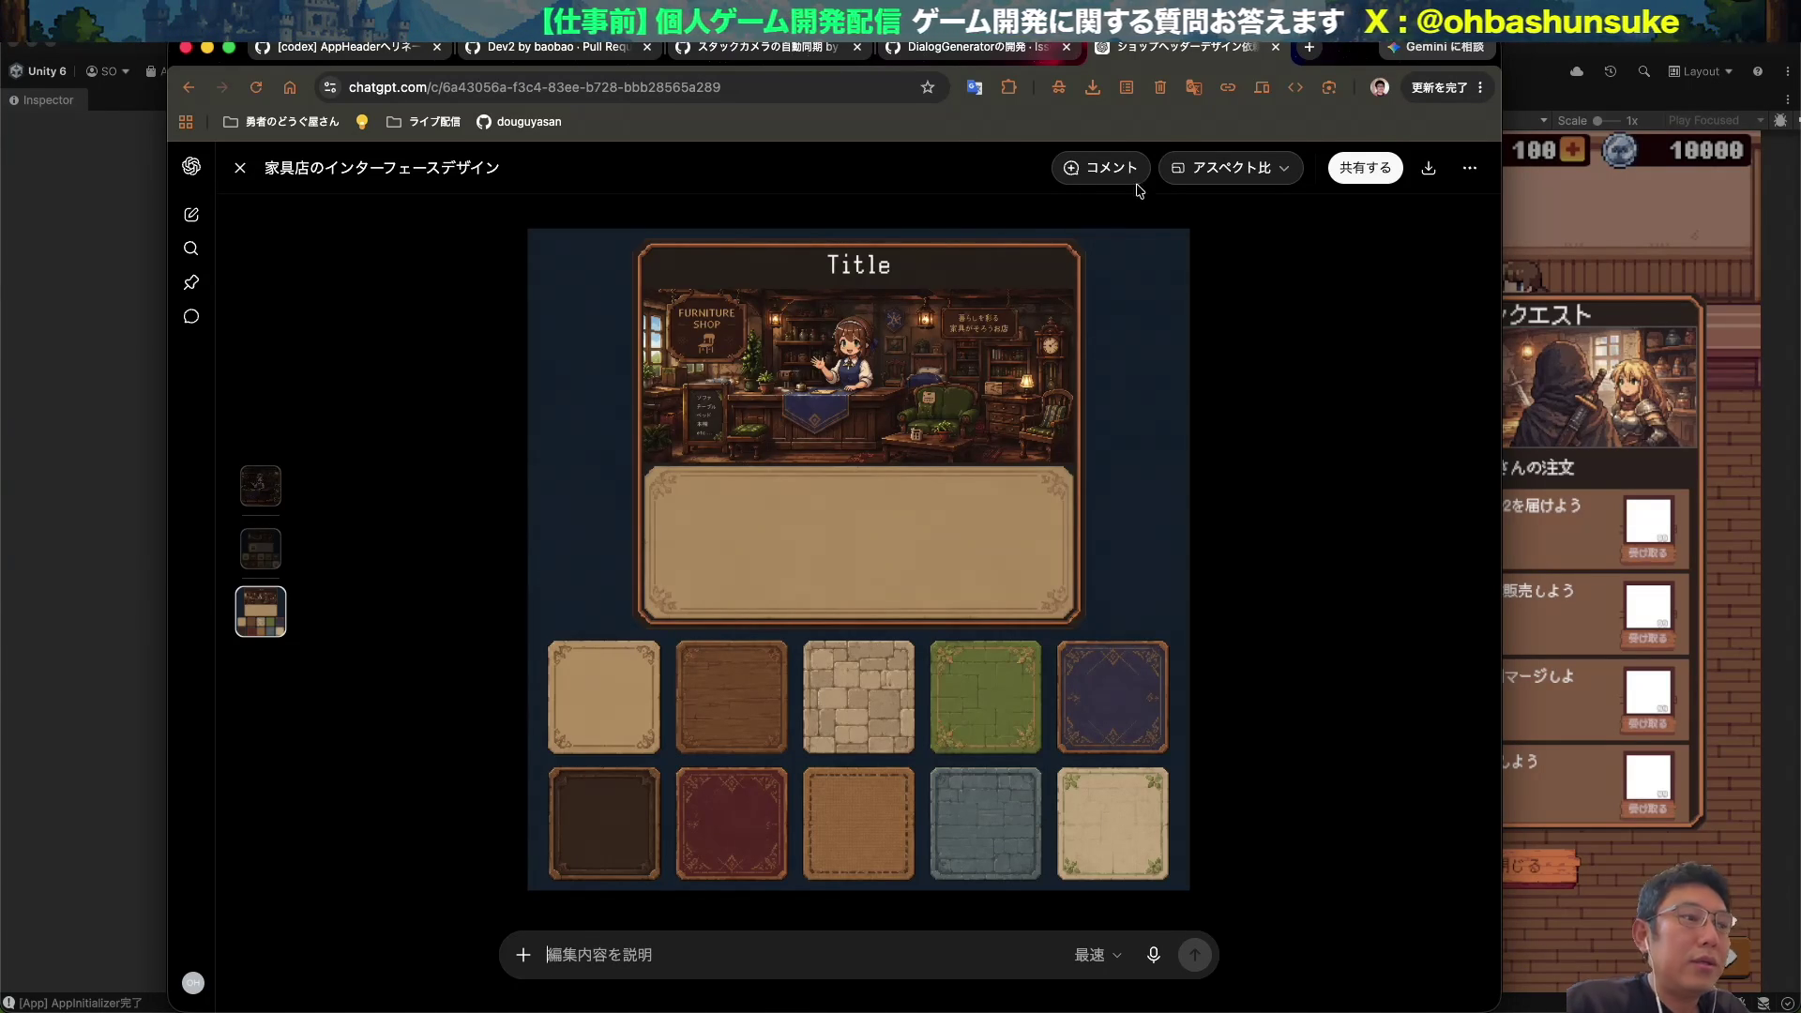
{"action": "key", "text": "super+Tab"}
{"action": "left_click", "coordinate": [380, 456]}
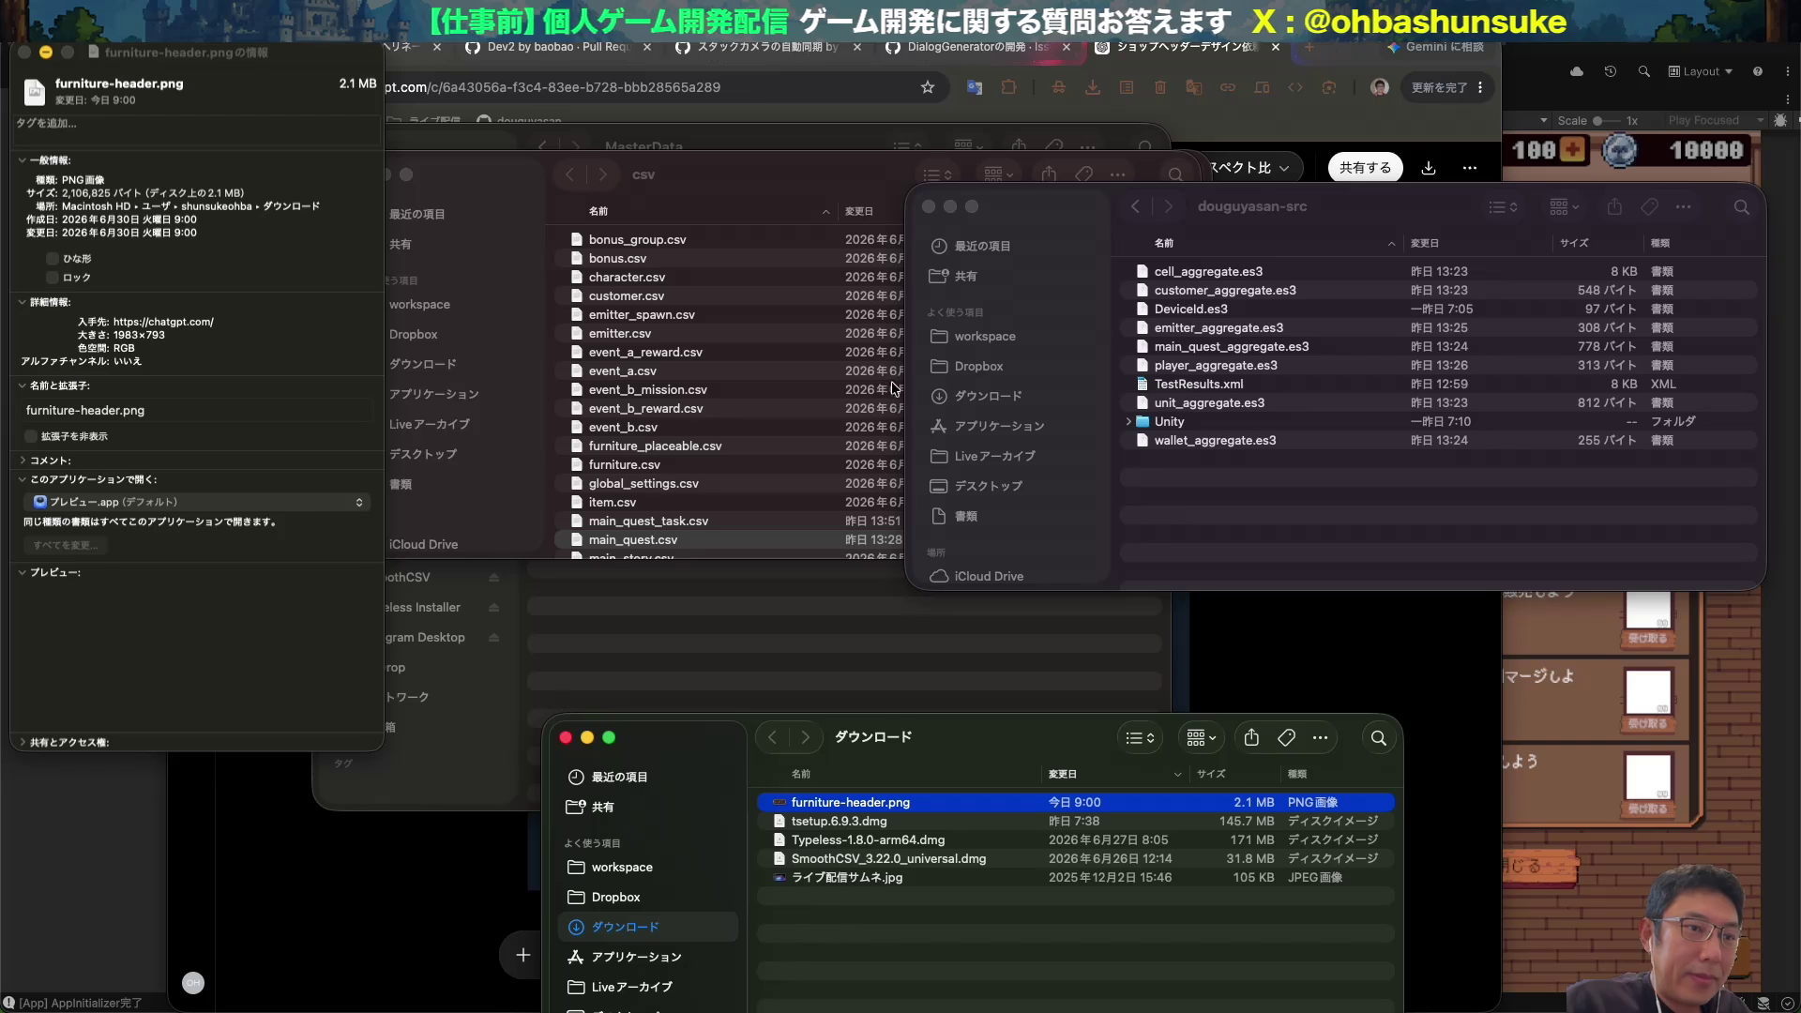
Rename the new screenshot on the Desktop to tile.png.
{"action": "left_click", "coordinate": [984, 431]}
{"action": "left_click", "coordinate": [989, 486]}
{"action": "left_click", "coordinate": [1165, 274]}
{"action": "key", "text": "space"}
{"action": "key", "text": "Return"}
{"action": "key", "text": "BackSpace"}
{"action": "key", "text": "super+z"}
{"action": "type", "text": "tile"}
{"action": "key", "text": "Return"}
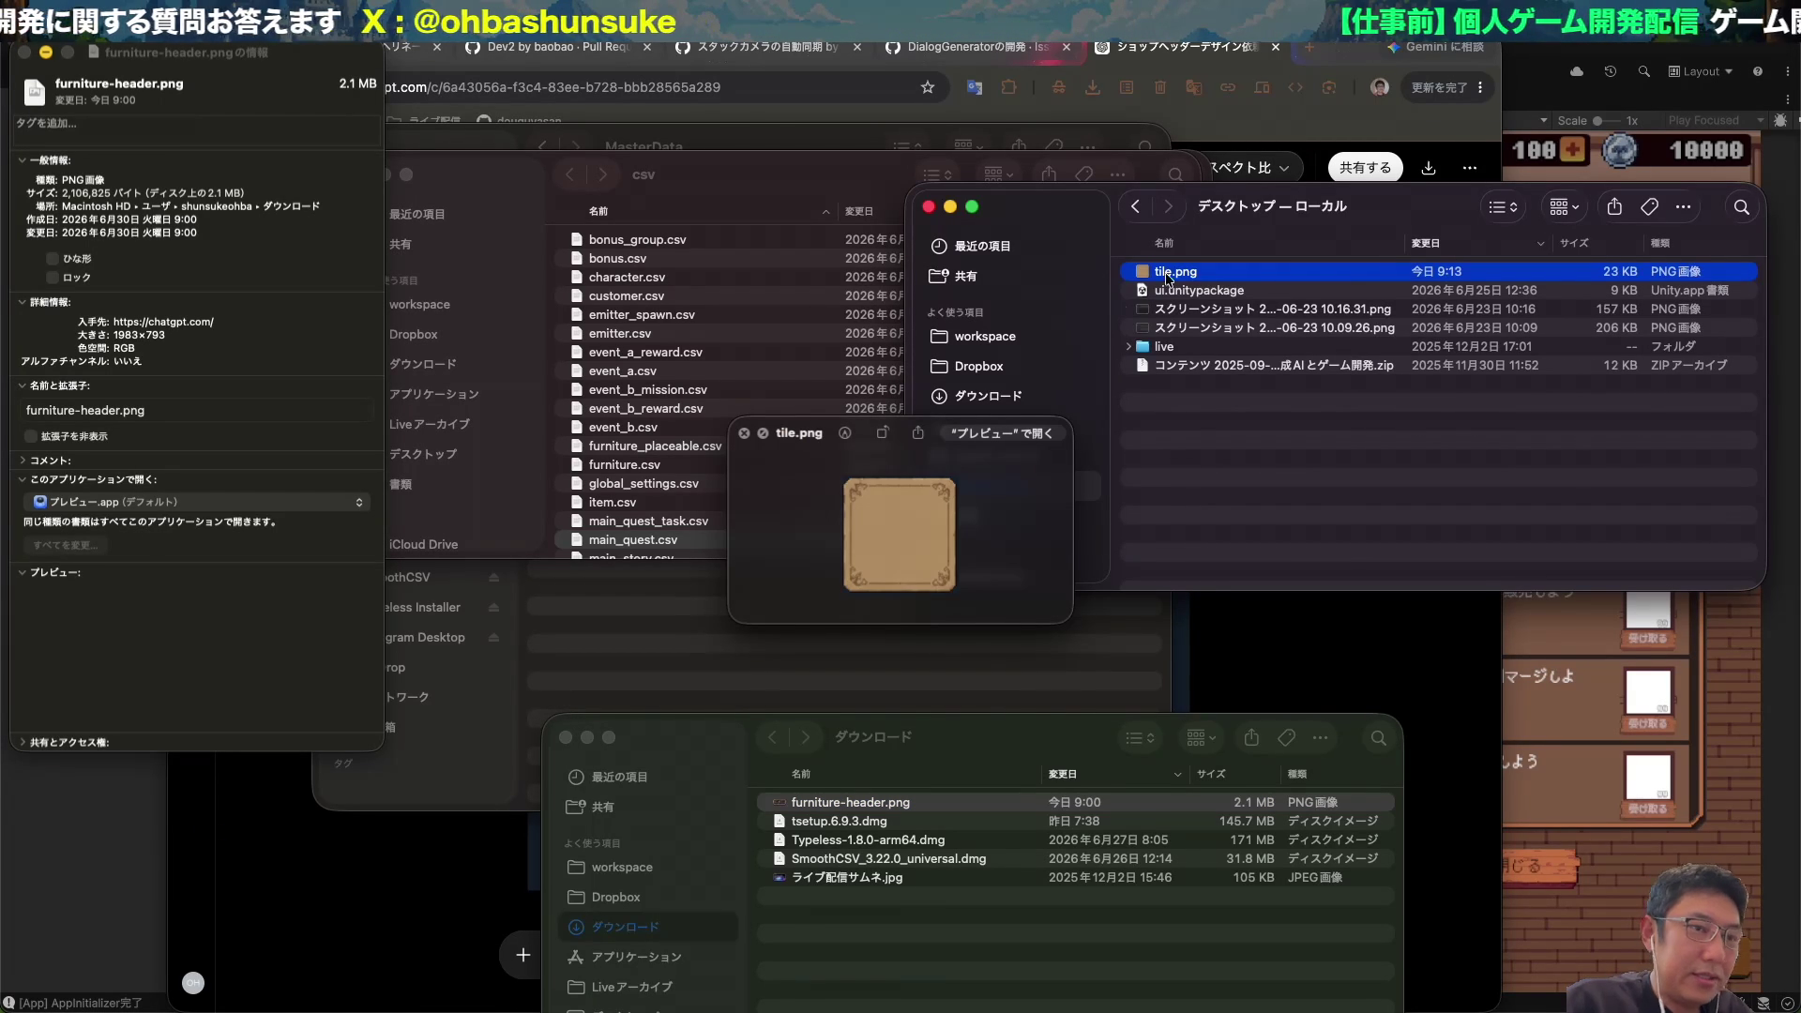
Return to Unity and select the Furniture folder in the Project panel.
{"action": "left_click", "coordinate": [148, 841]}
{"action": "key", "text": "super+Tab"}
{"action": "key", "text": "super+Tab"}
{"action": "left_click", "coordinate": [436, 662]}
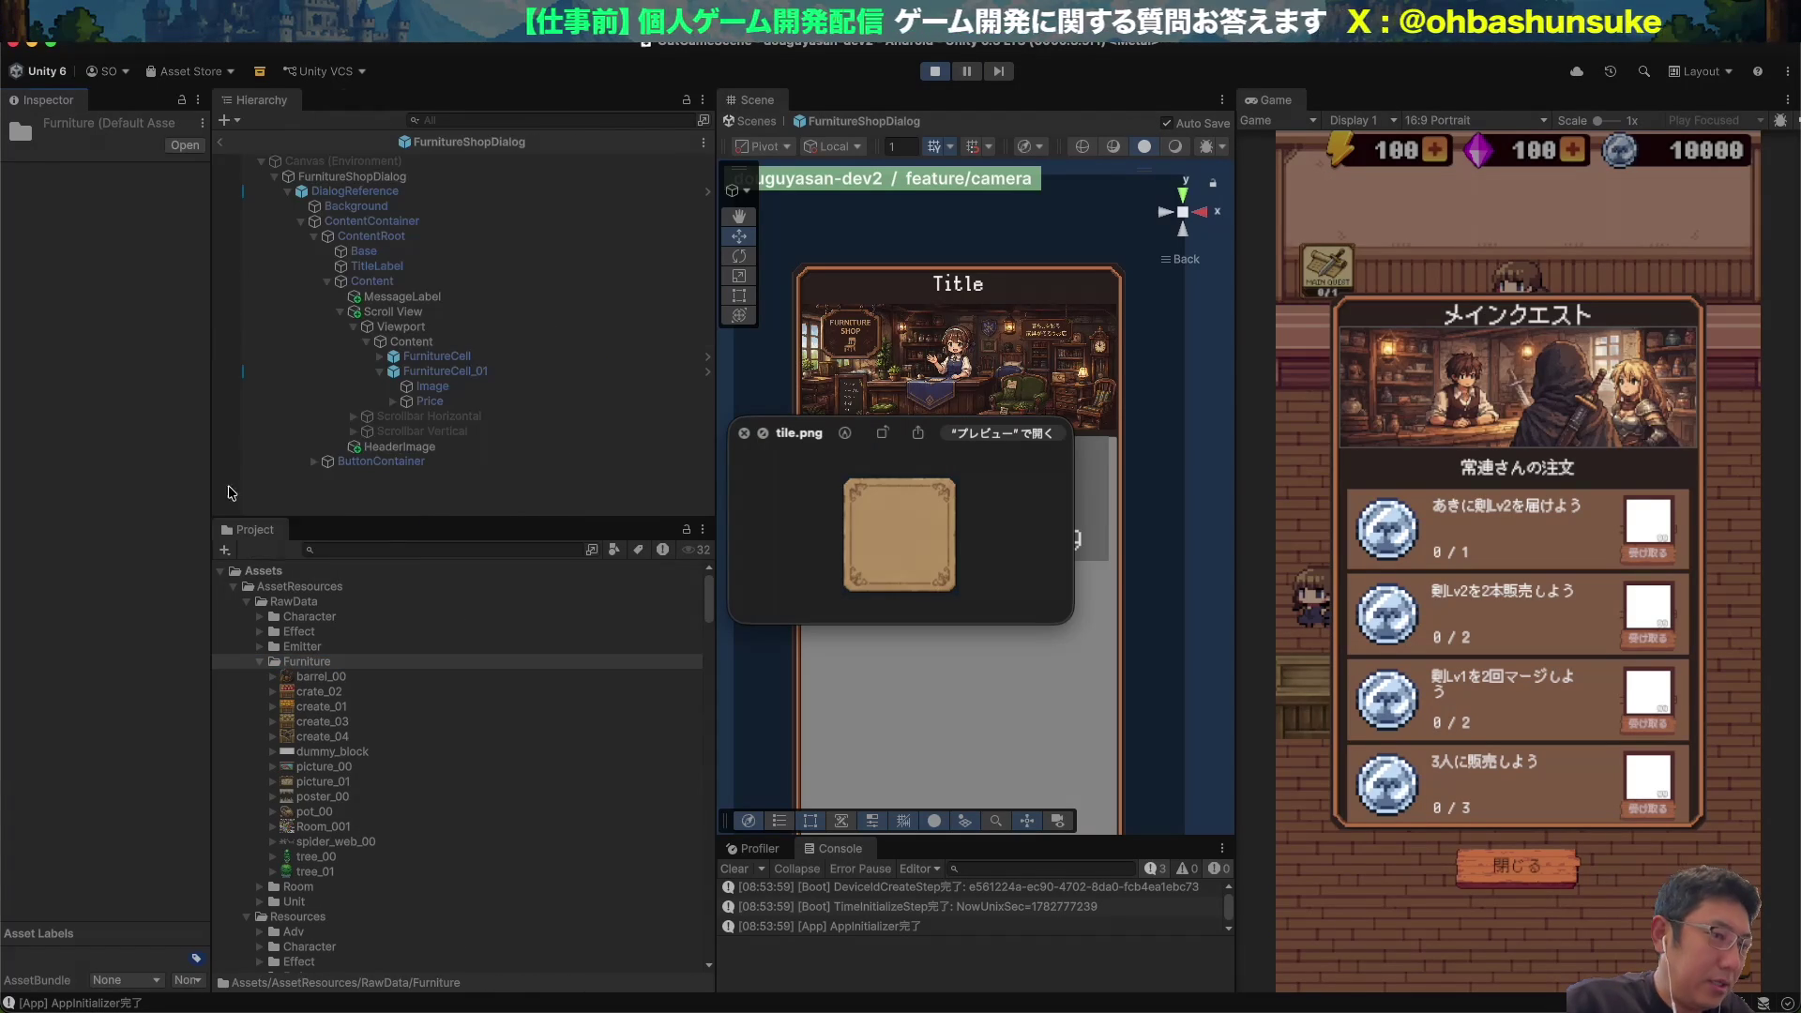
Drag tile.png from Finder into the Unity project and dismiss its preview.
{"action": "key", "text": "super+Tab"}
{"action": "left_click_drag", "start_coordinate": [1176, 271], "coordinate": [278, 574]}
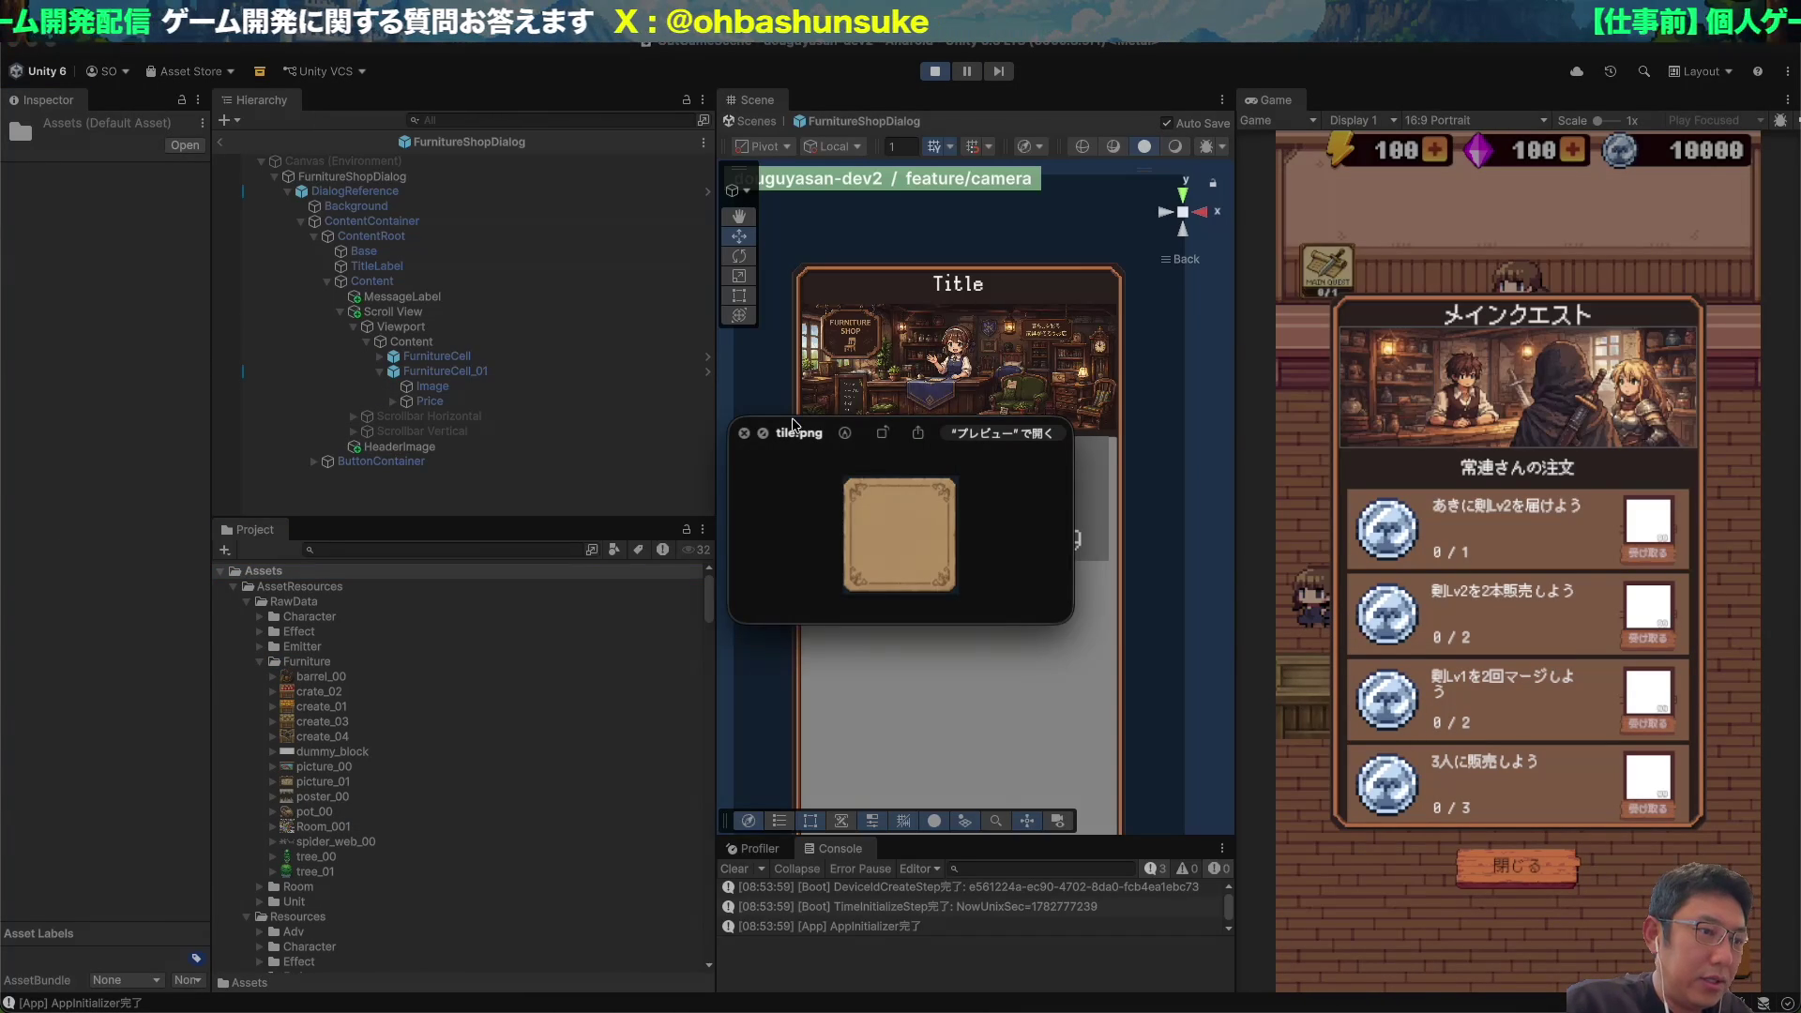
{"action": "left_click", "coordinate": [747, 438]}
{"action": "key", "text": "space"}
{"action": "left_click_drag", "start_coordinate": [755, 638], "coordinate": [685, 935]}
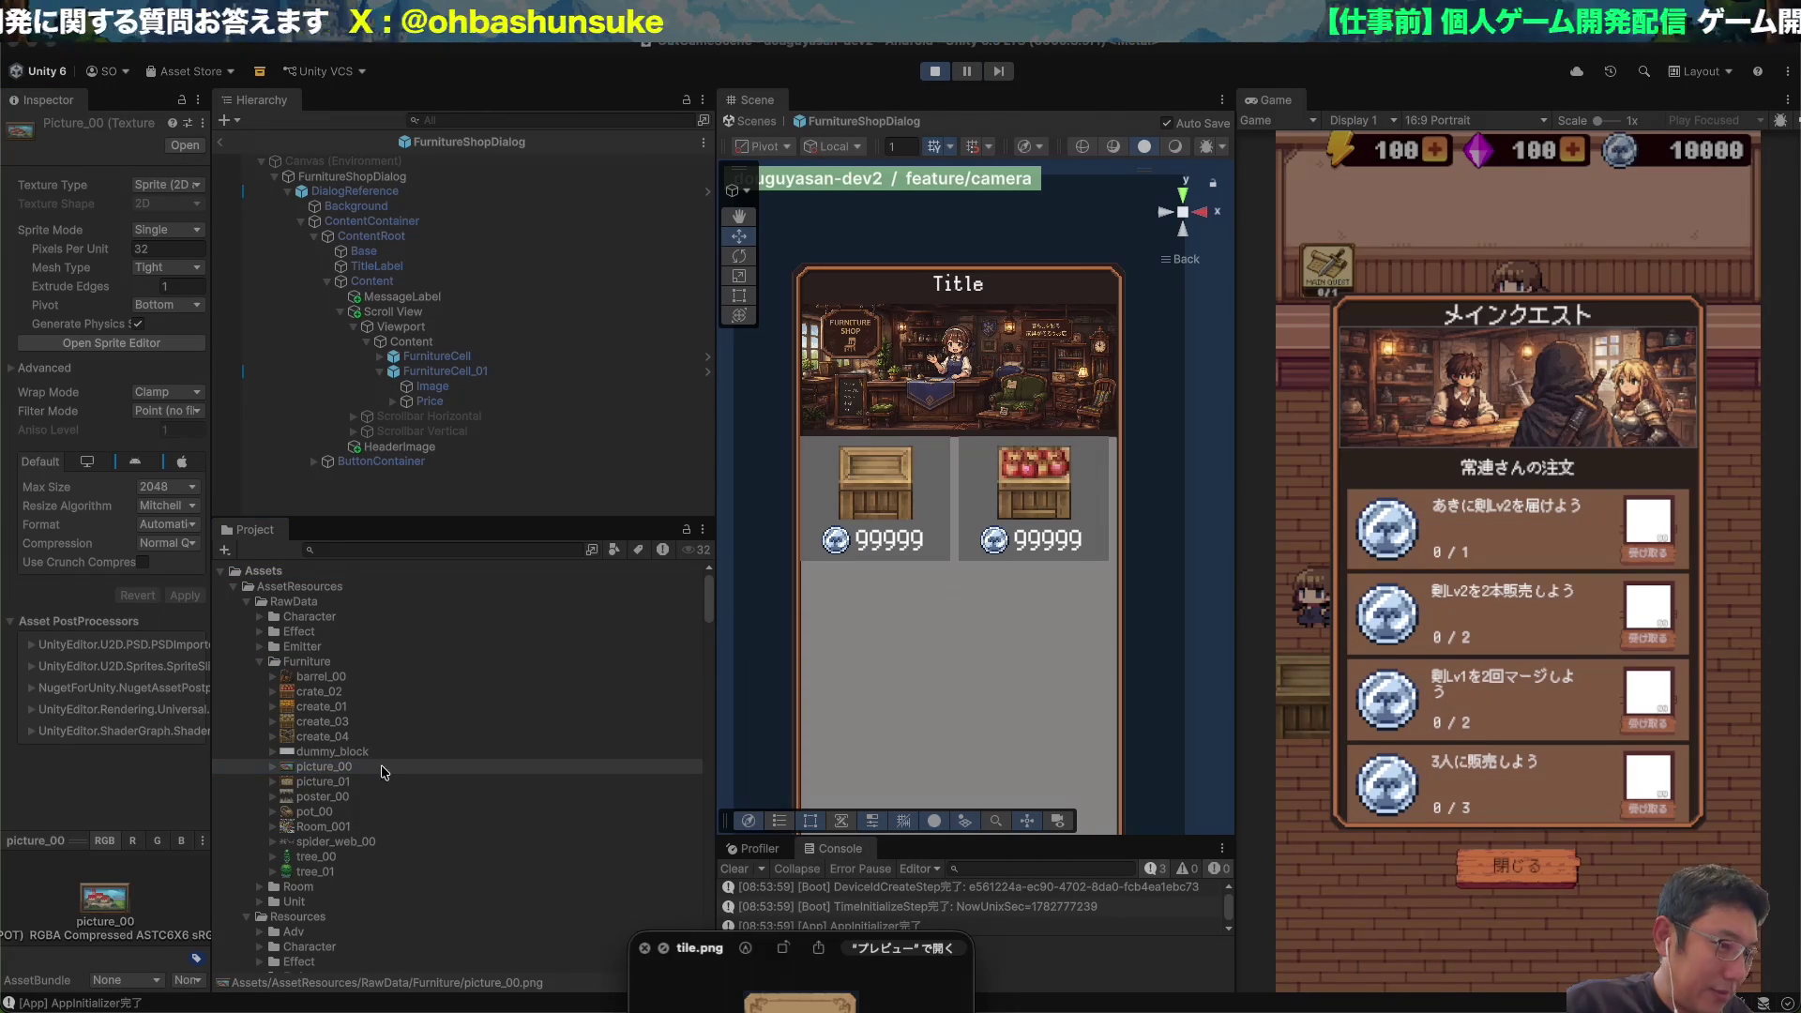
{"action": "scroll", "coordinate": [371, 797], "scroll_direction": "down", "scroll_amount": 10}
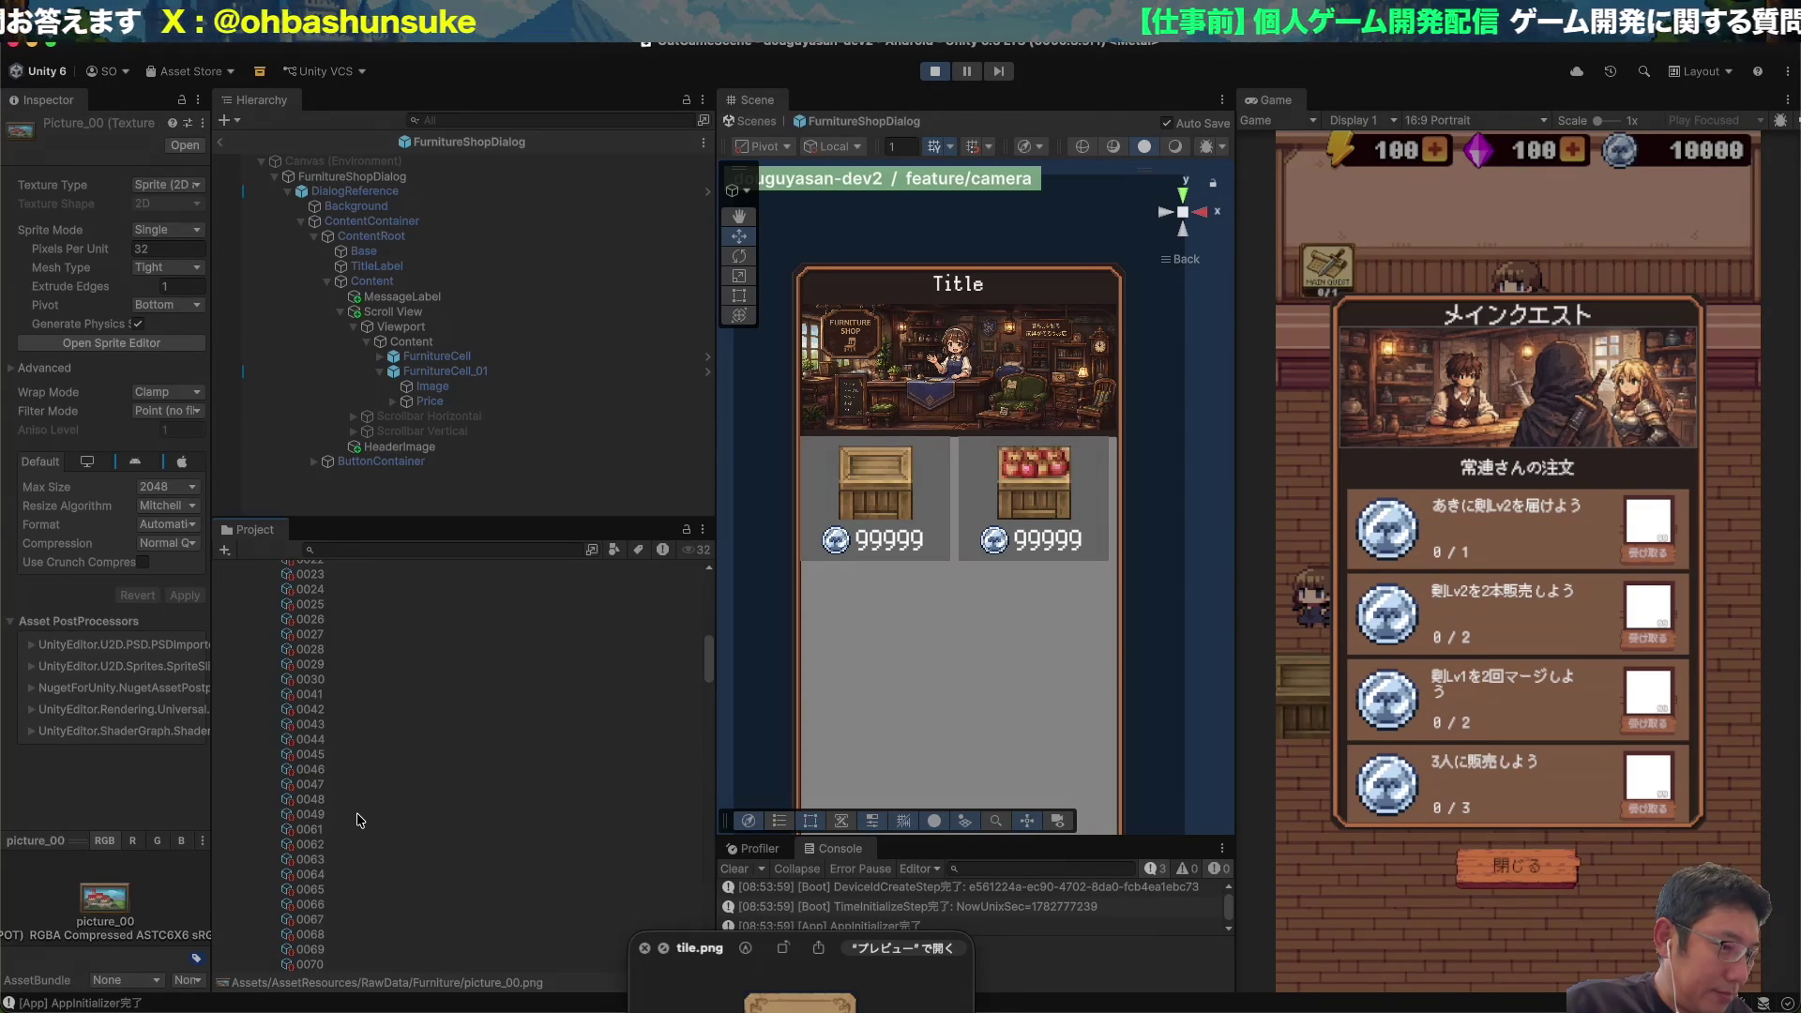
{"action": "scroll", "coordinate": [356, 824], "scroll_direction": "up", "scroll_amount": 10}
Find the tile asset and apply Texture Type Sprite (2D and UI) with Sprite Mode Single.
{"action": "left_click", "coordinate": [432, 385]}
{"action": "left_click", "coordinate": [387, 550]}
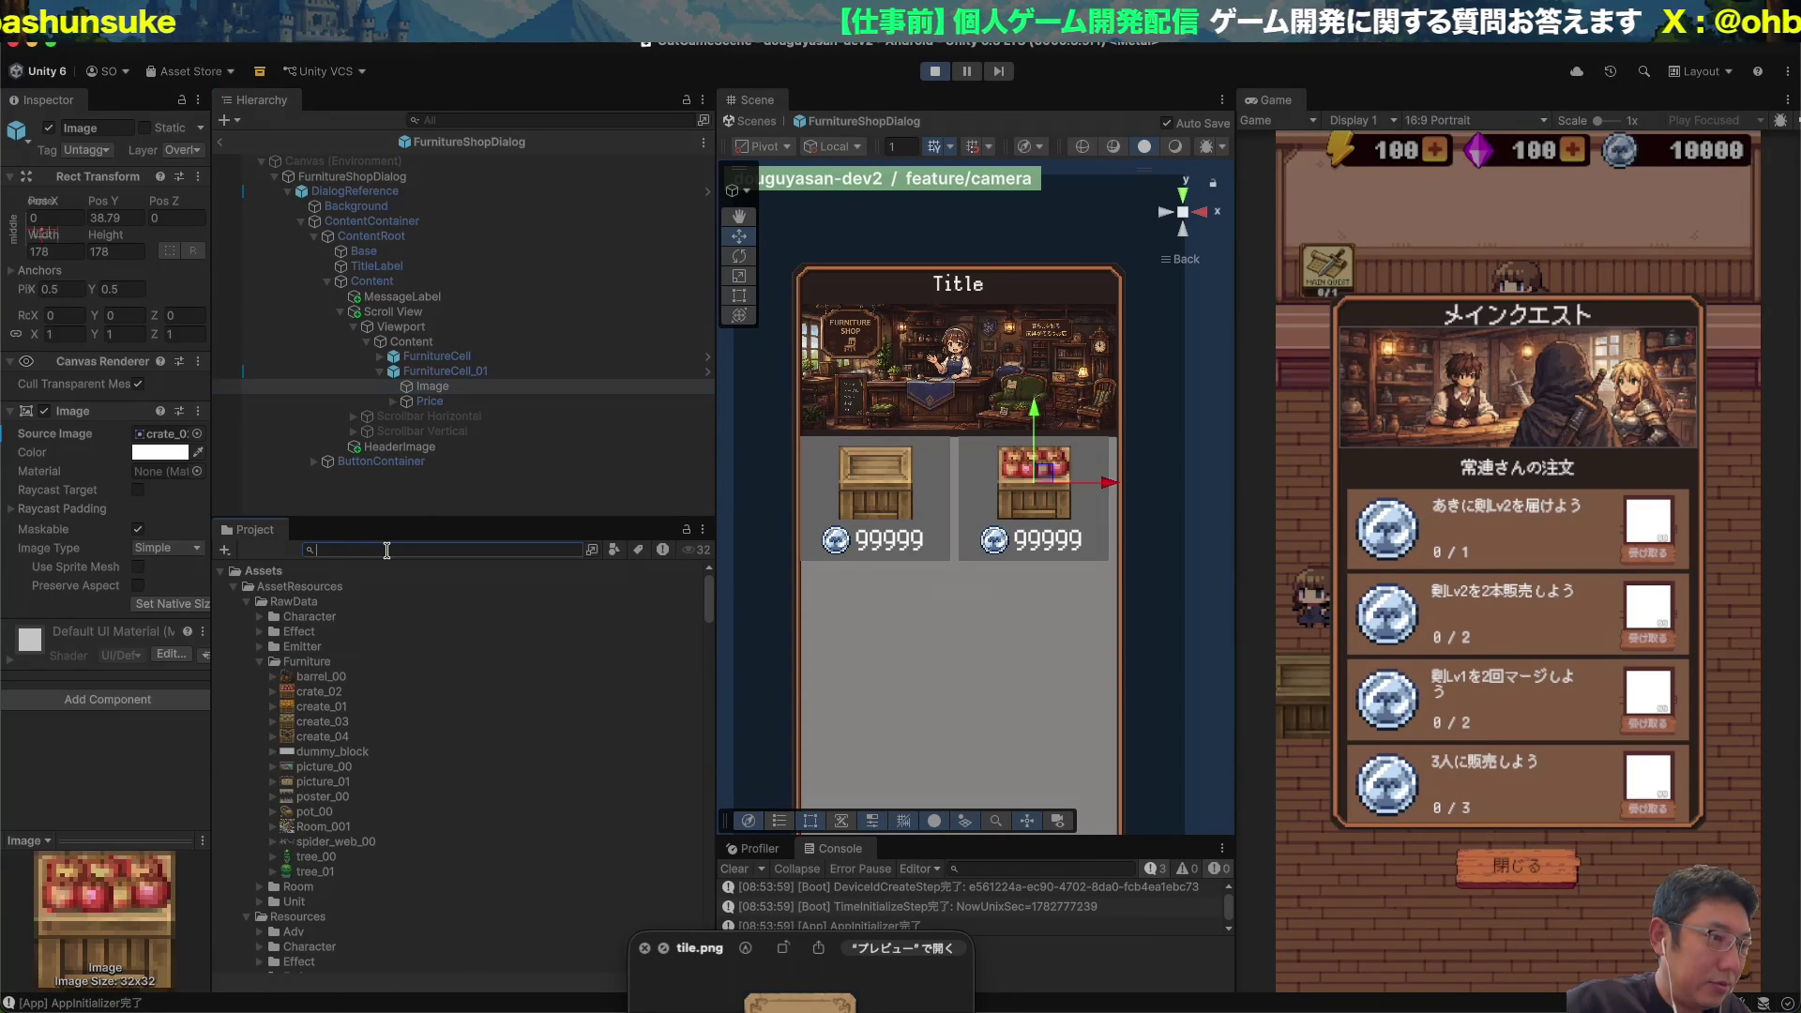
{"action": "type", "text": "tile"}
{"action": "left_click", "coordinate": [400, 619]}
{"action": "left_click", "coordinate": [169, 185]}
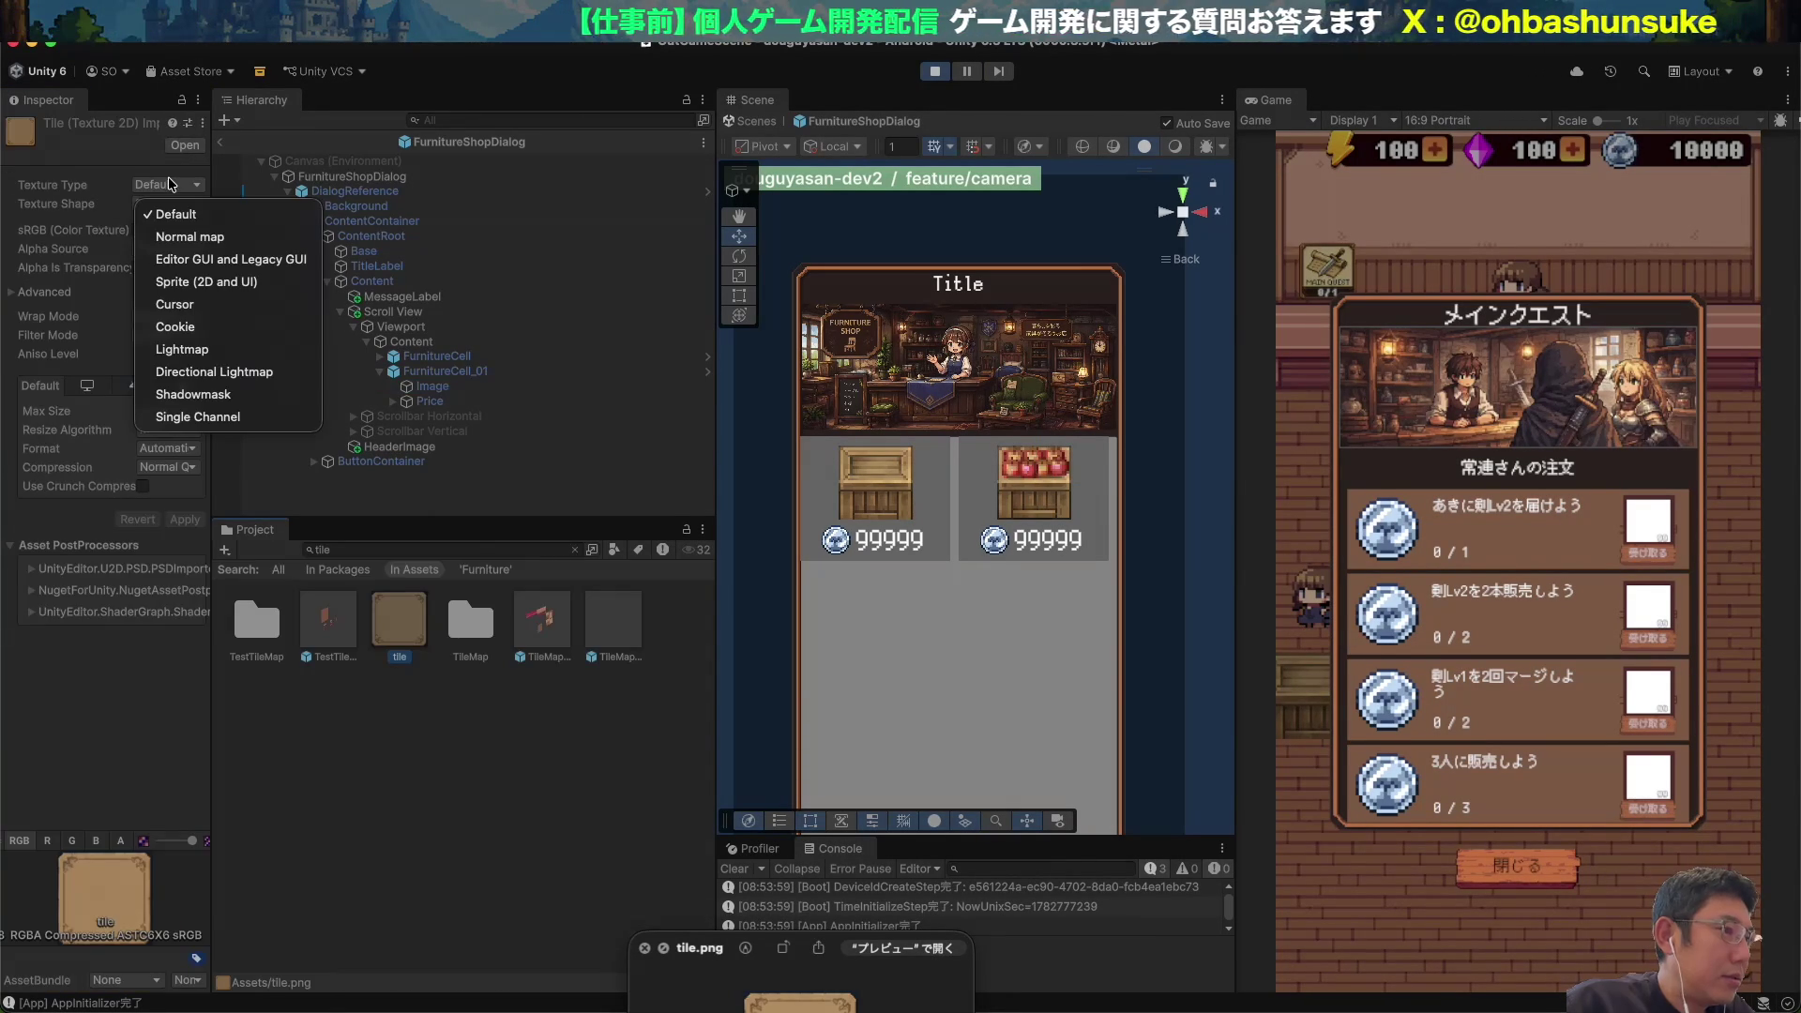
{"action": "left_click", "coordinate": [164, 281]}
{"action": "left_click", "coordinate": [169, 230]}
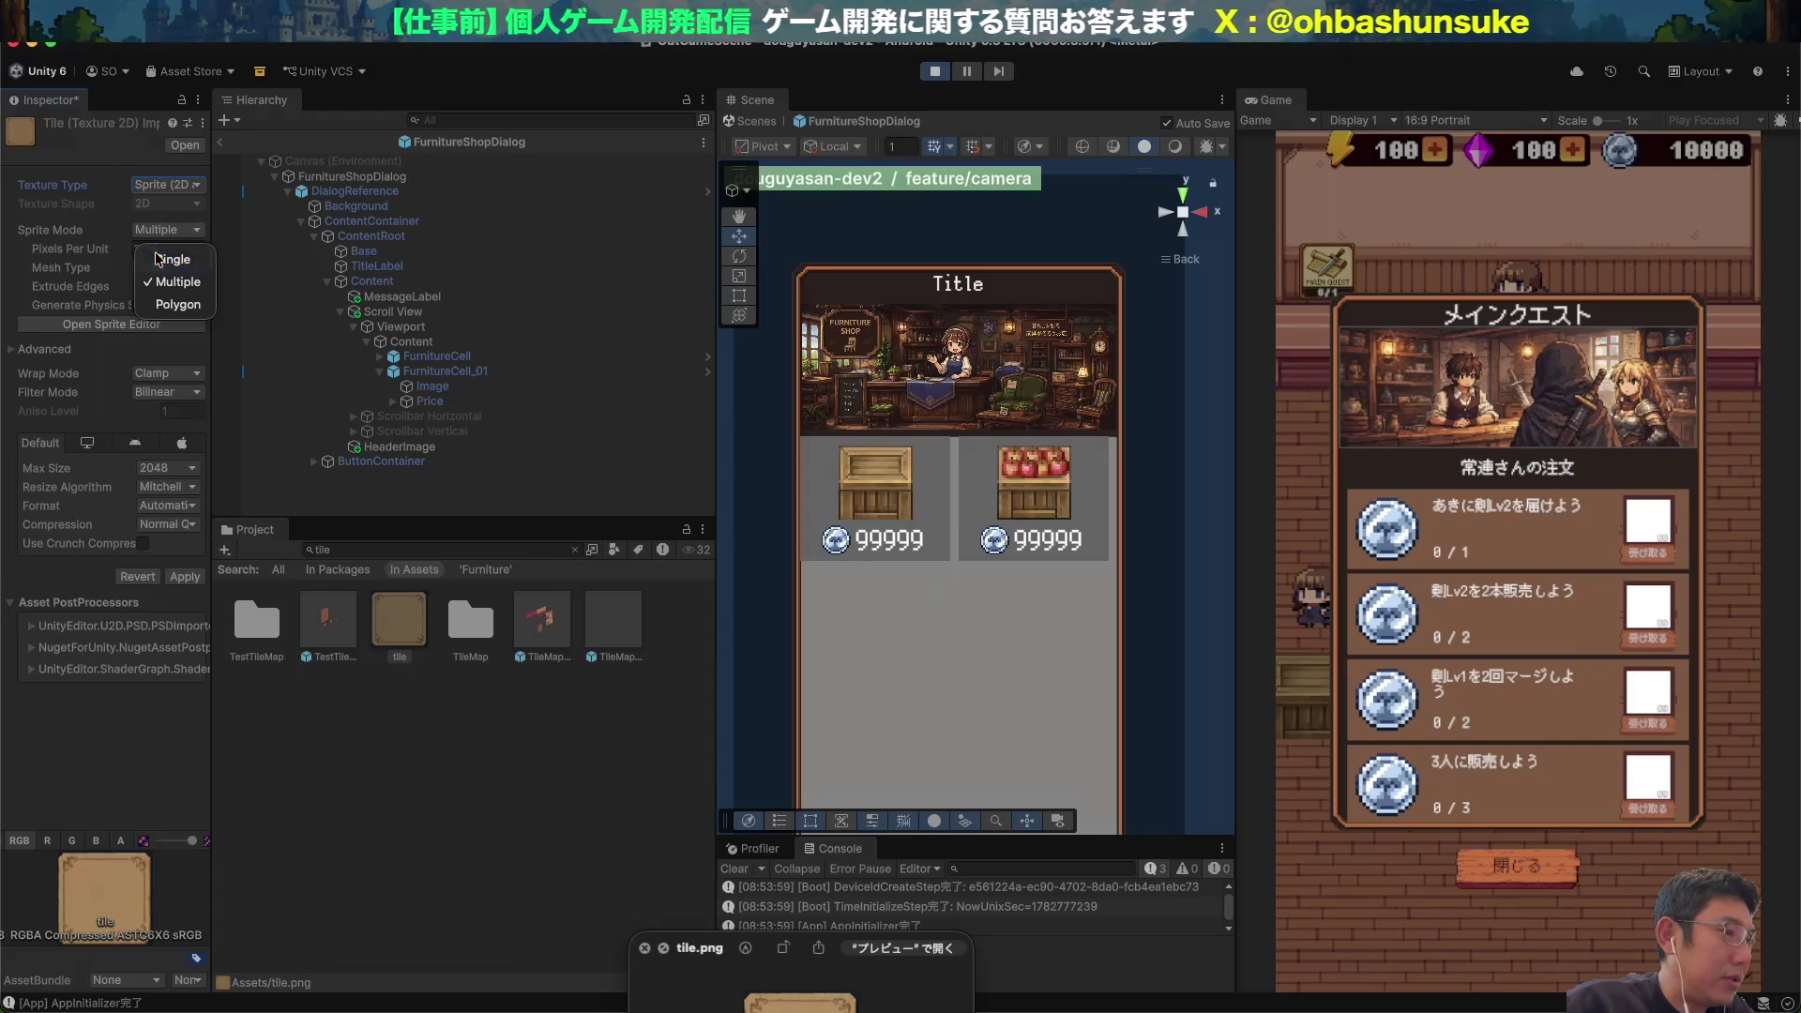
{"action": "left_click", "coordinate": [198, 490]}
{"action": "left_click", "coordinate": [185, 596]}
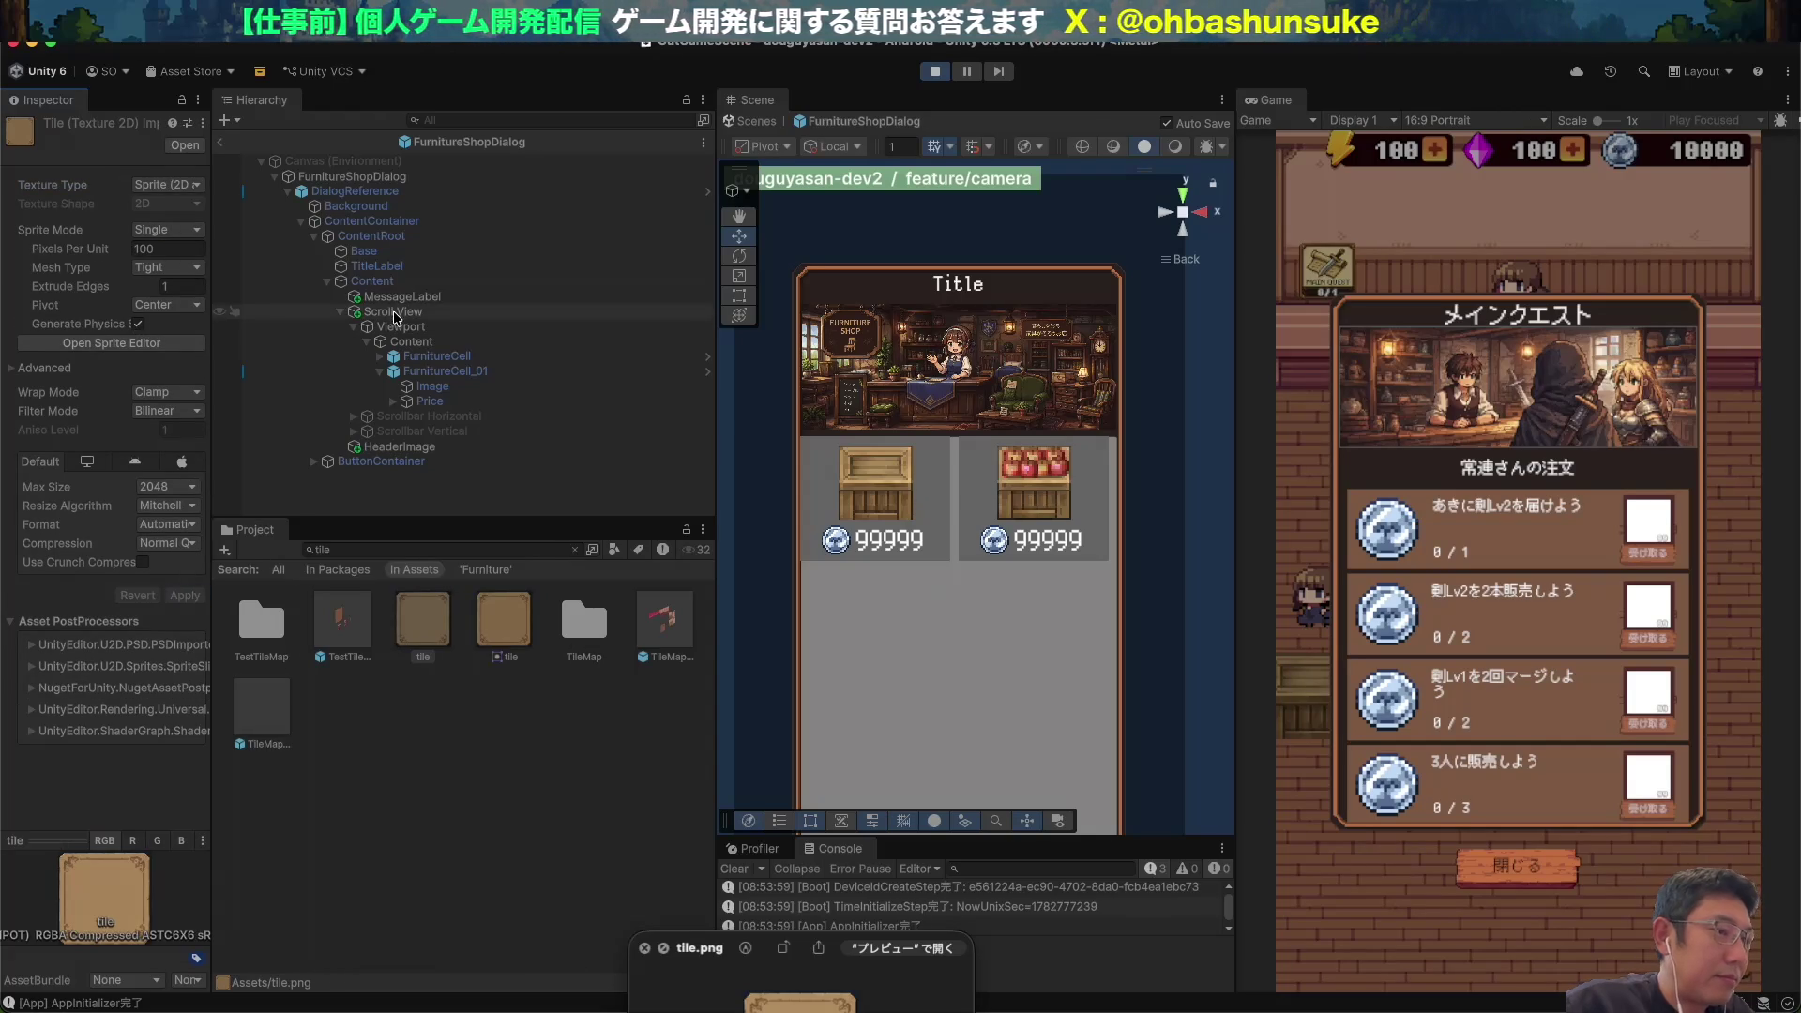
Open the FurnitureCell prefab and set the tile sprite as its root Image's Source Image.
{"action": "left_click", "coordinate": [434, 356]}
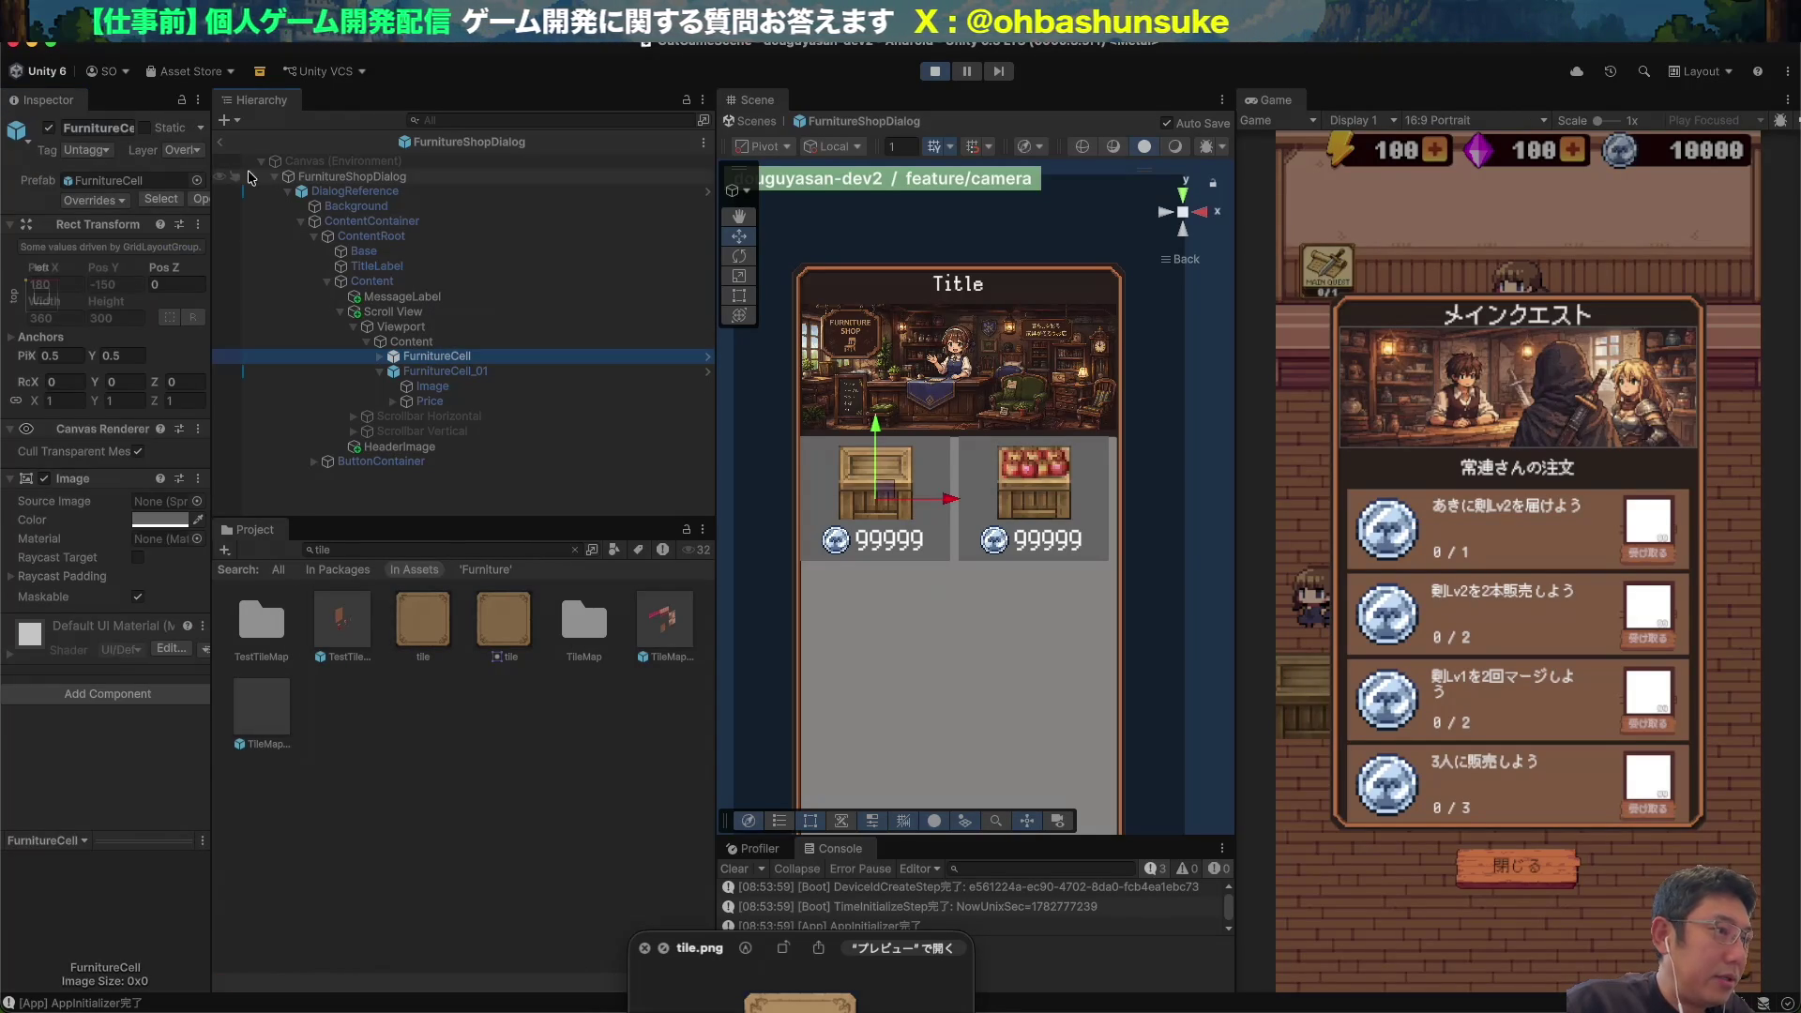
{"action": "left_click", "coordinate": [196, 201]}
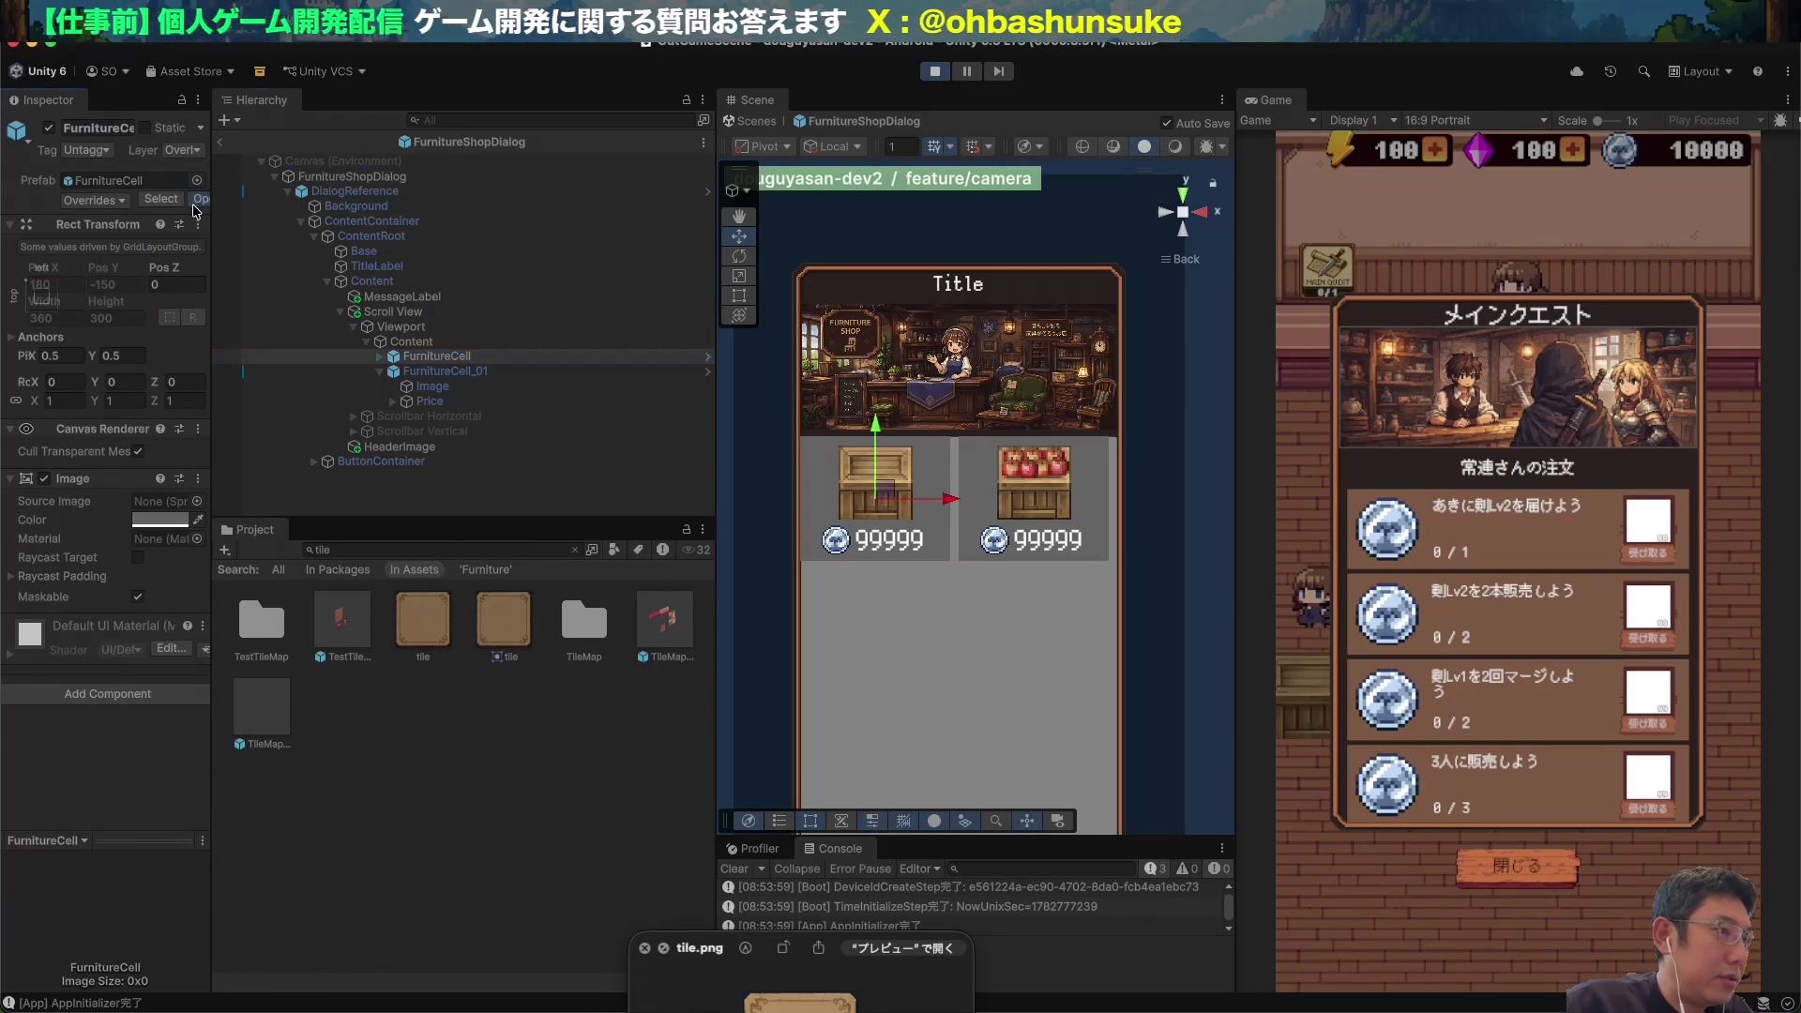
{"action": "left_click", "coordinate": [296, 187]}
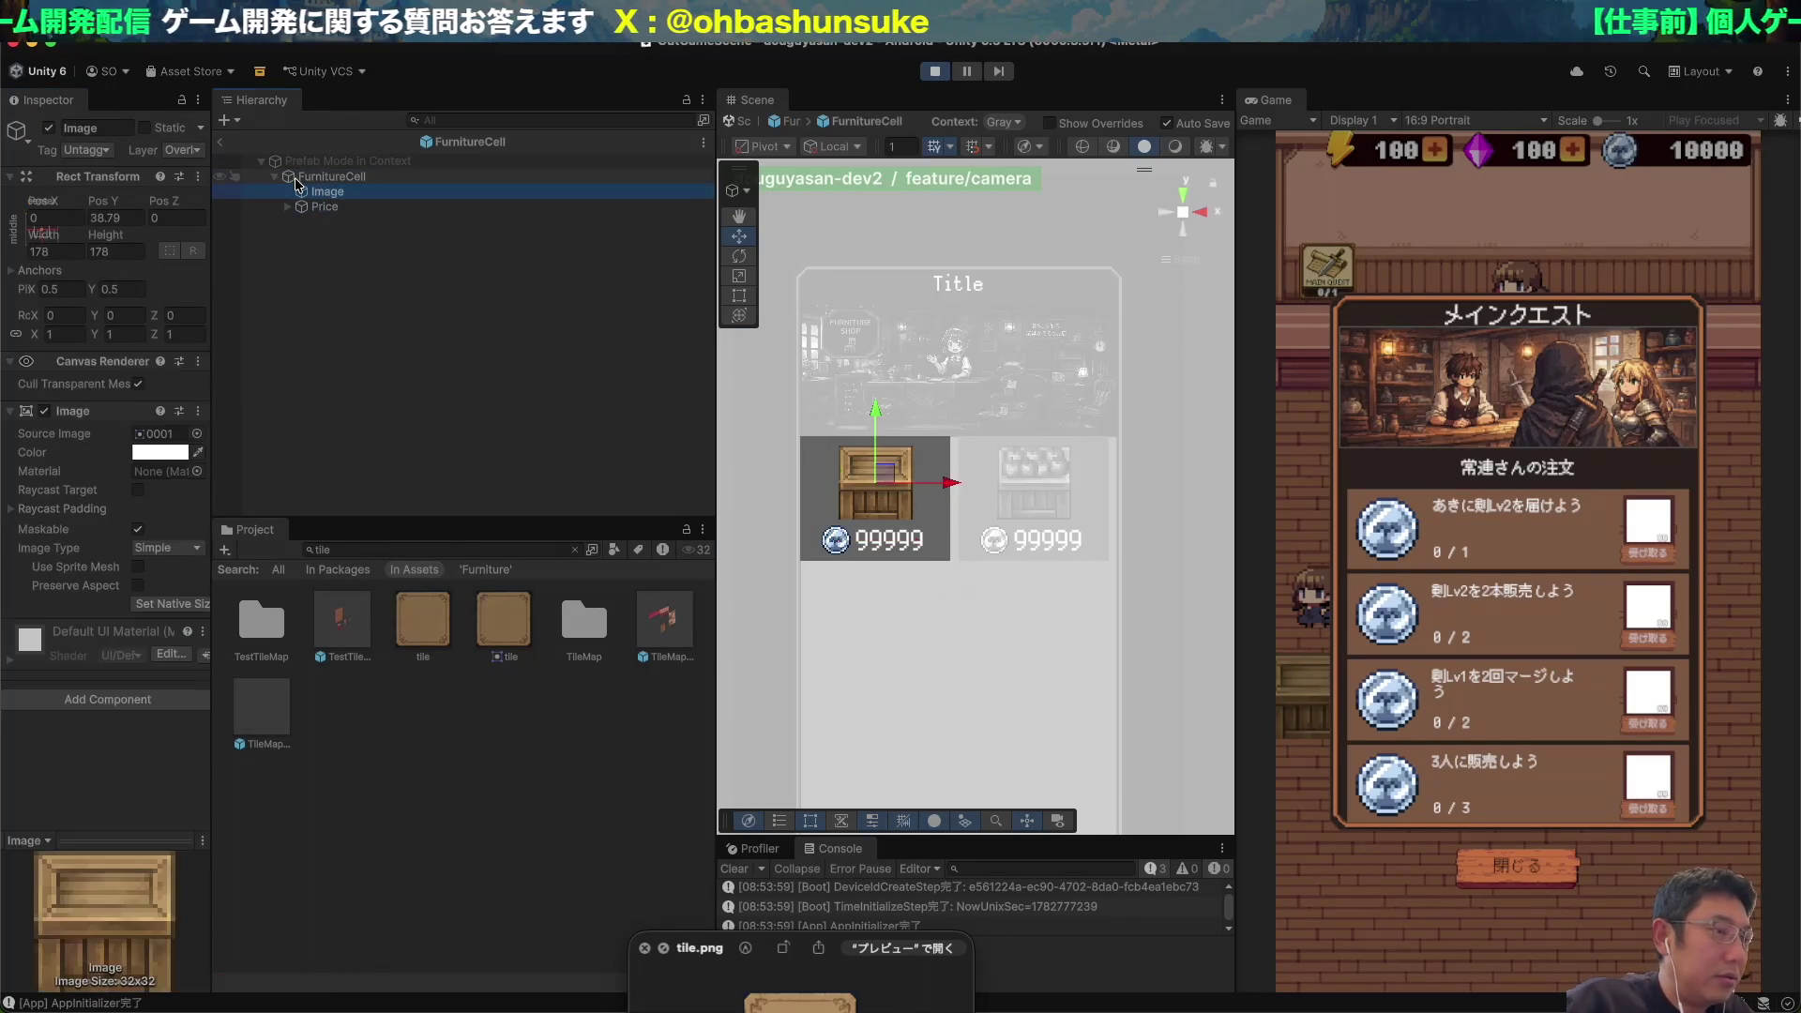
{"action": "key", "text": "Down"}
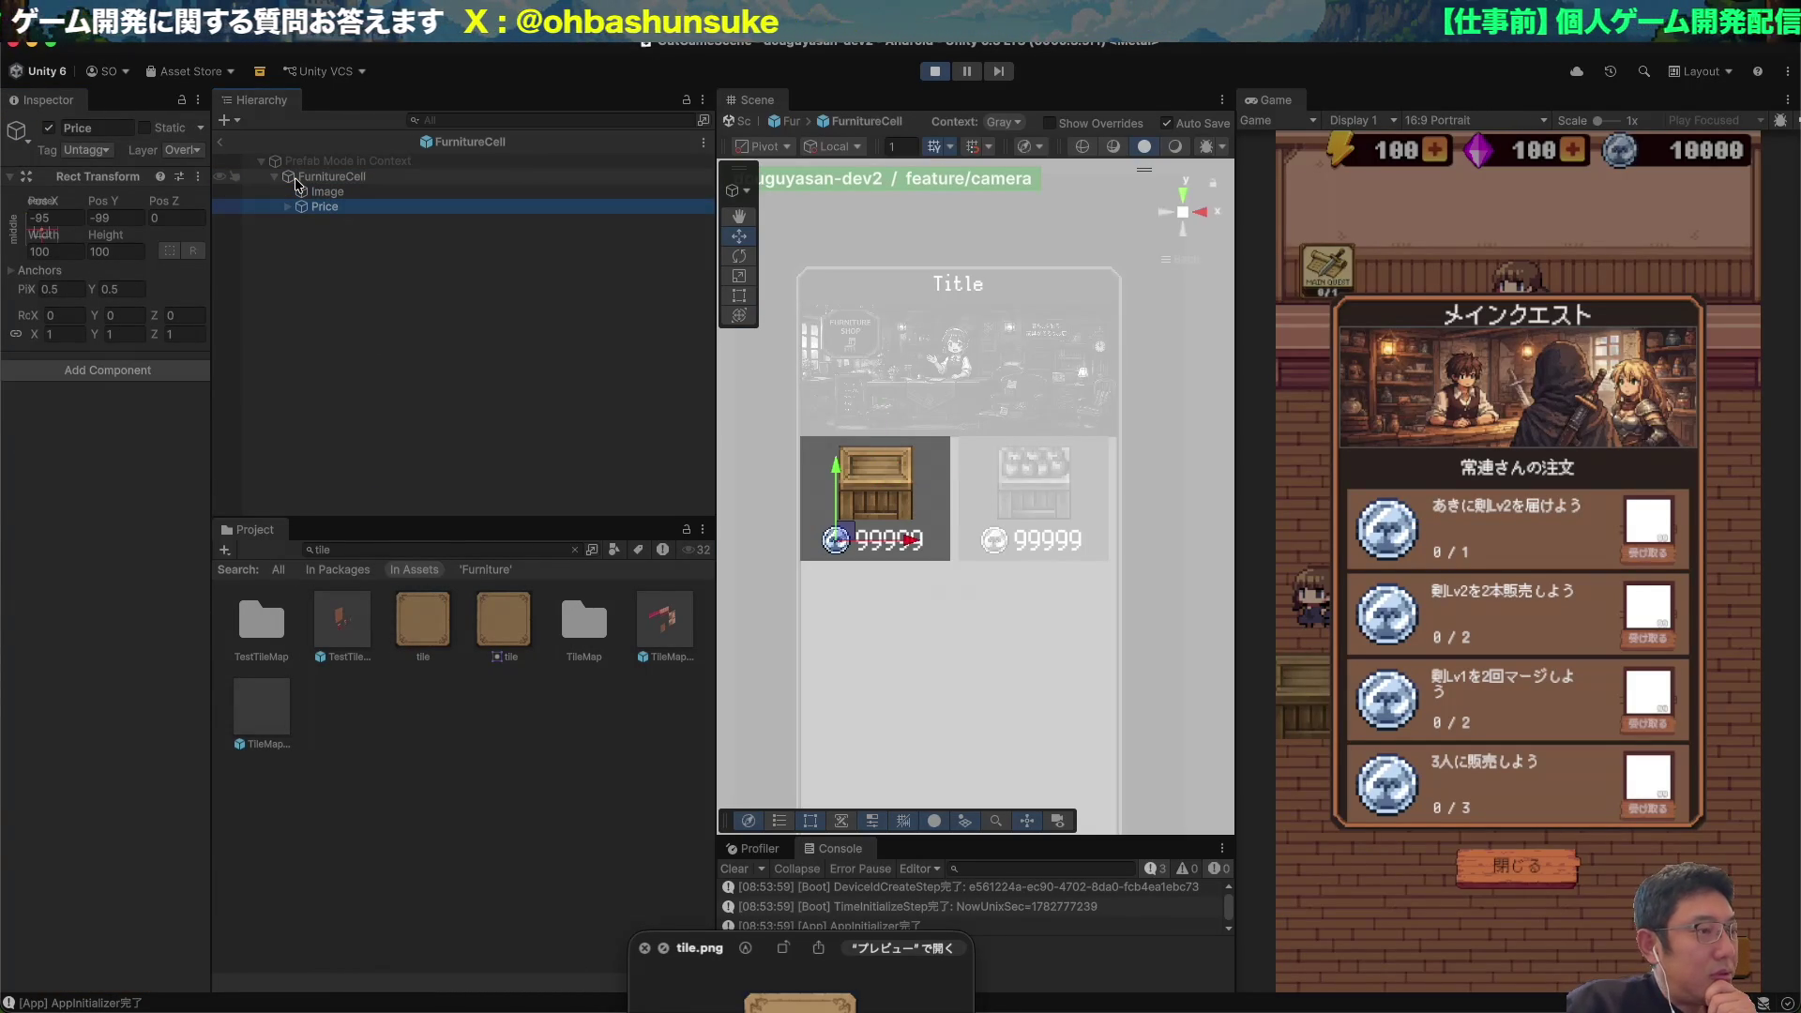
{"action": "key", "text": "Right"}
{"action": "left_click", "coordinate": [296, 180]}
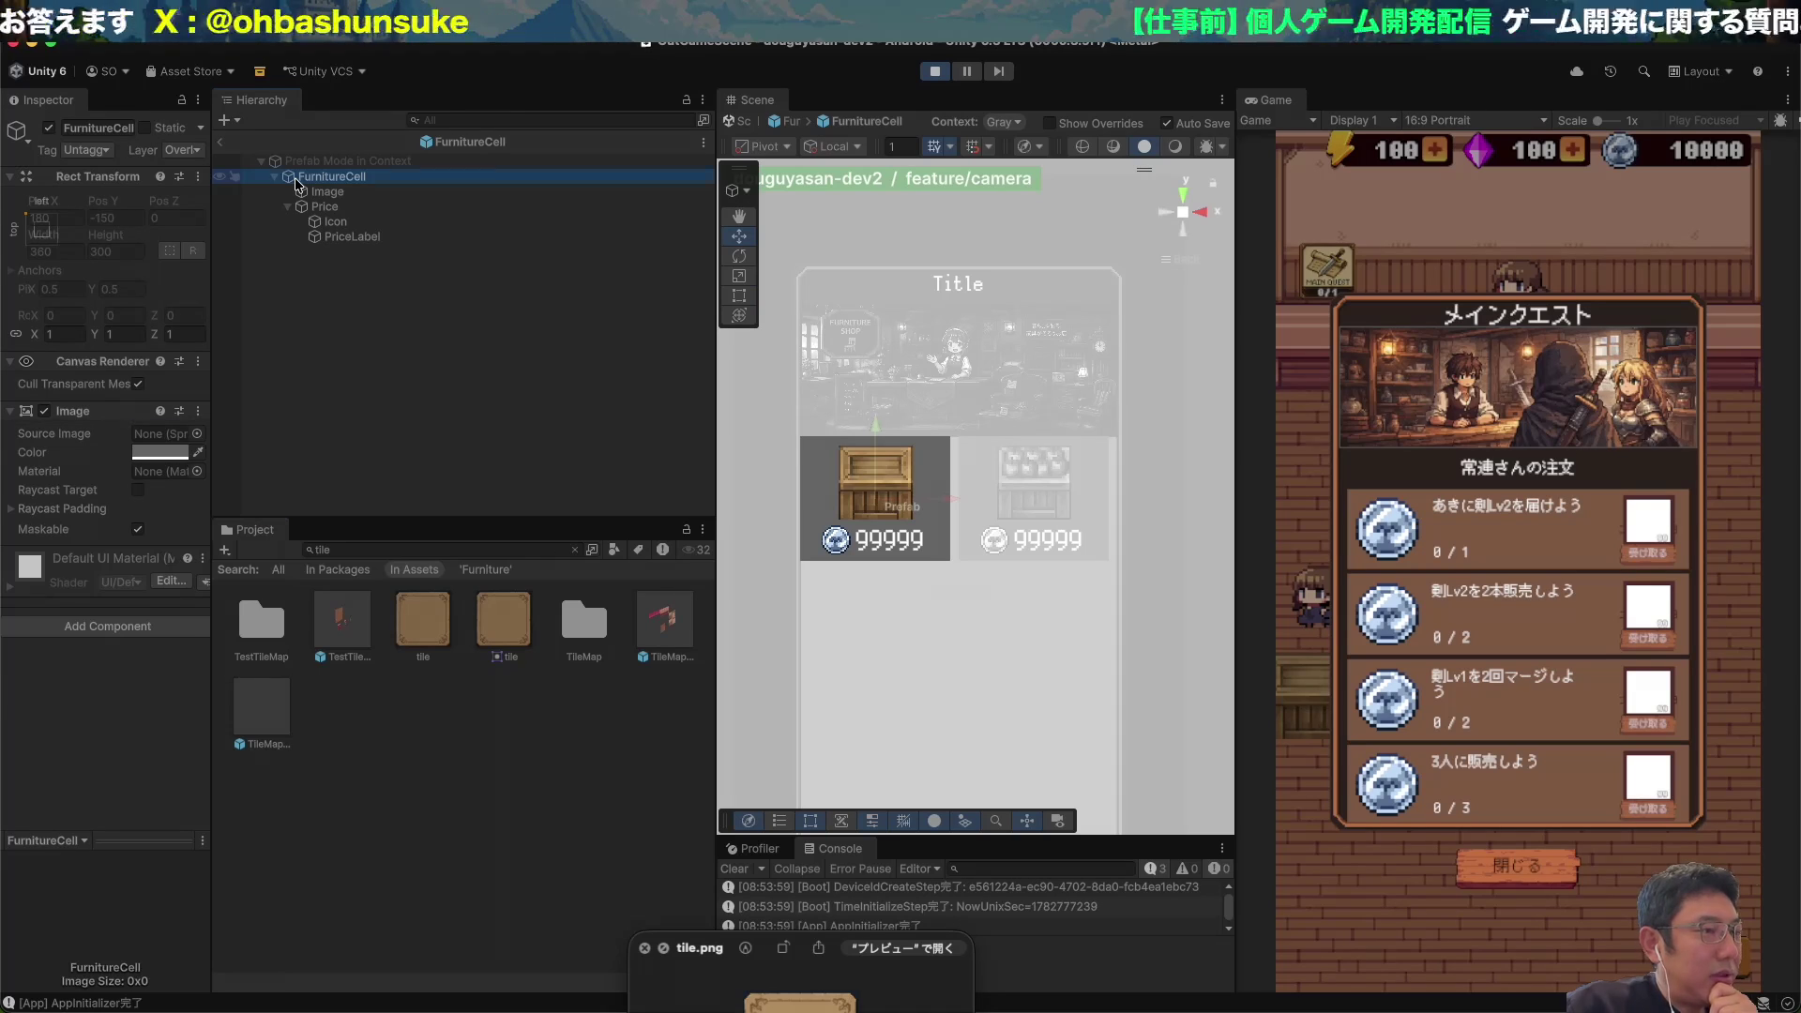
{"action": "left_click_drag", "start_coordinate": [503, 619], "coordinate": [150, 437]}
Keep the cell image colour white, leave Prefab Mode, and select the Content grid.
{"action": "left_click", "coordinate": [160, 452]}
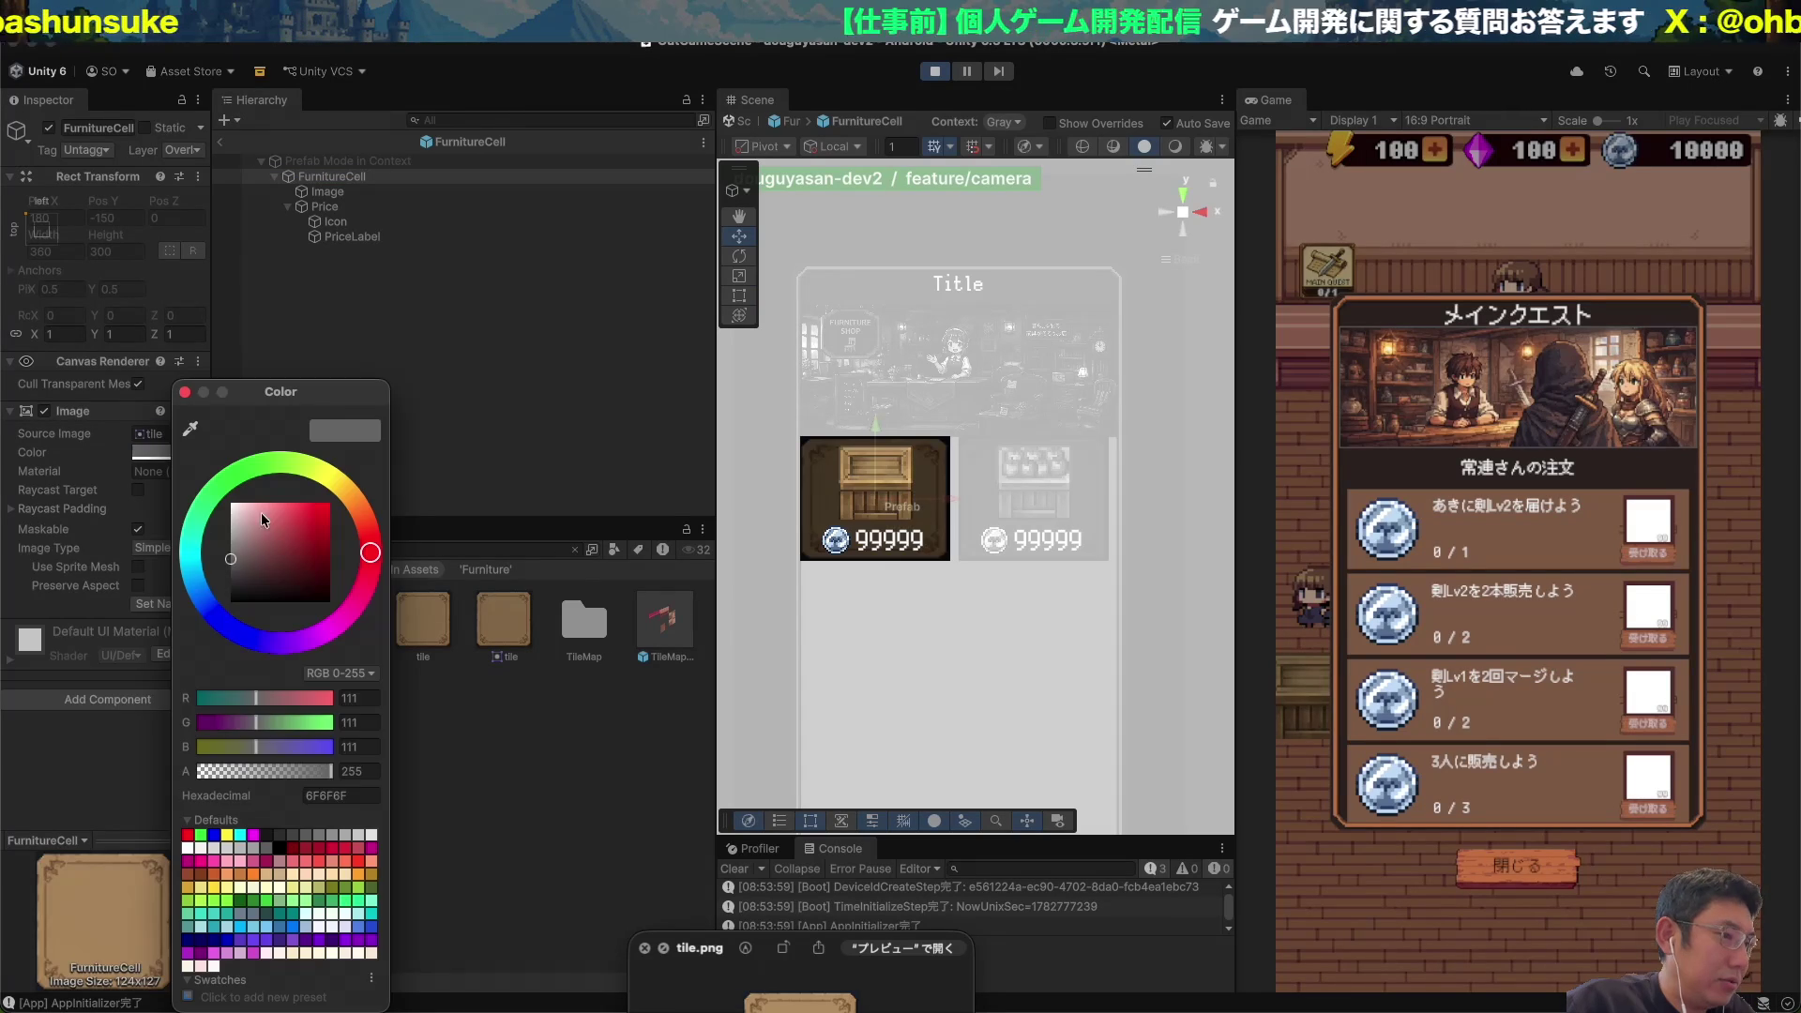
{"action": "left_click", "coordinate": [469, 422]}
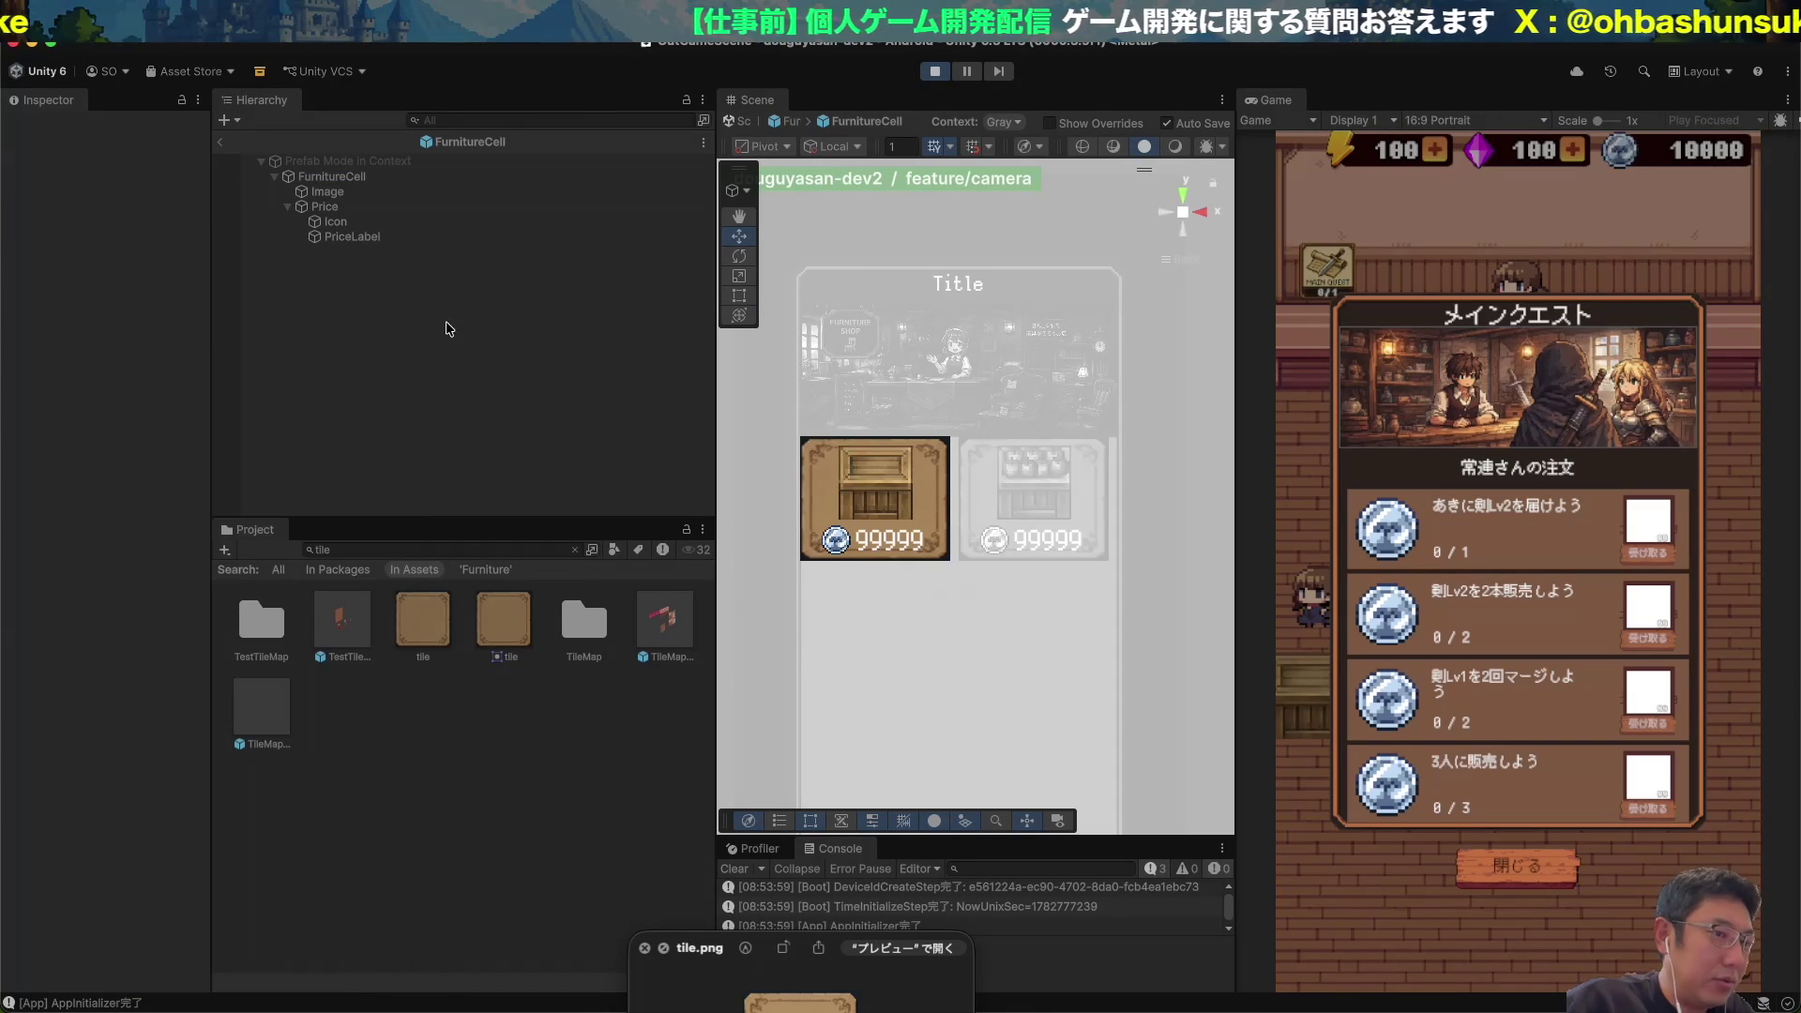
{"action": "scroll", "coordinate": [939, 428], "scroll_direction": "up", "scroll_amount": 3}
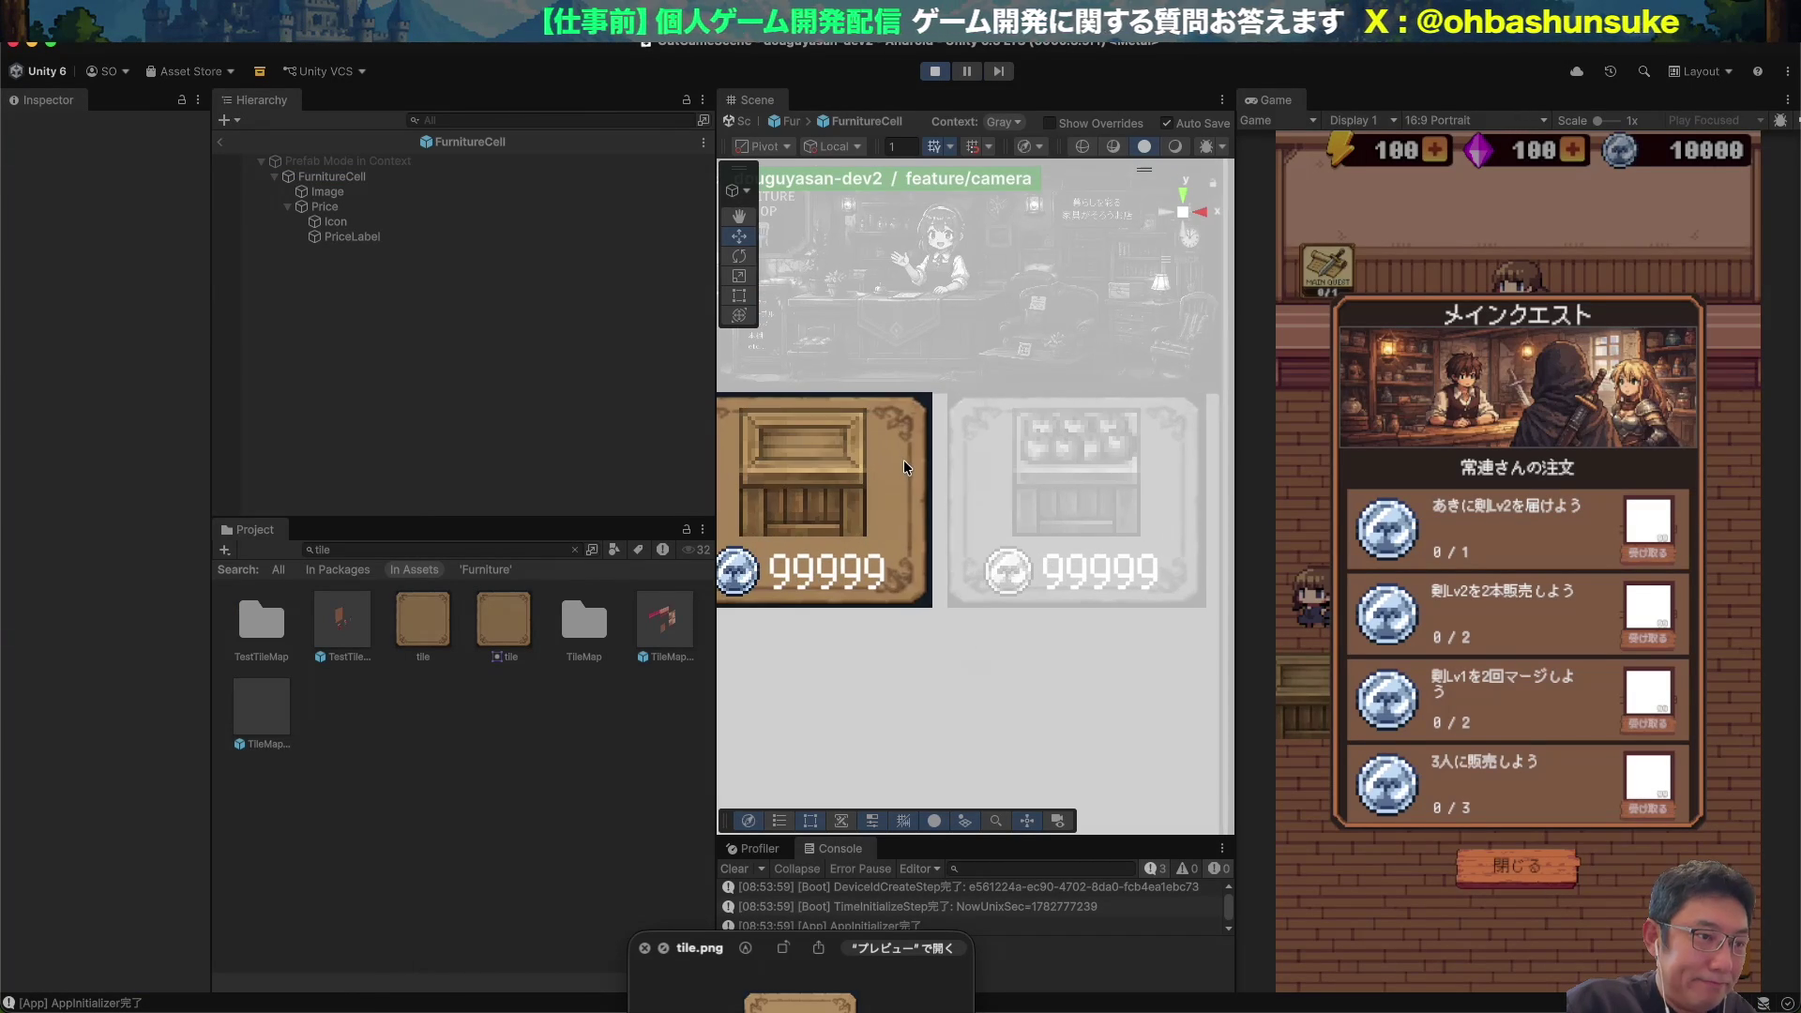
{"action": "left_click_drag", "start_coordinate": [874, 456], "coordinate": [978, 457]}
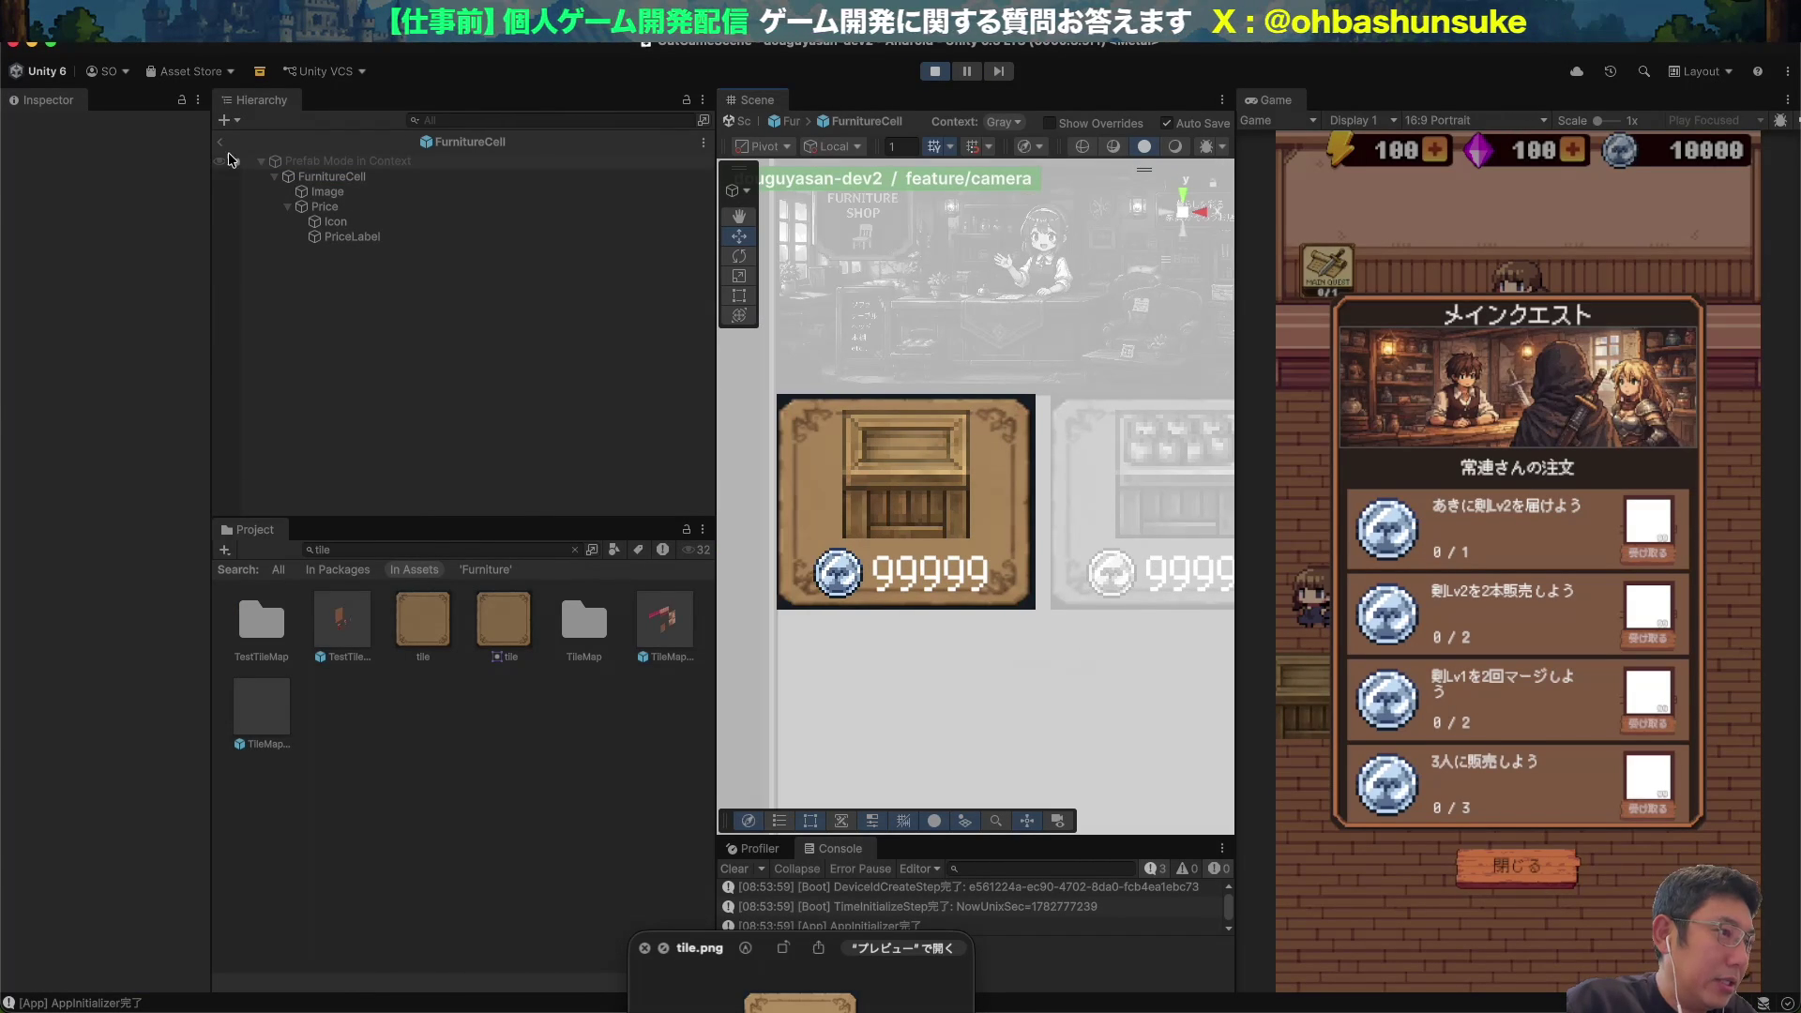
{"action": "left_click", "coordinate": [220, 142]}
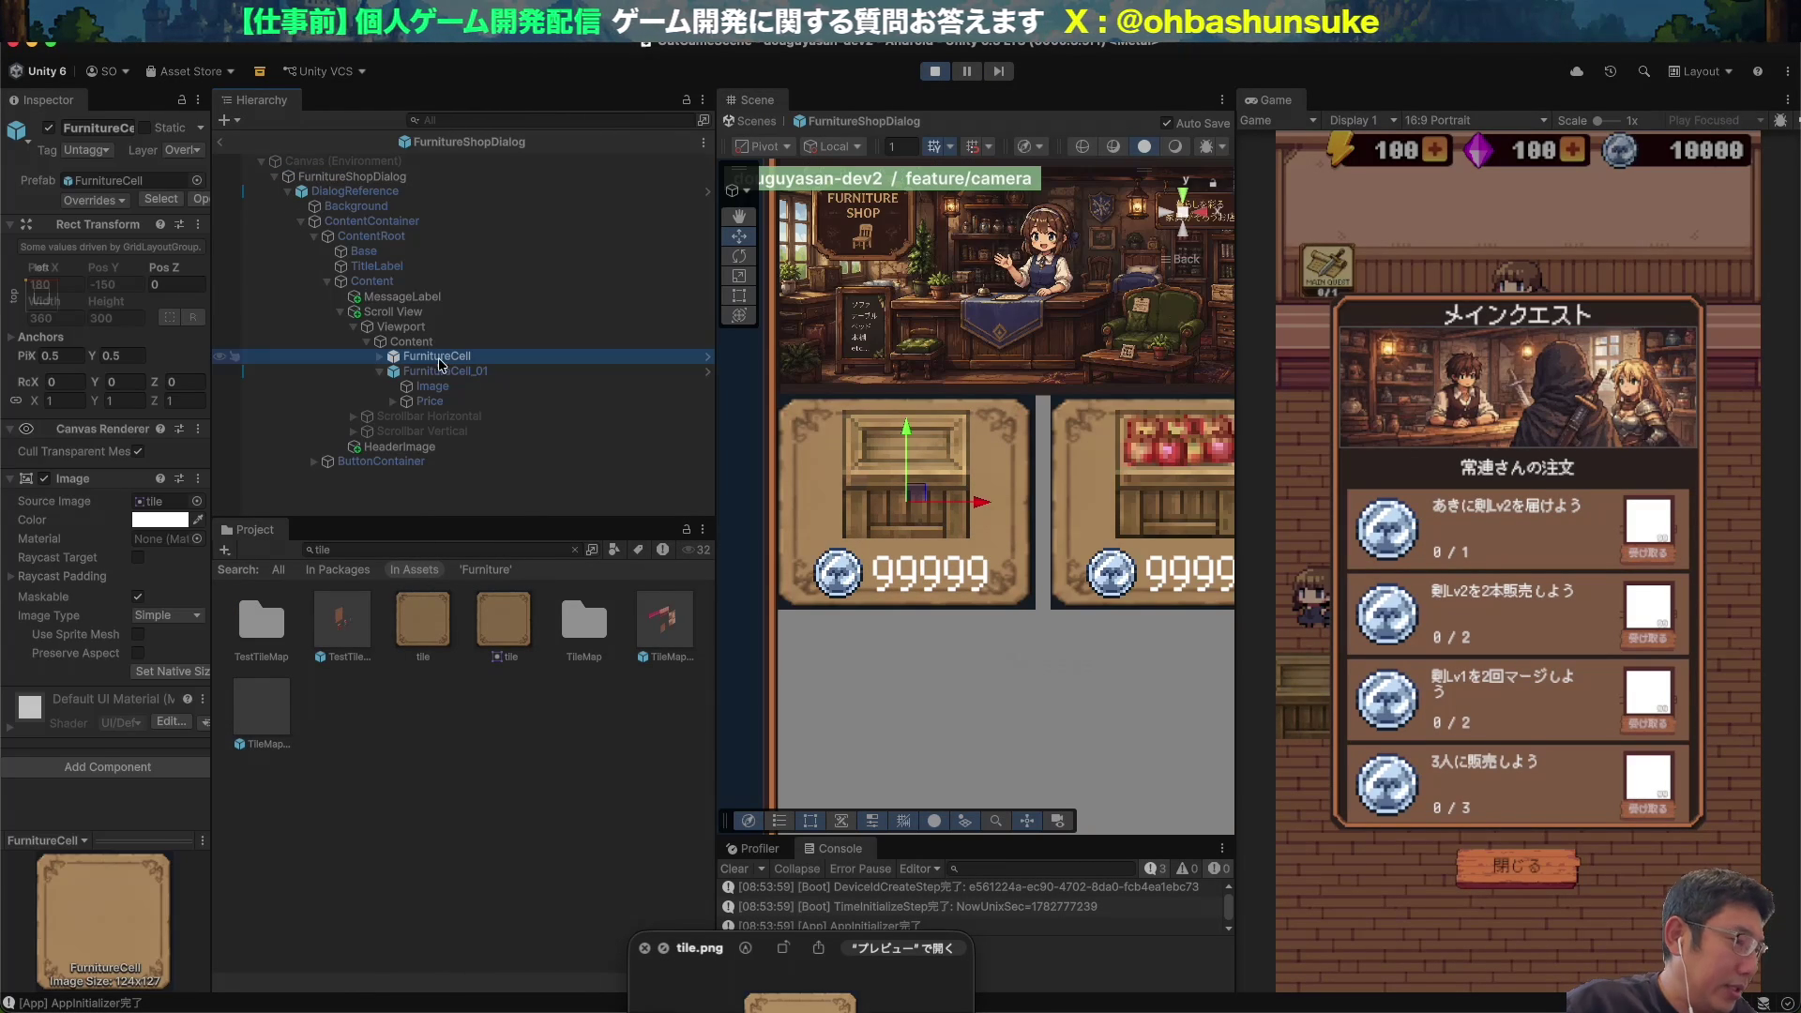
{"action": "left_click", "coordinate": [306, 344]}
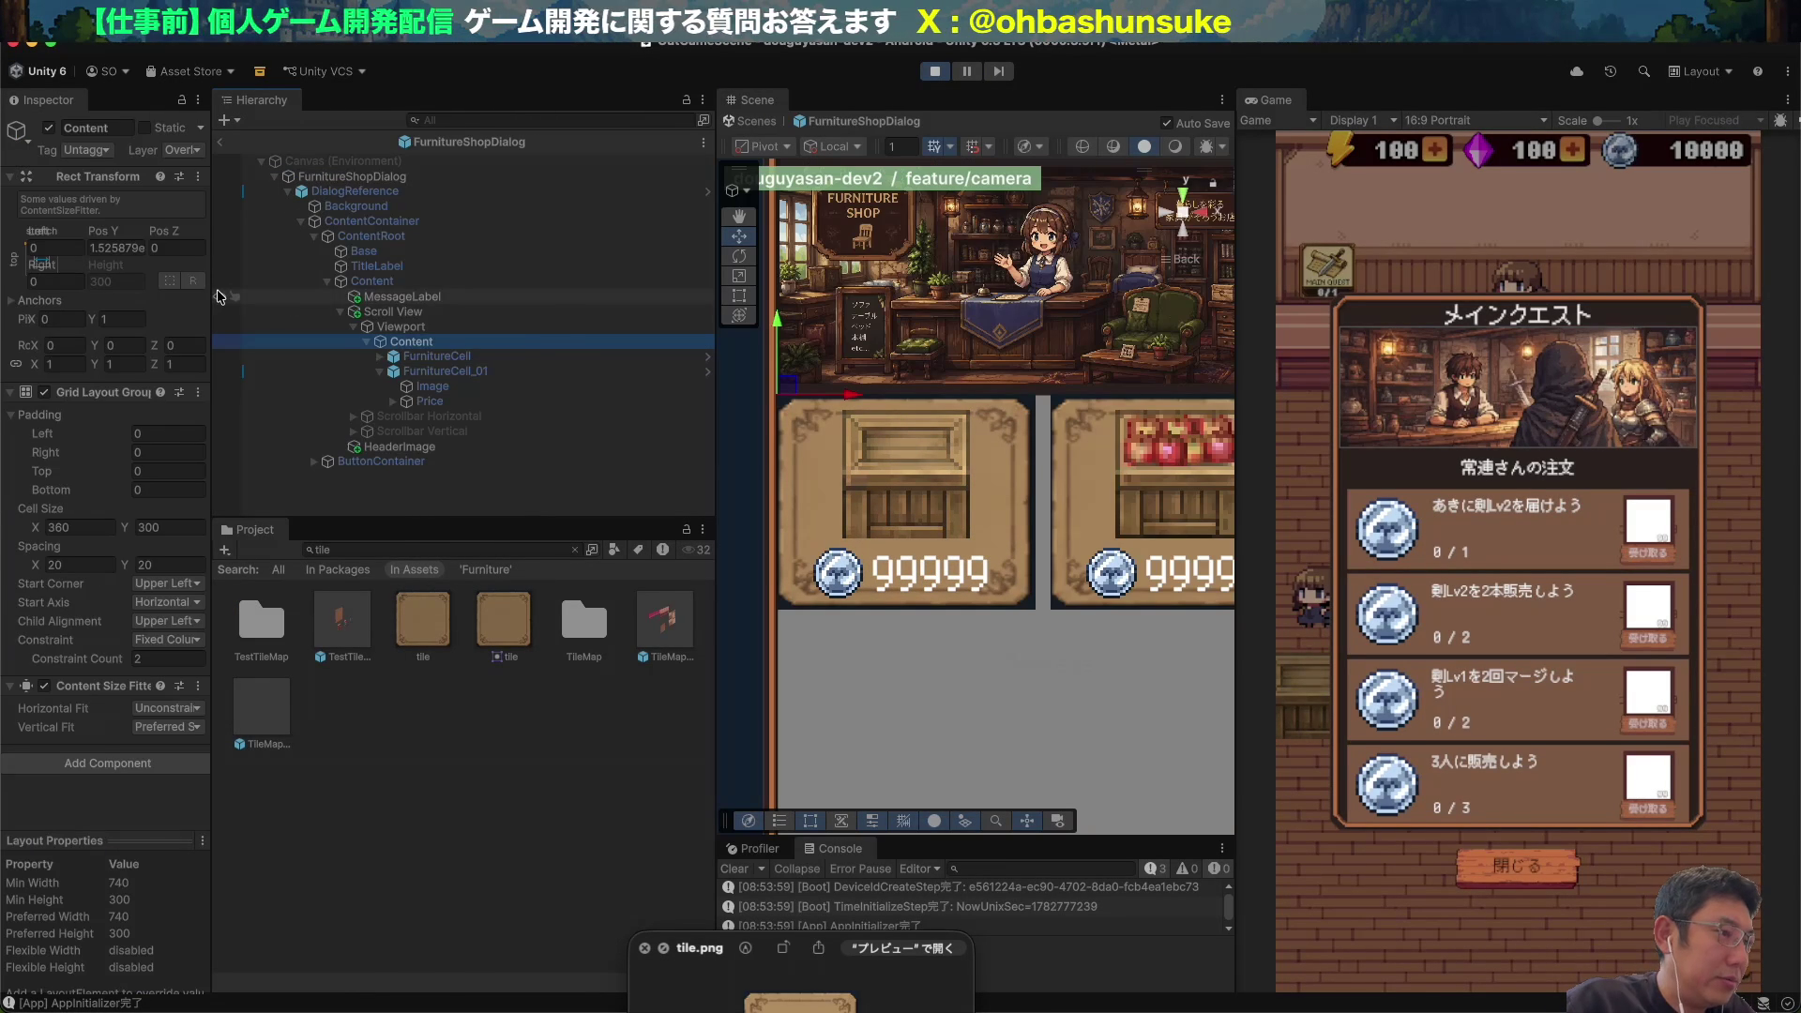
Change the Content Grid Layout Group's Cell Size X from 360 to 300.
{"action": "left_click_drag", "start_coordinate": [215, 292], "coordinate": [346, 292]}
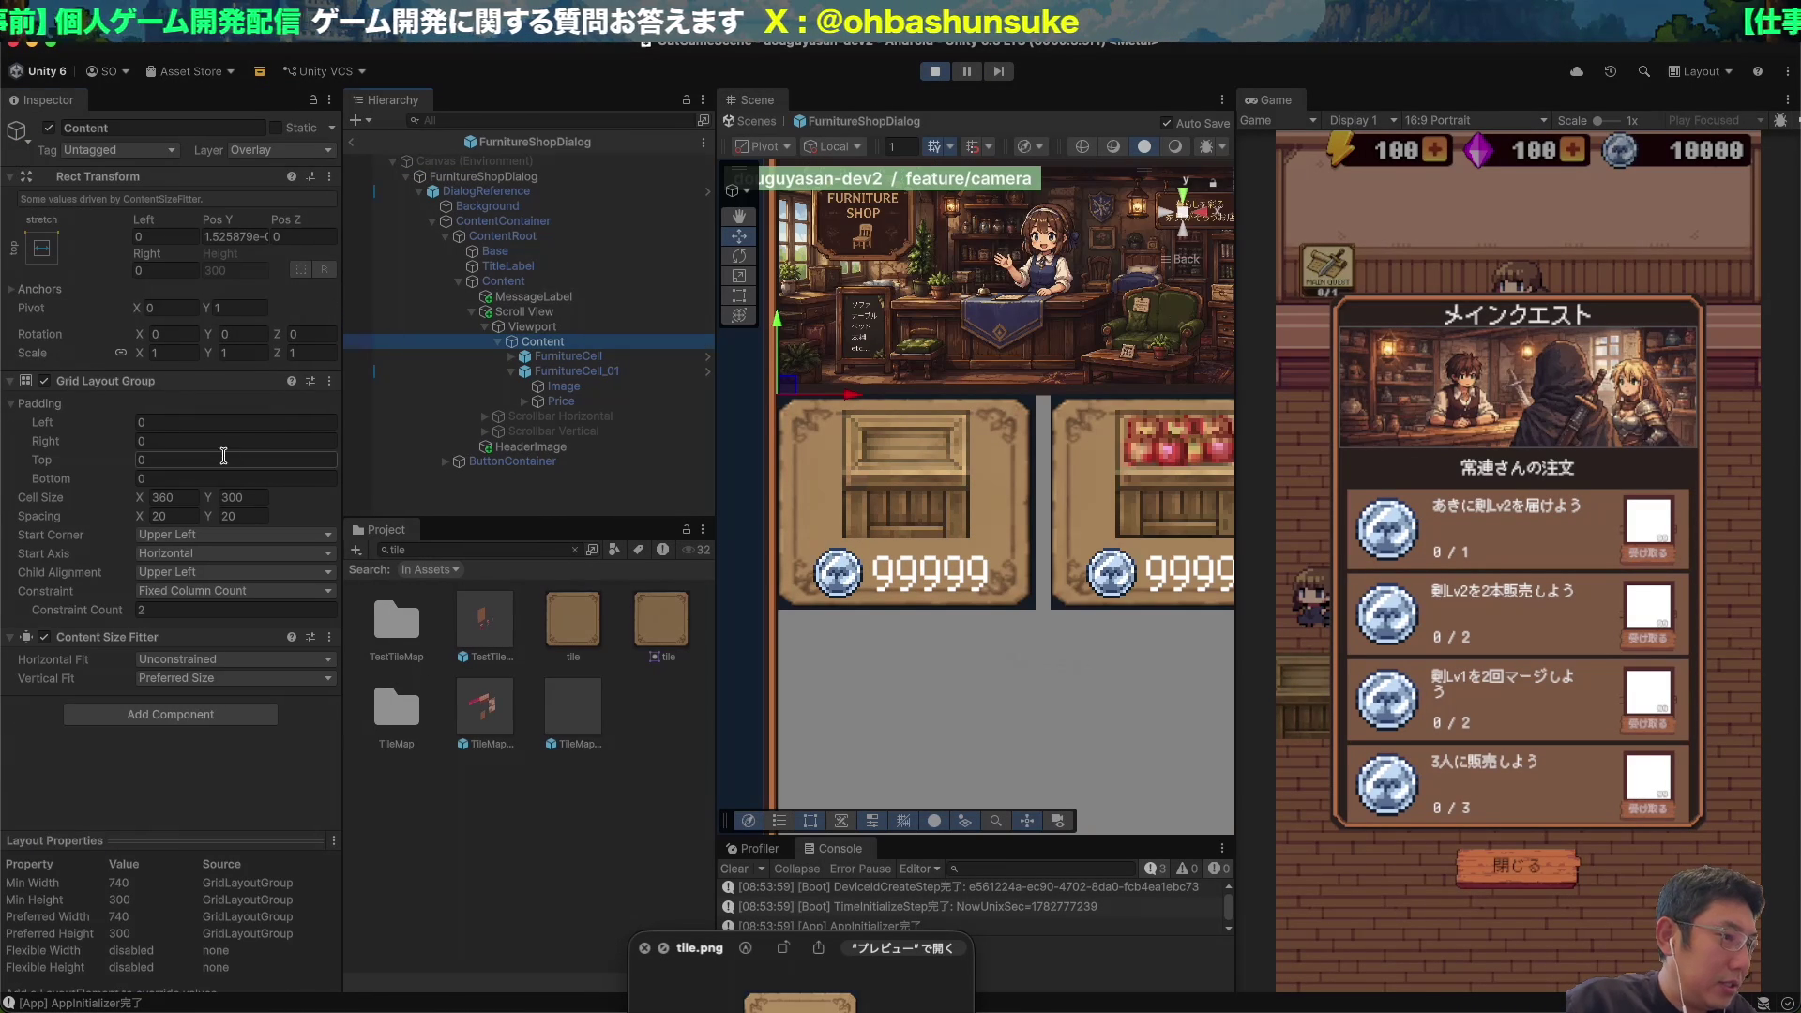
{"action": "left_click", "coordinate": [181, 500]}
{"action": "scroll", "coordinate": [743, 525], "scroll_direction": "down", "scroll_amount": 3}
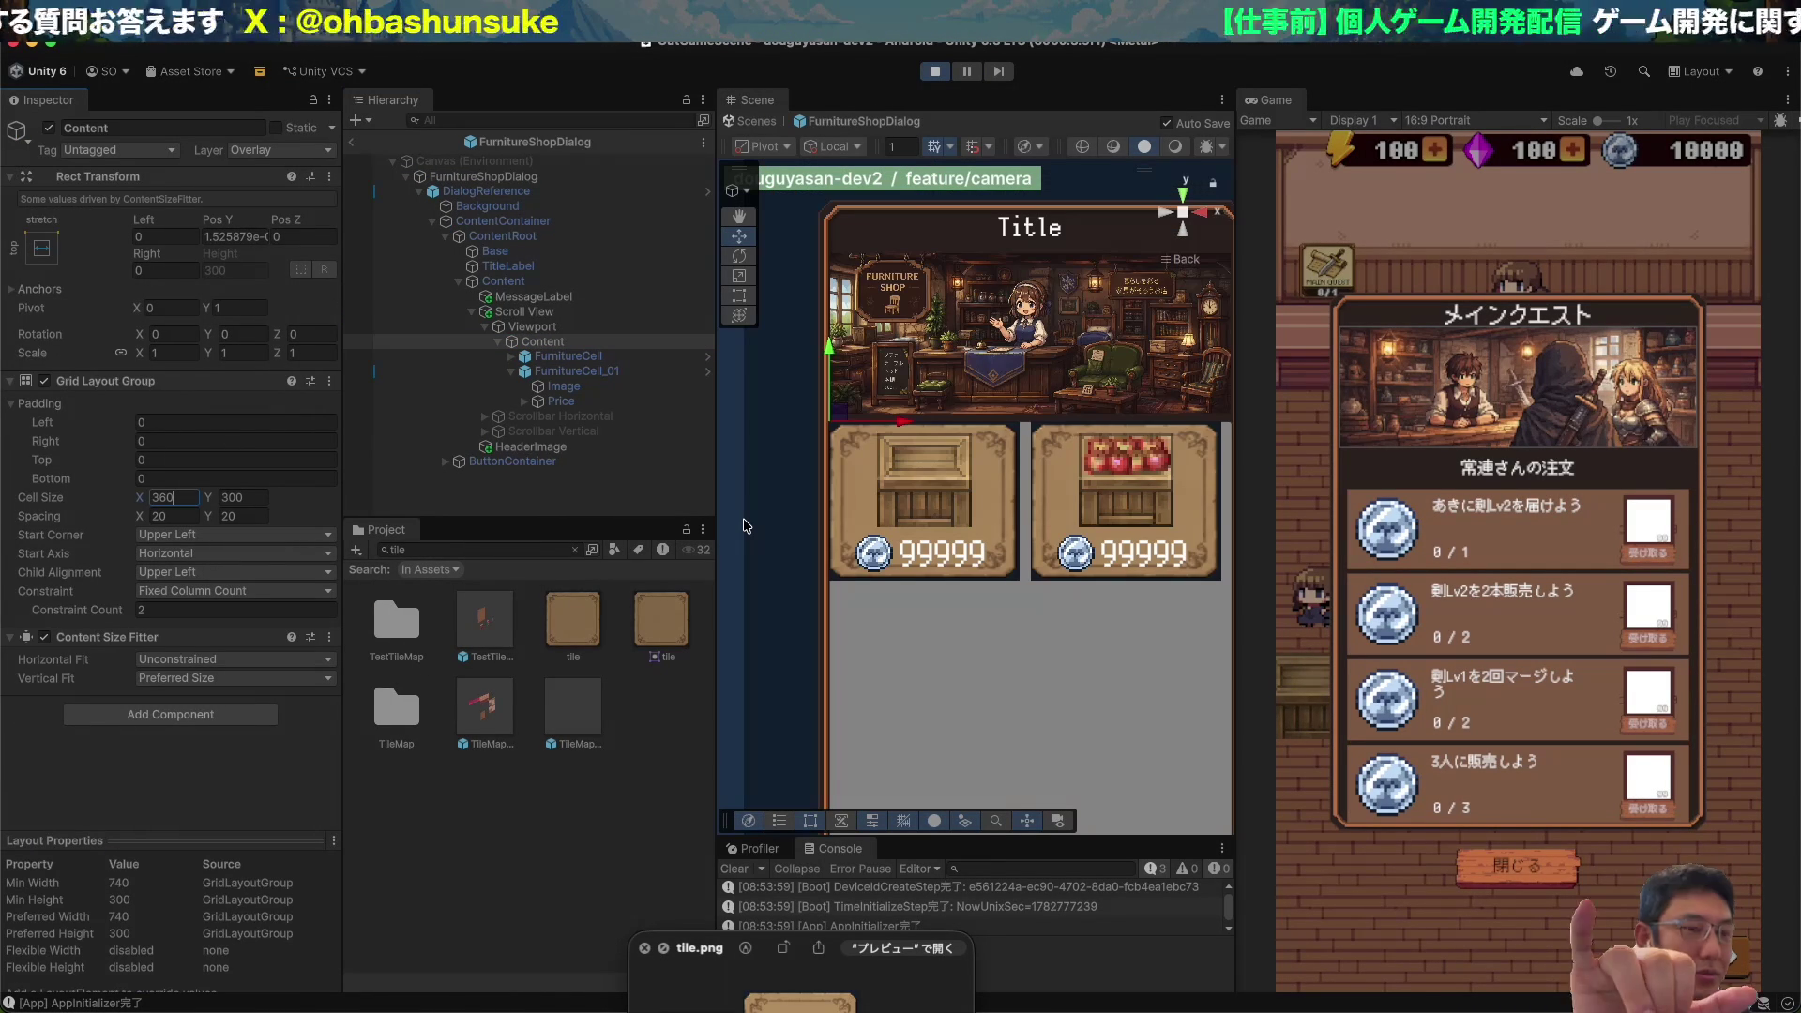
{"action": "double_click", "coordinate": [172, 497]}
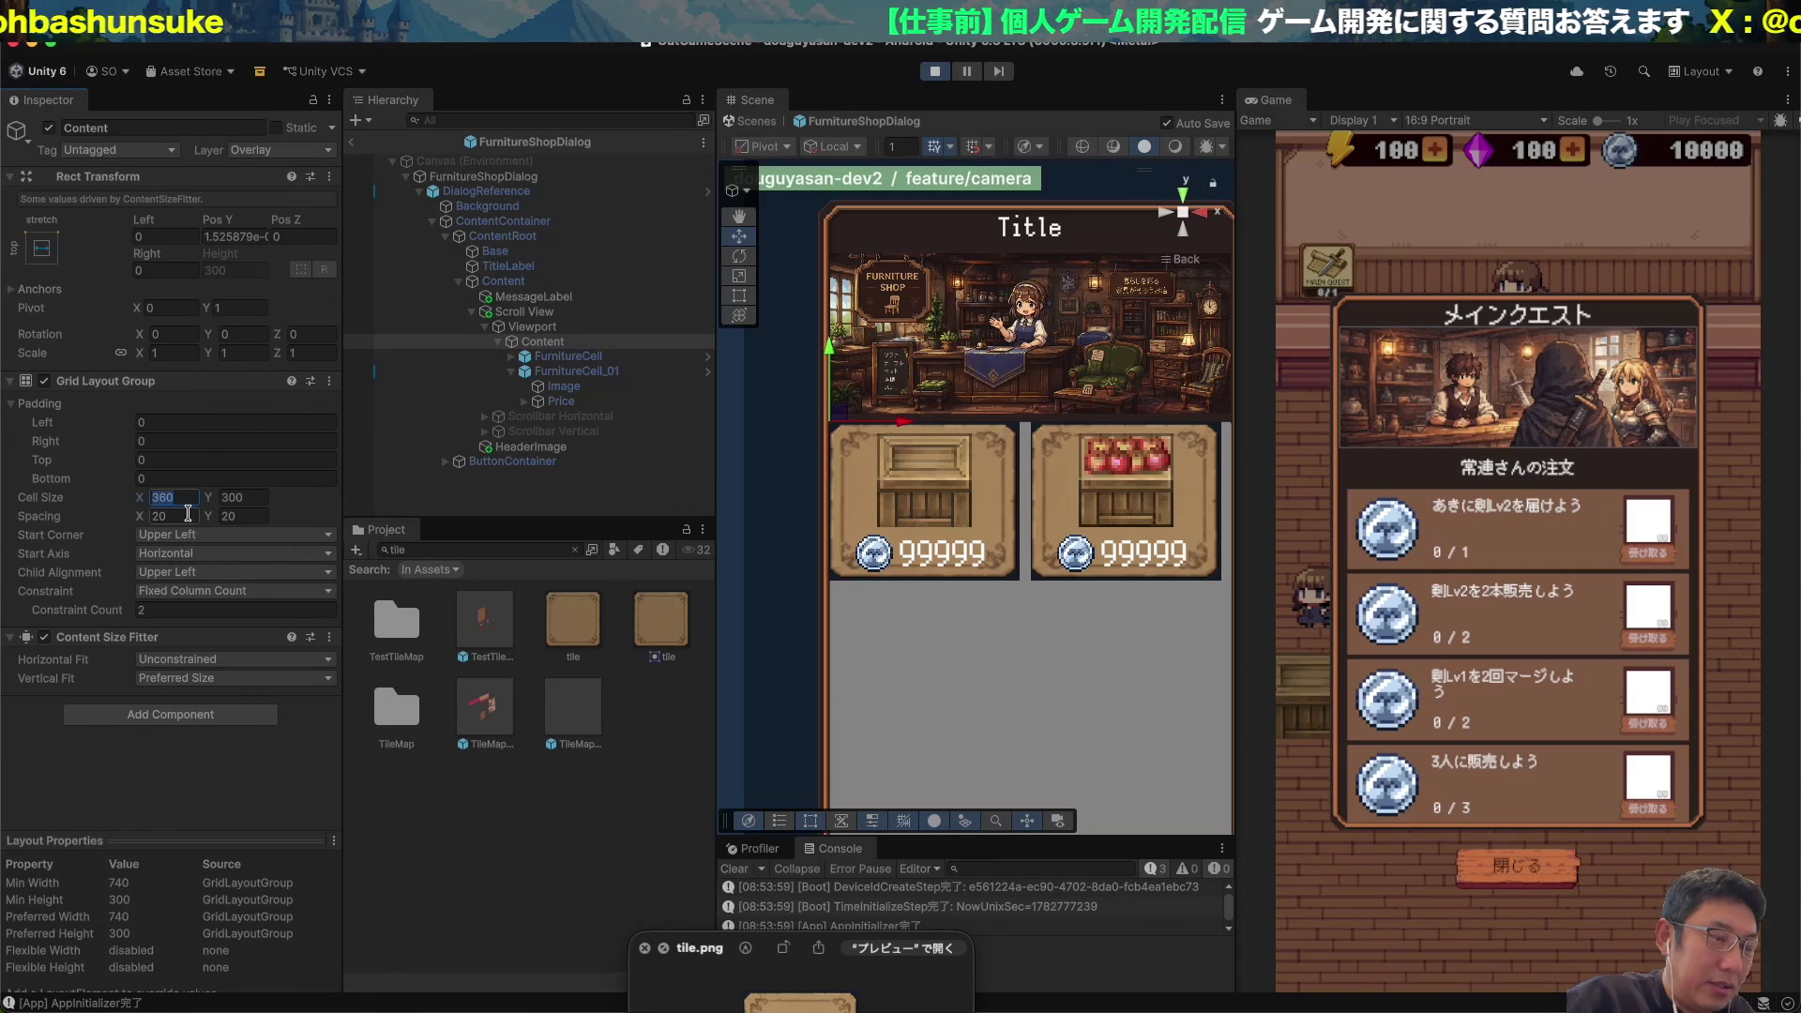
{"action": "type", "text": "300"}
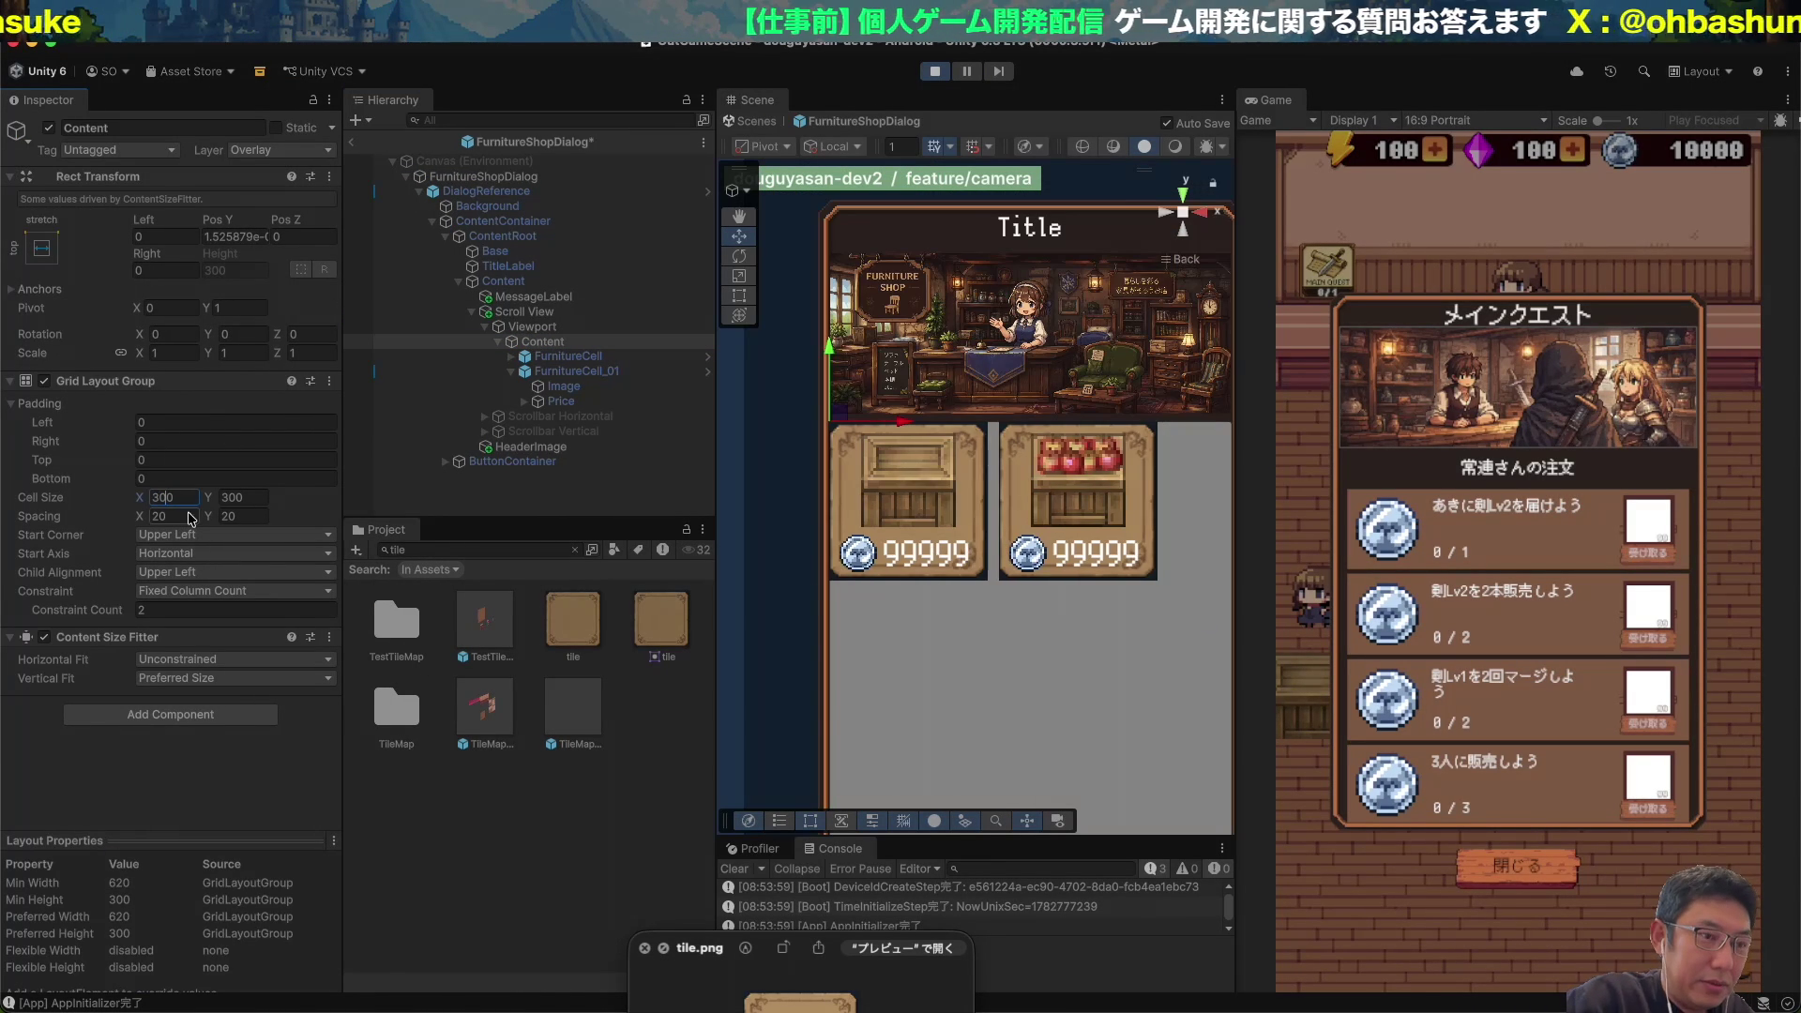
{"action": "scroll", "coordinate": [968, 489], "scroll_direction": "up", "scroll_amount": 3}
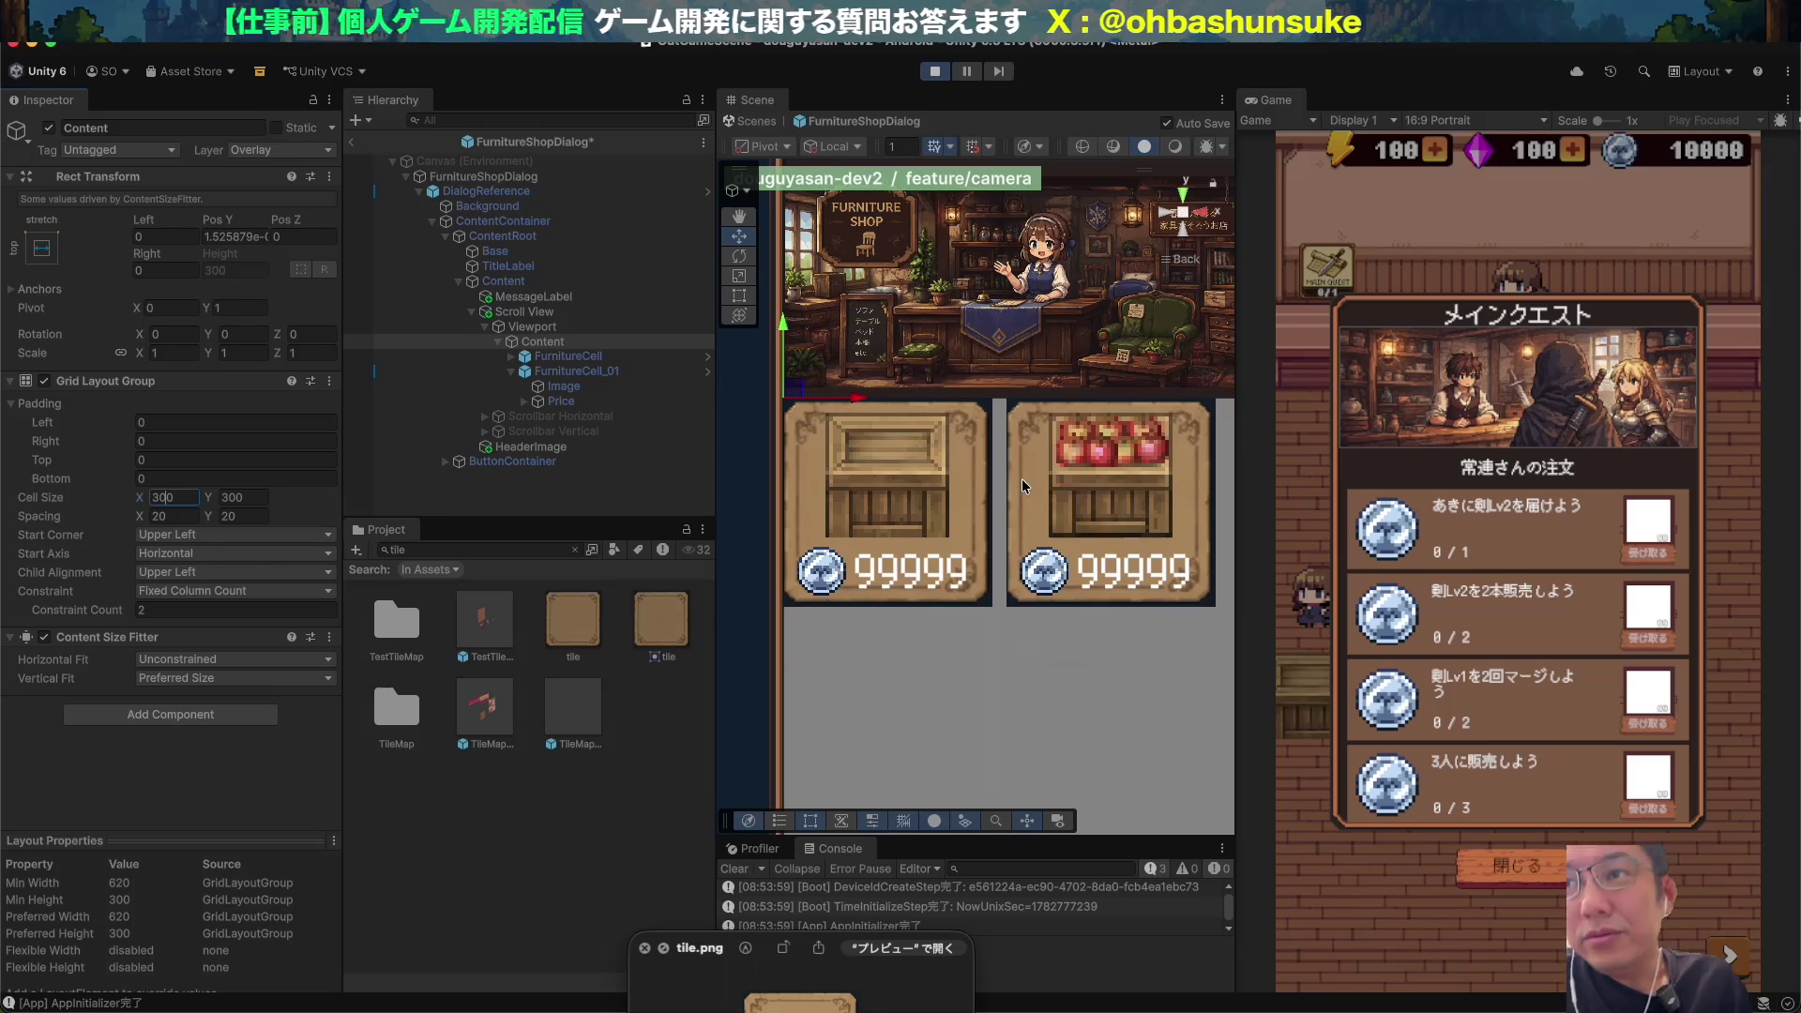
{"action": "scroll", "coordinate": [1024, 485], "scroll_direction": "down", "scroll_amount": 2}
{"action": "scroll", "coordinate": [1024, 485], "scroll_direction": "up", "scroll_amount": 2}
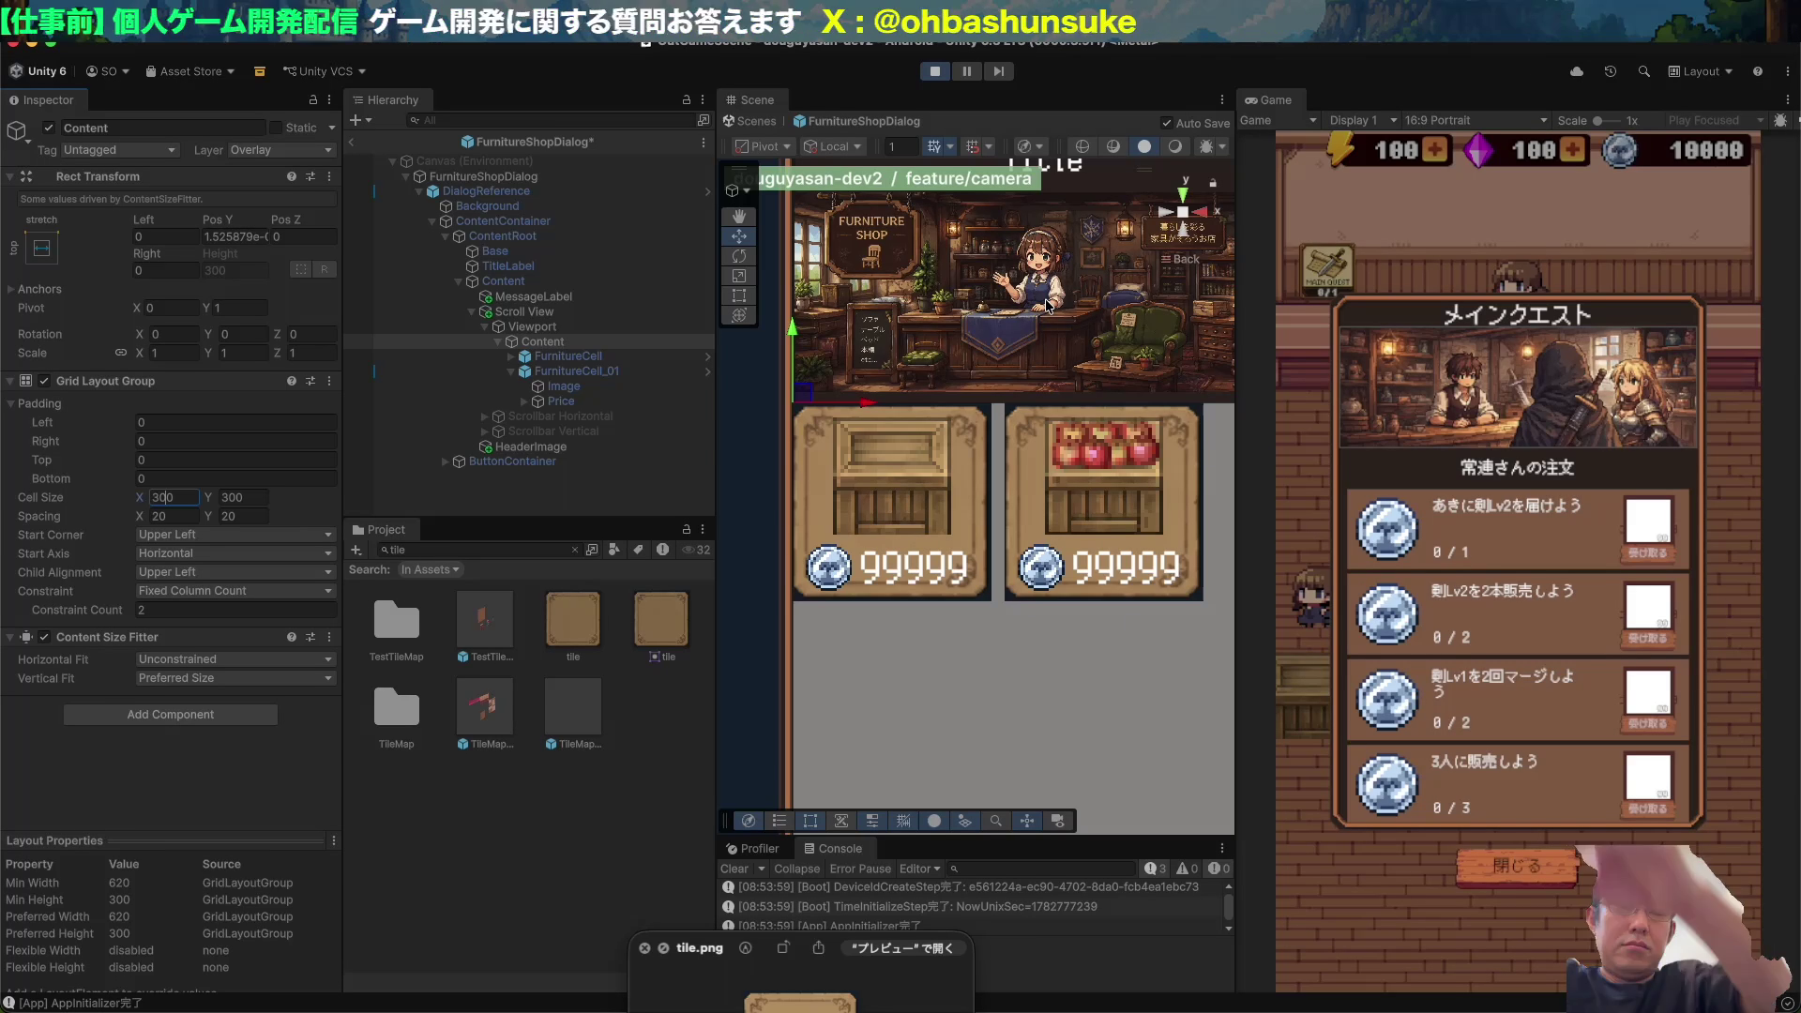
Stop Play mode and open pull request #108 from the Telegram chat in the browser.
{"action": "key", "text": "super+p"}
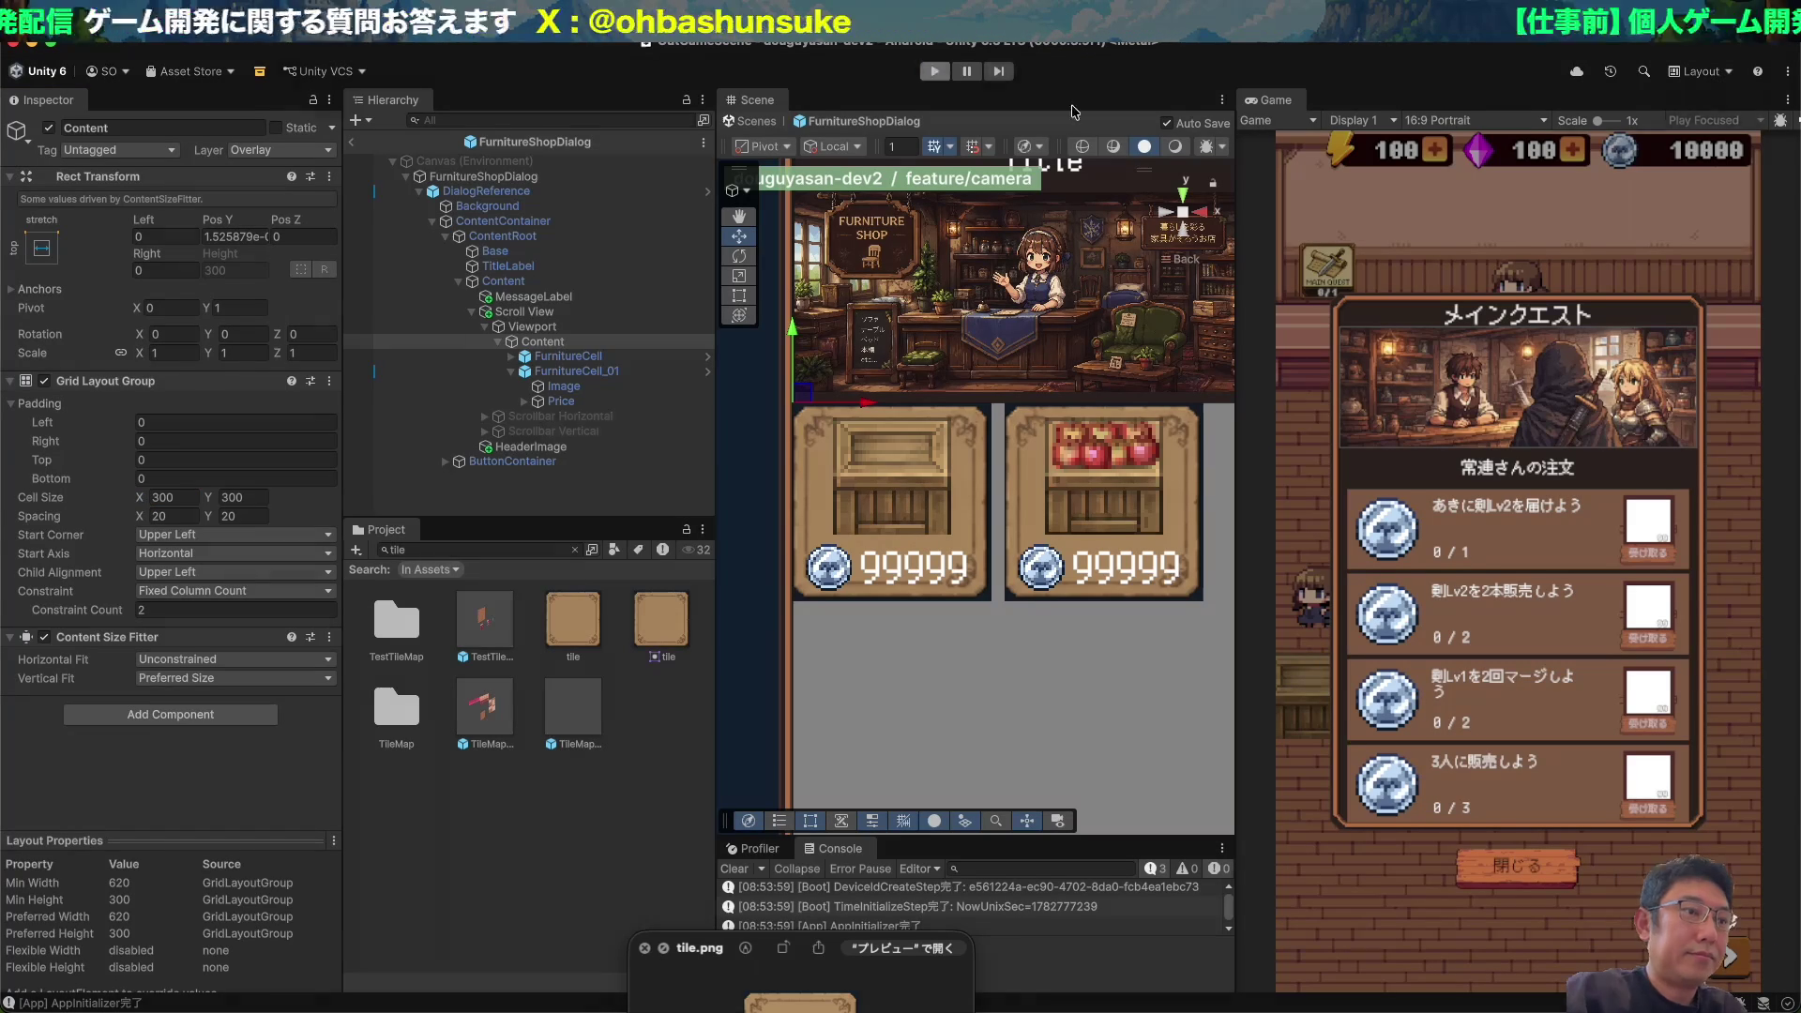
{"action": "key", "text": "super+Tab"}
{"action": "key", "text": "super+Tab"}
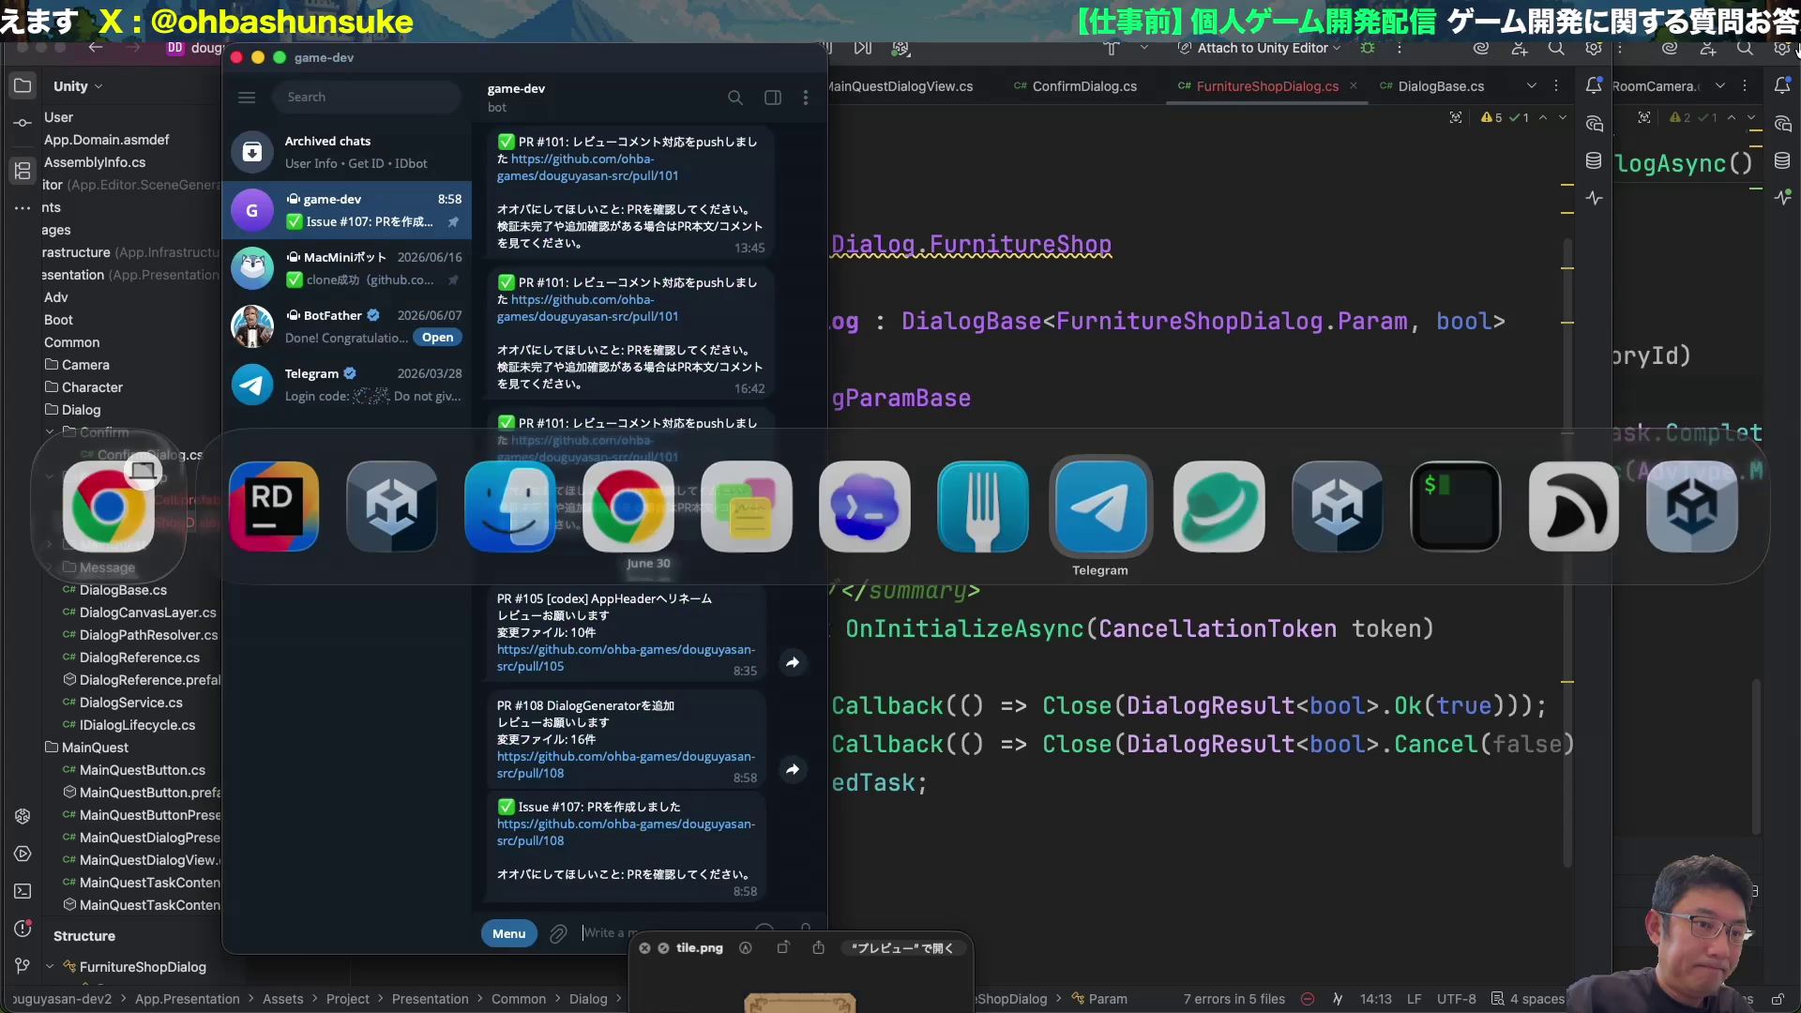
{"action": "key", "text": "super+Tab"}
{"action": "key", "text": "Escape"}
{"action": "left_click", "coordinate": [646, 758]}
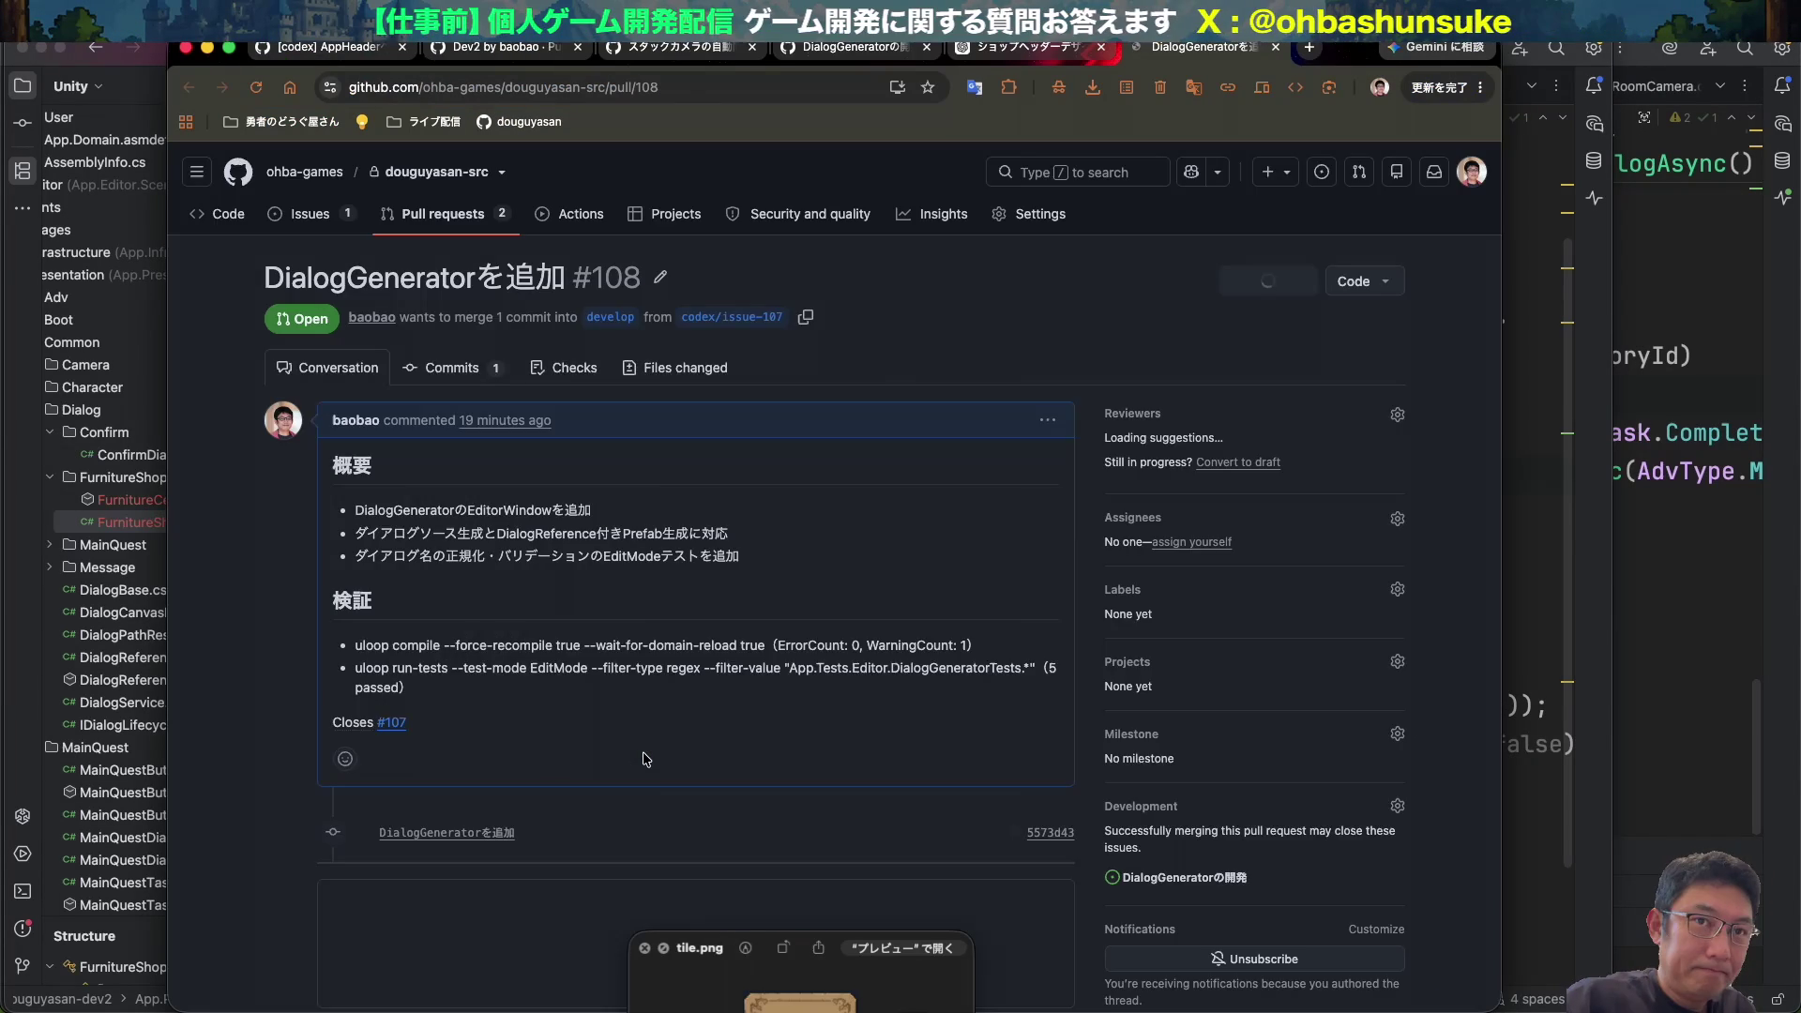
{"action": "scroll", "coordinate": [646, 758], "scroll_direction": "down", "scroll_amount": 15}
{"action": "scroll", "coordinate": [645, 758], "scroll_direction": "up", "scroll_amount": 15}
{"action": "key", "text": "super+Tab"}
In Fork, review the douguyasan-dev2 repository's local changes, including furniture-header.png.
{"action": "key", "text": "super+Tab"}
{"action": "key", "text": "super+Tab"}
{"action": "key", "text": "super+Tab"}
{"action": "left_click", "coordinate": [522, 130]}
{"action": "left_click", "coordinate": [122, 117]}
{"action": "left_click", "coordinate": [390, 287]}
{"action": "key", "text": "Down"}
{"action": "key", "text": "Down"}
{"action": "mouse_move", "coordinate": [736, 96]}
{"action": "left_mouse_down"}
{"action": "mouse_move", "coordinate": [1219, 90]}
{"action": "mouse_move", "coordinate": [906, 90]}
{"action": "left_mouse_up"}
{"action": "left_click", "coordinate": [720, 323]}
{"action": "left_click_drag", "start_coordinate": [593, 514], "coordinate": [593, 692]}
Stage tile.png with its meta file and all remaining unstaged changes.
{"action": "scroll", "coordinate": [592, 659], "scroll_direction": "down", "scroll_amount": 5}
{"action": "left_click", "coordinate": [591, 524]}
{"action": "left_click", "coordinate": [32, 693]}
{"action": "left_click", "coordinate": [601, 476]}
{"action": "key", "text": "super+Tab"}
{"action": "left_click", "coordinate": [535, 544], "text": "shift"}
{"action": "key", "text": "Return"}
{"action": "key", "text": "super+a"}
{"action": "scroll", "coordinate": [601, 448], "scroll_direction": "up", "scroll_amount": 3}
{"action": "key", "text": "Return"}
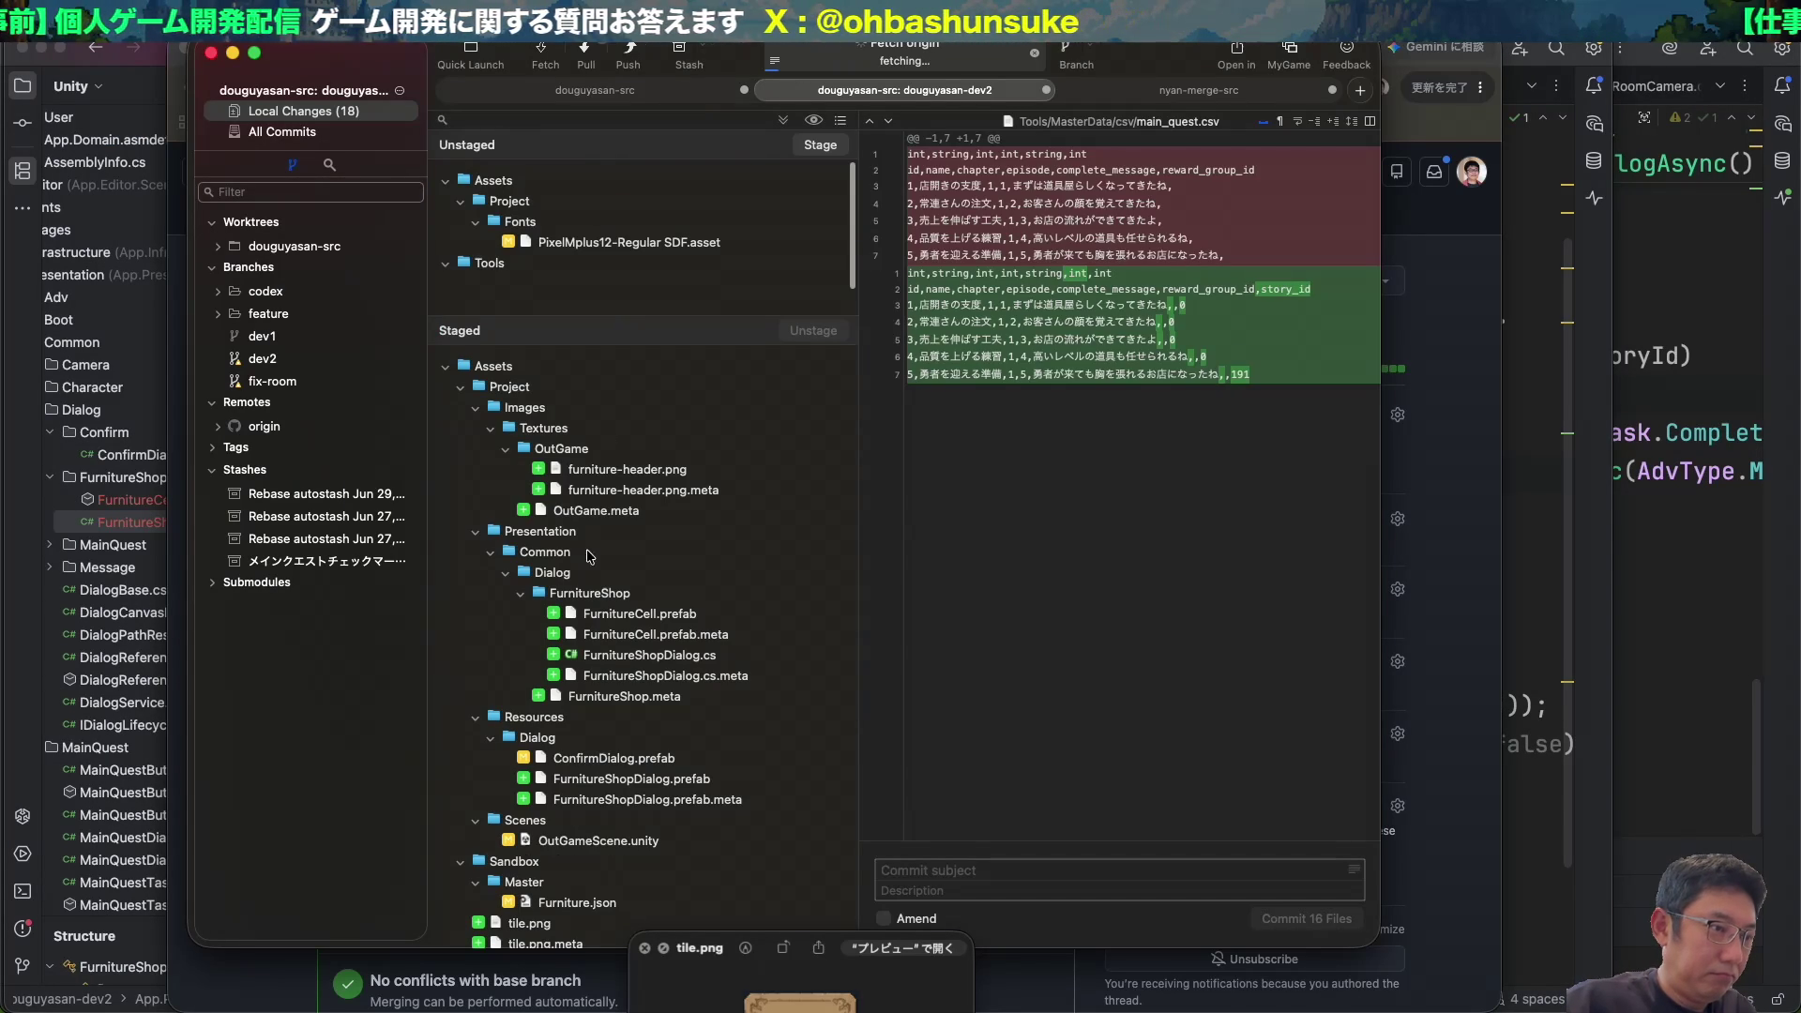
Check the prefab diffs and move ConfirmDialog.prefab back out of the staged files.
{"action": "scroll", "coordinate": [582, 573], "scroll_direction": "down", "scroll_amount": 2}
{"action": "left_click", "coordinate": [636, 267]}
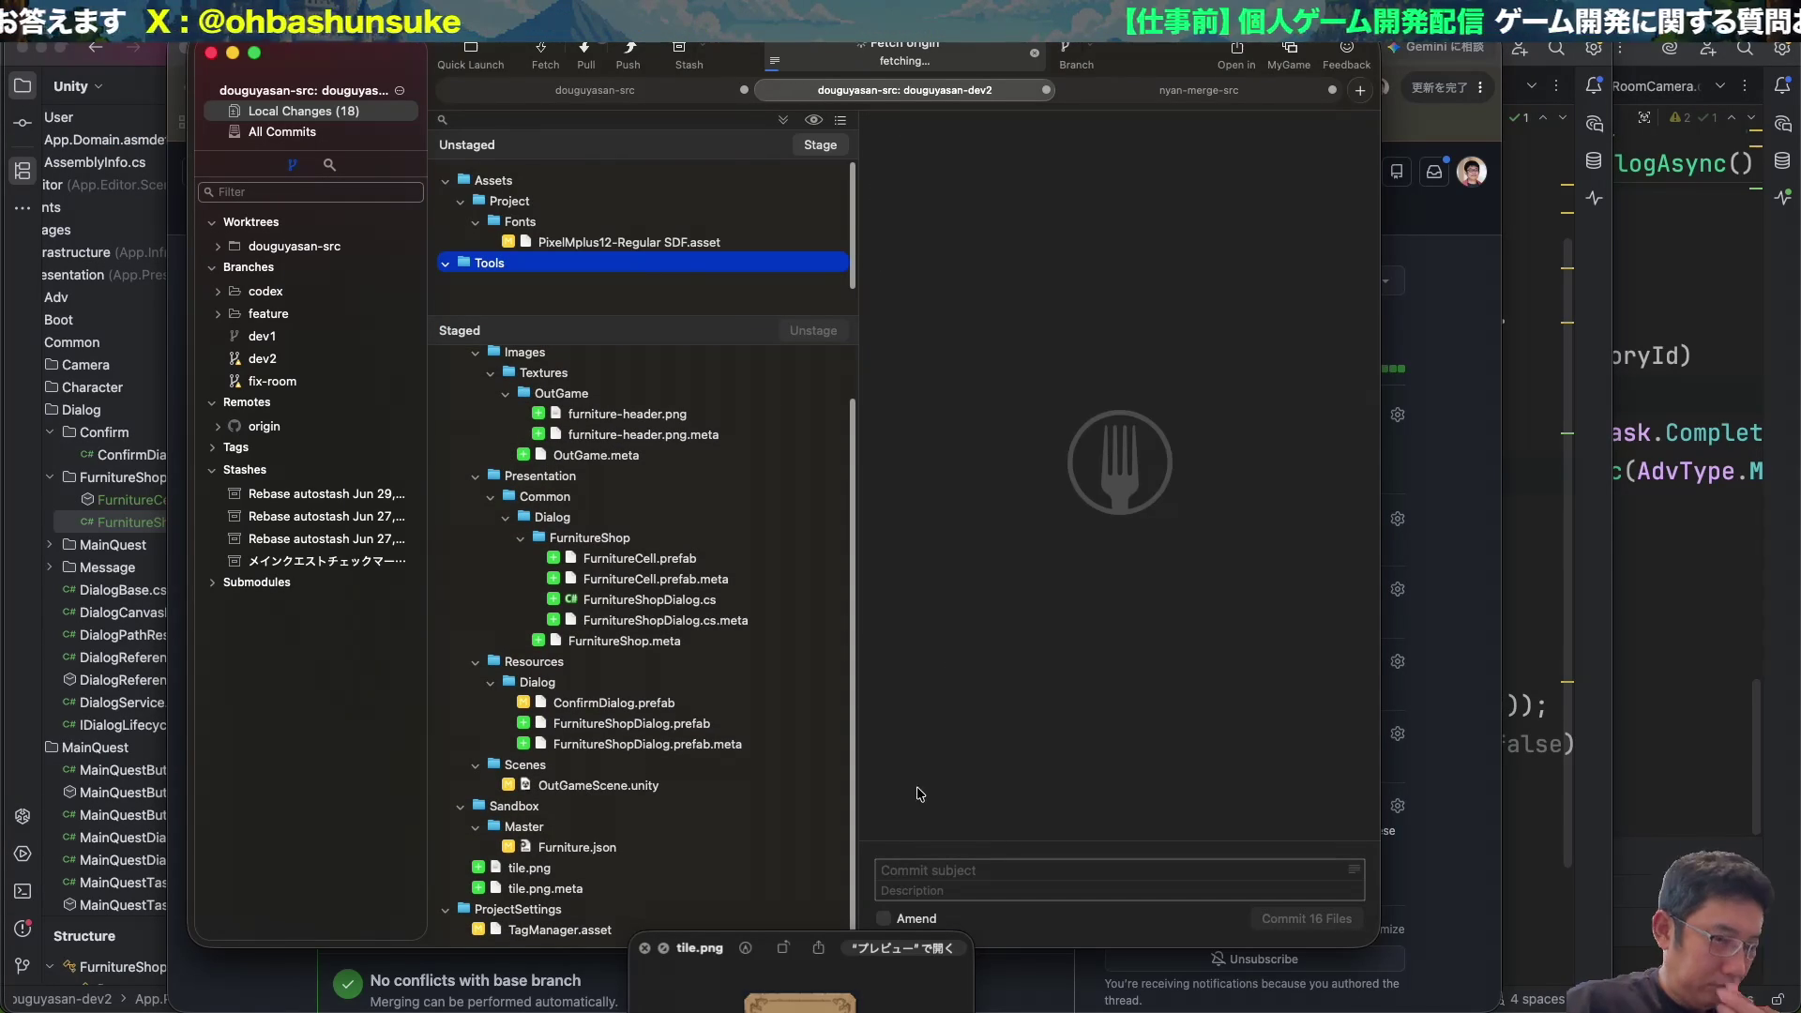
{"action": "left_click", "coordinate": [724, 730]}
{"action": "key", "text": "Up"}
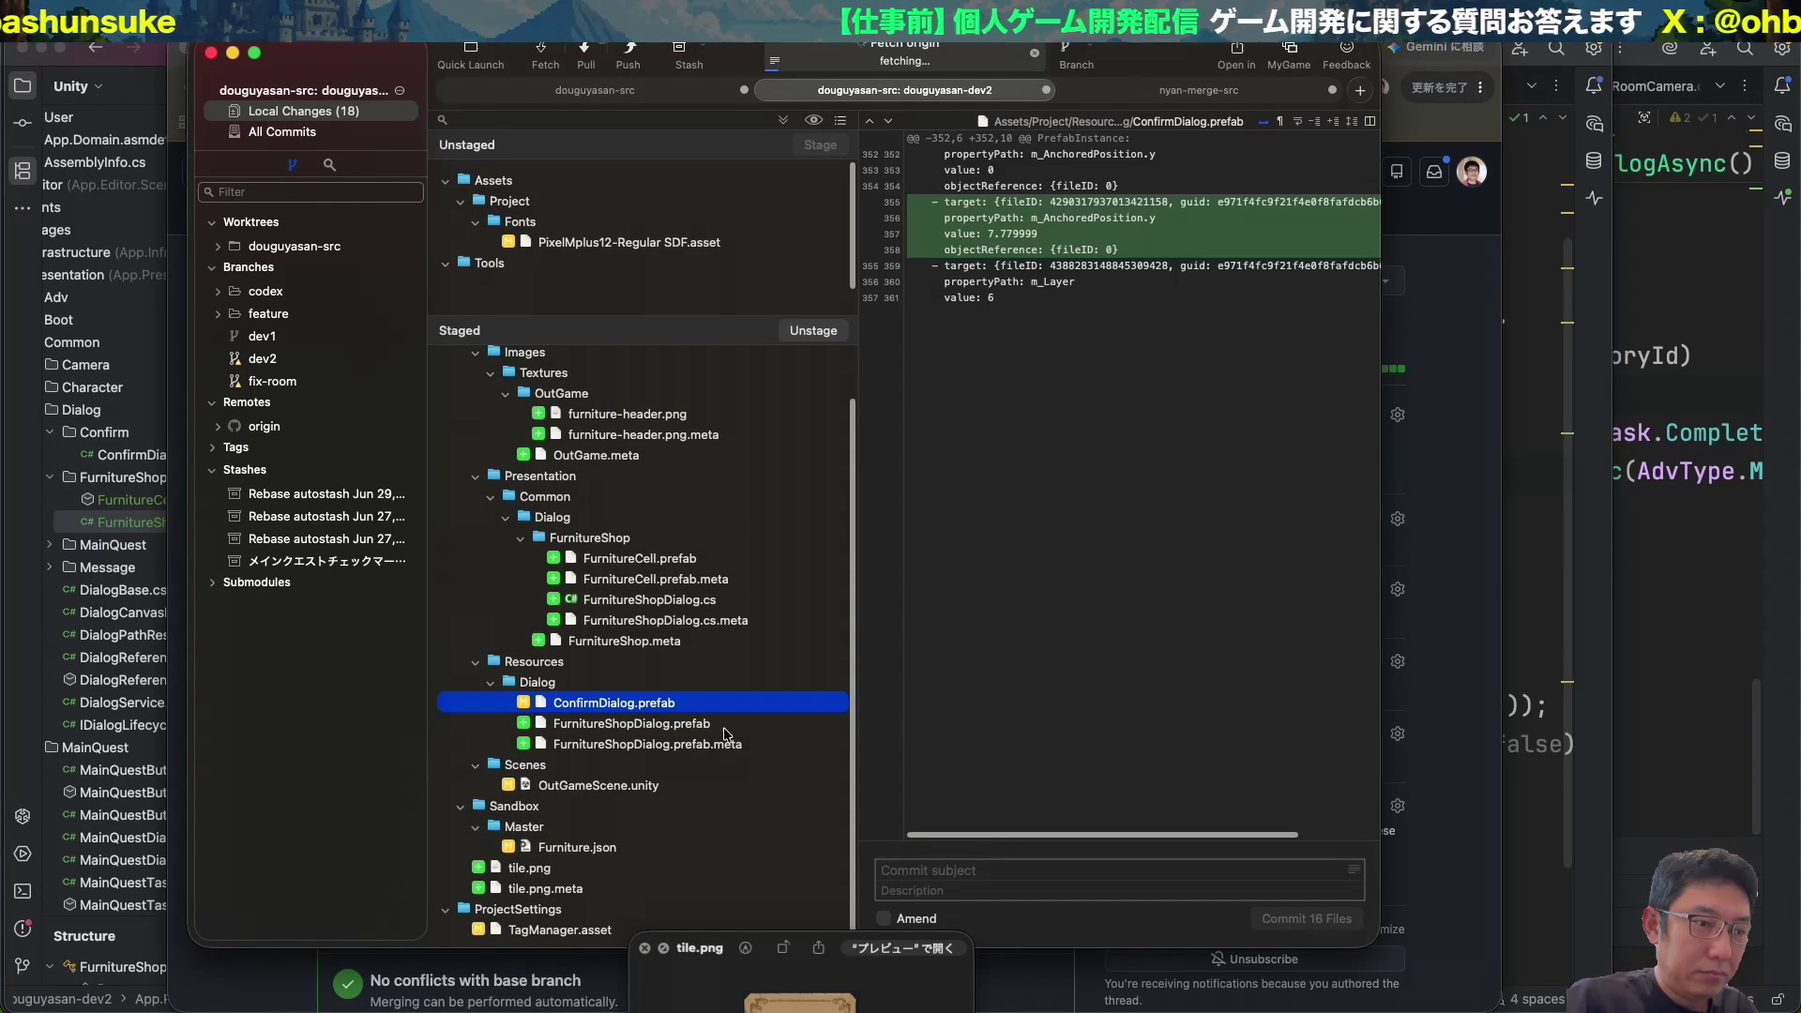
{"action": "left_click_drag", "start_coordinate": [706, 703], "coordinate": [648, 244]}
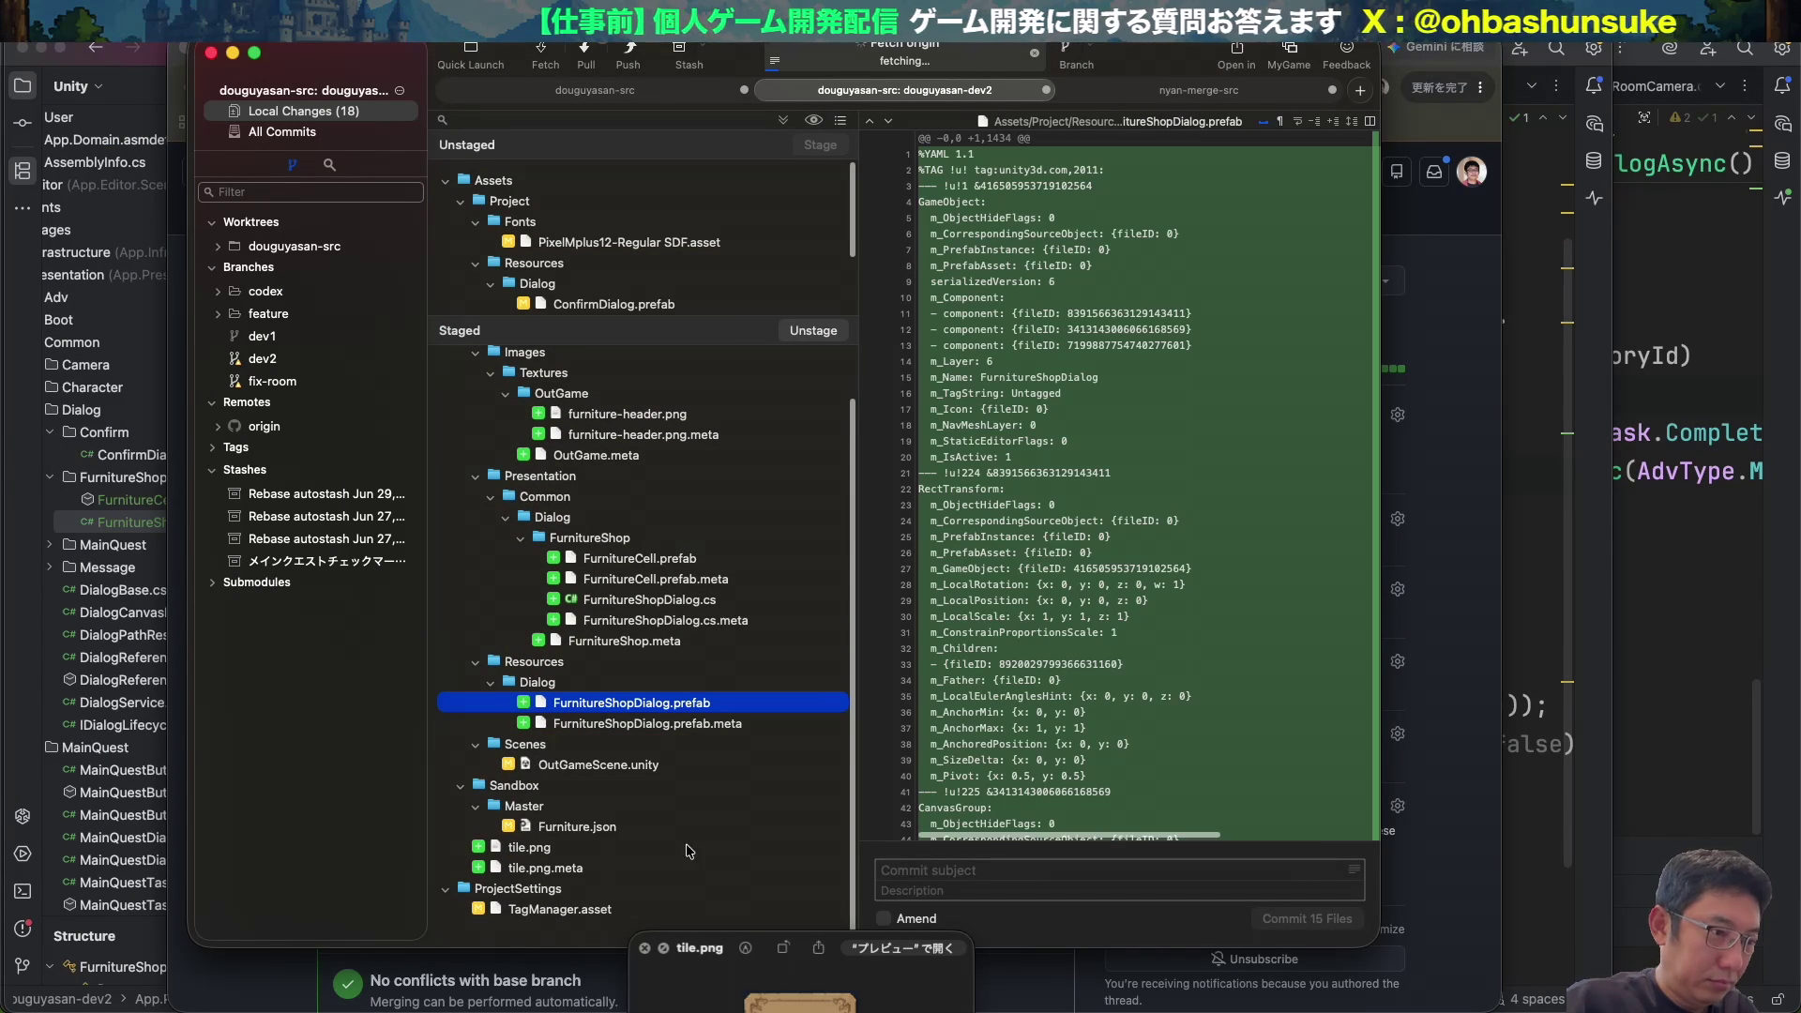
Commit the 15 staged files with subject 'Update L' and start the push.
{"action": "left_click", "coordinate": [946, 870]}
{"action": "type", "text": "Update "}
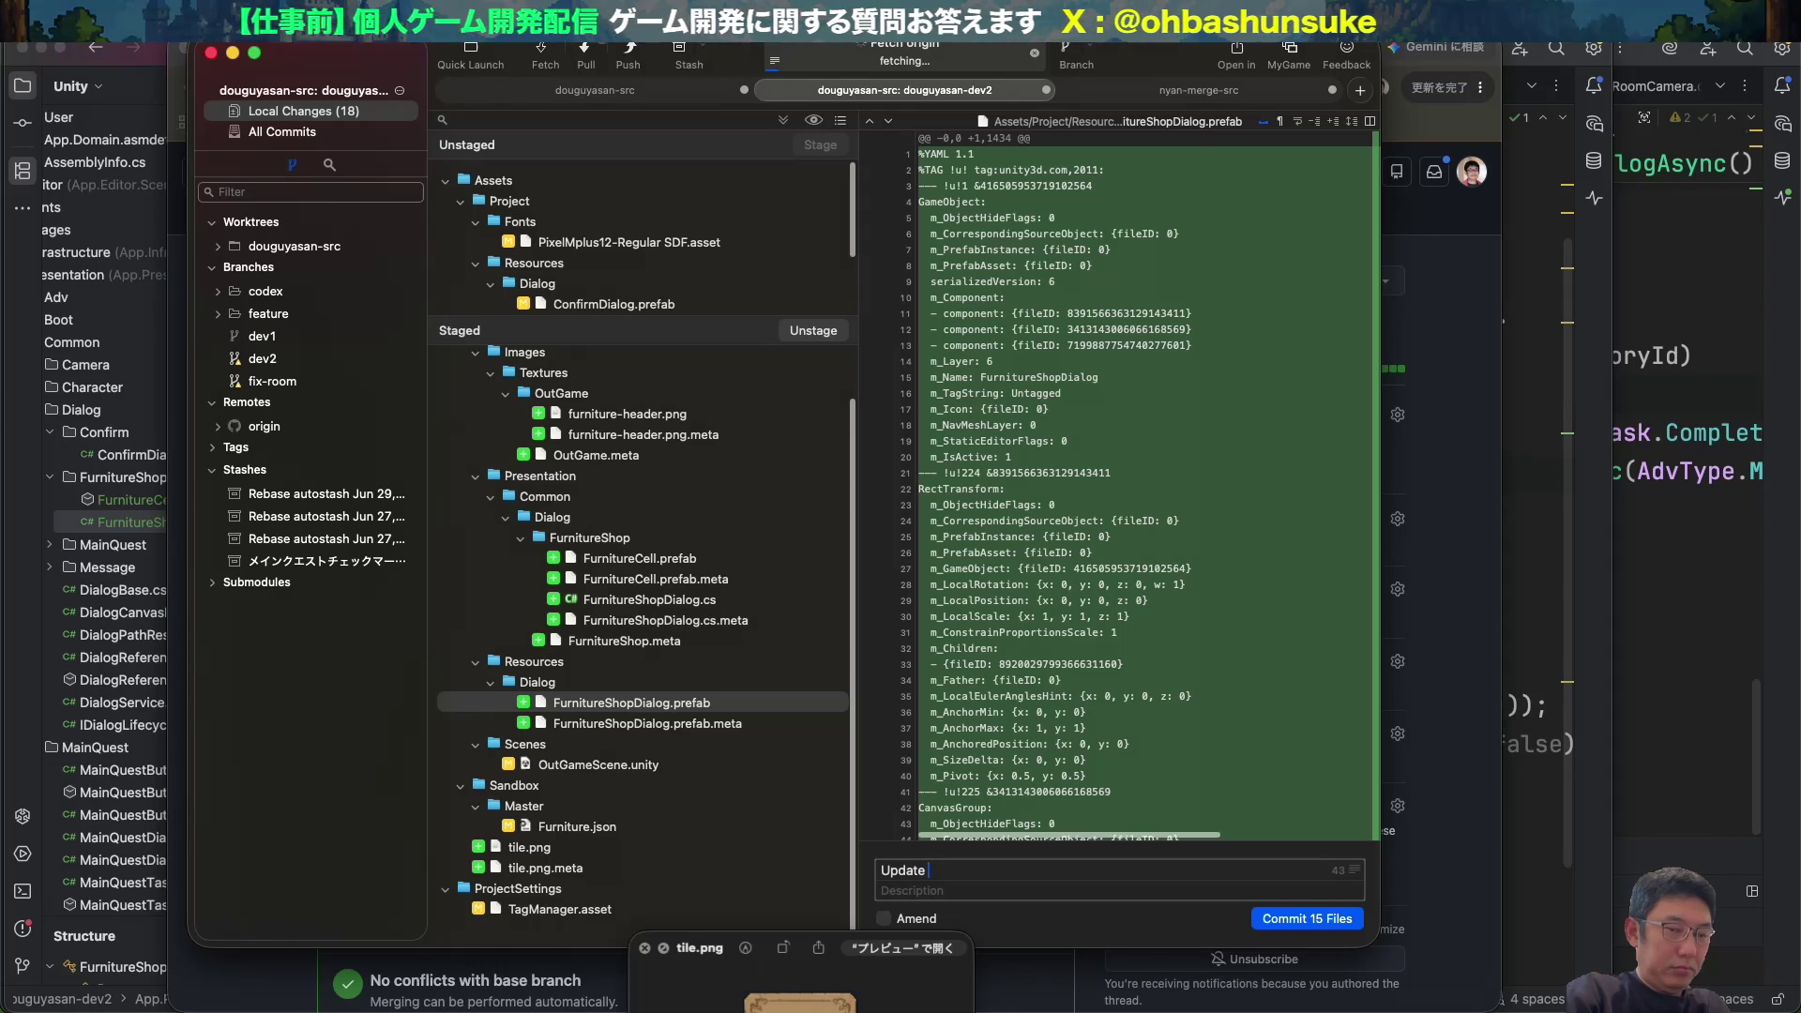
{"action": "type", "text": "L"}
{"action": "key", "text": "super+Return"}
{"action": "key", "text": "super+shift+p"}
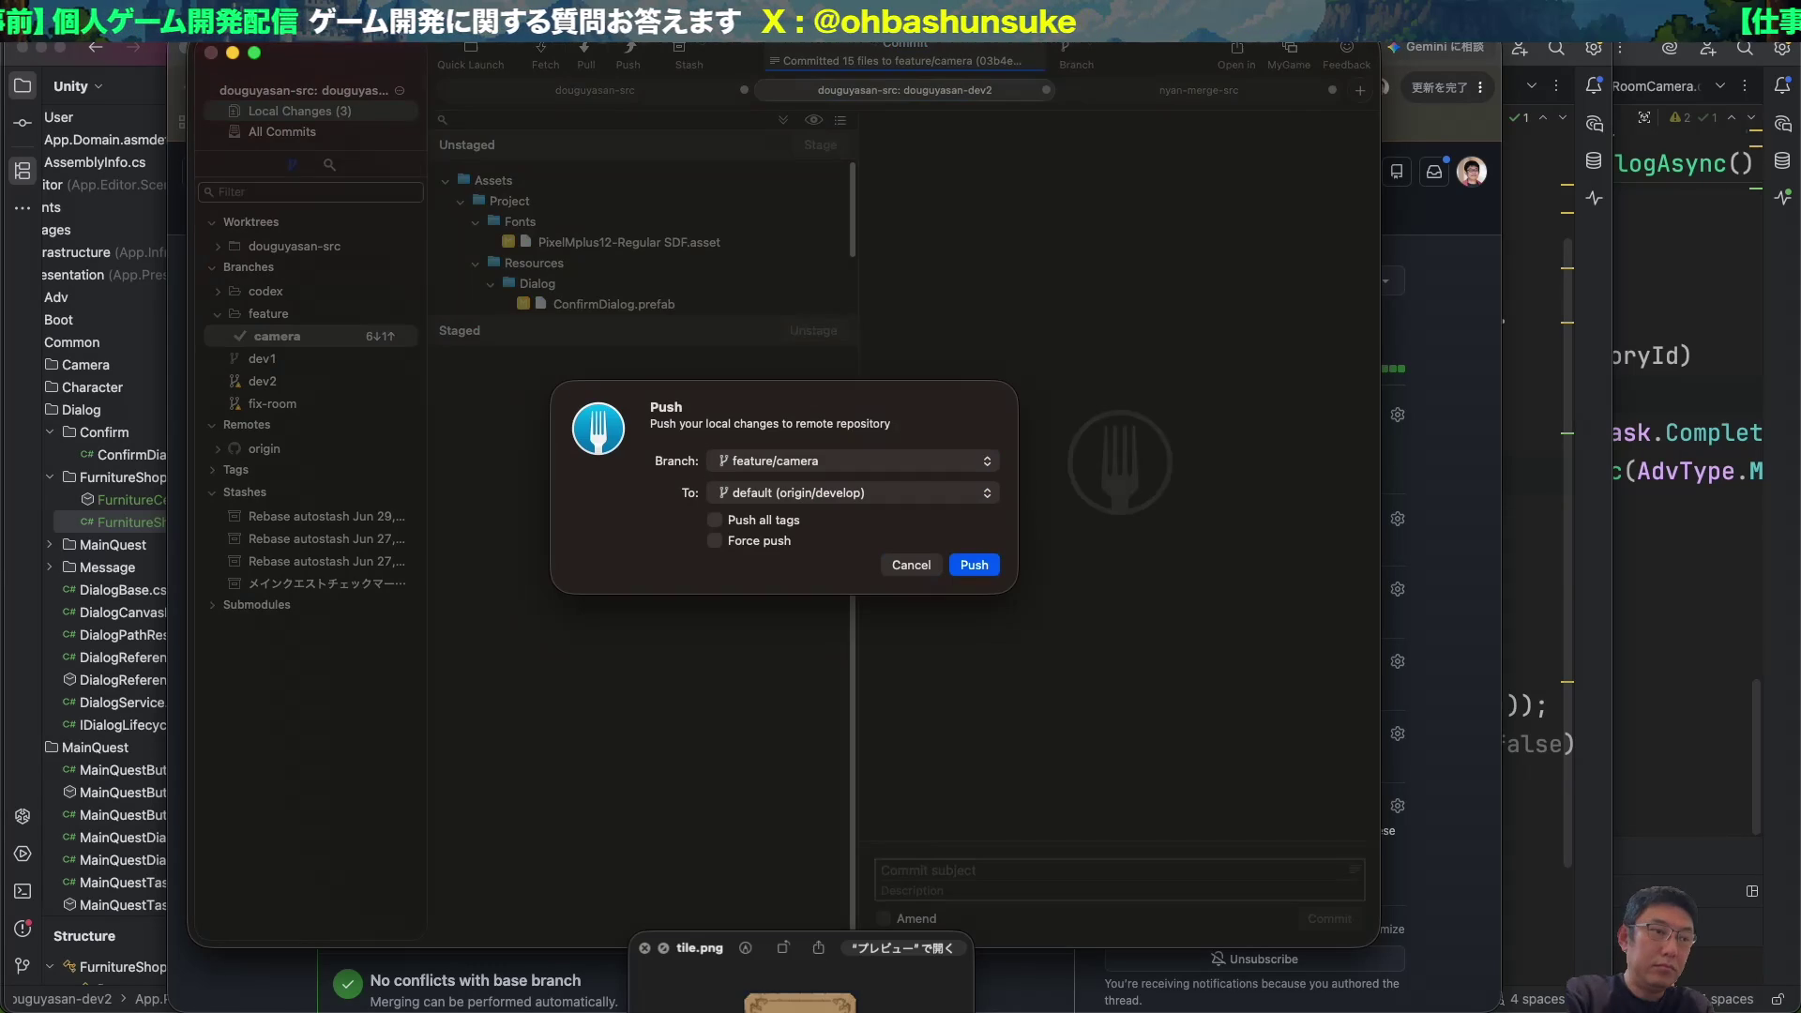